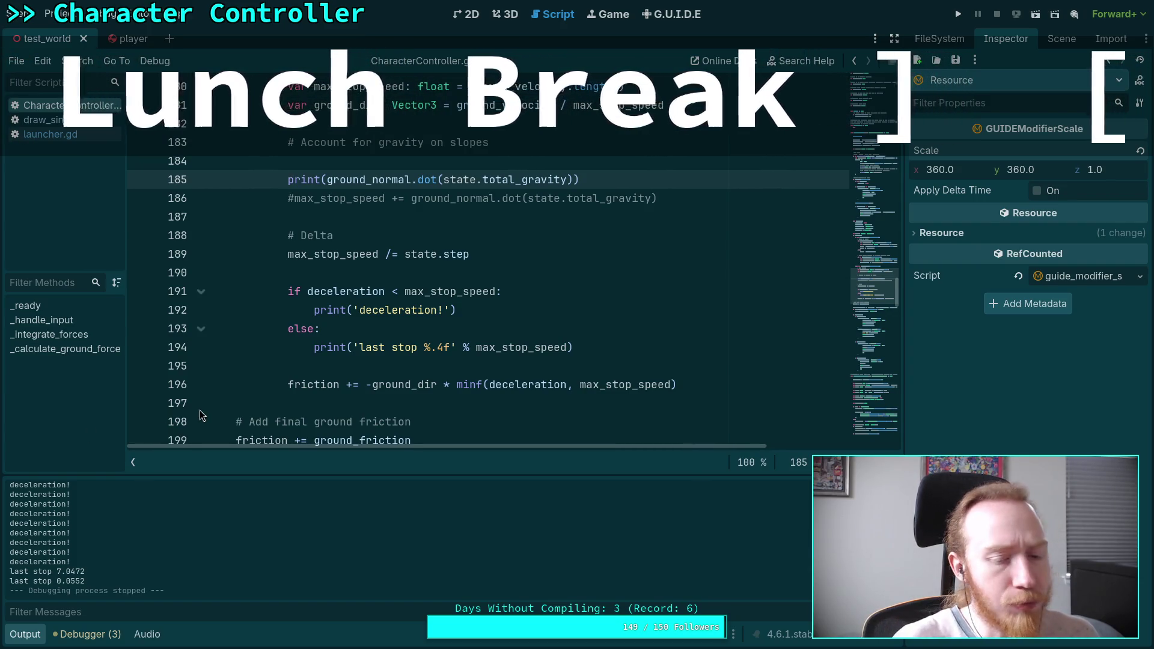
# Step: Delete the debug if/else print block from the stop-quickly friction code
pyautogui.scroll(-10, 200, 410)
pyautogui.scroll(-12, 184, 415)
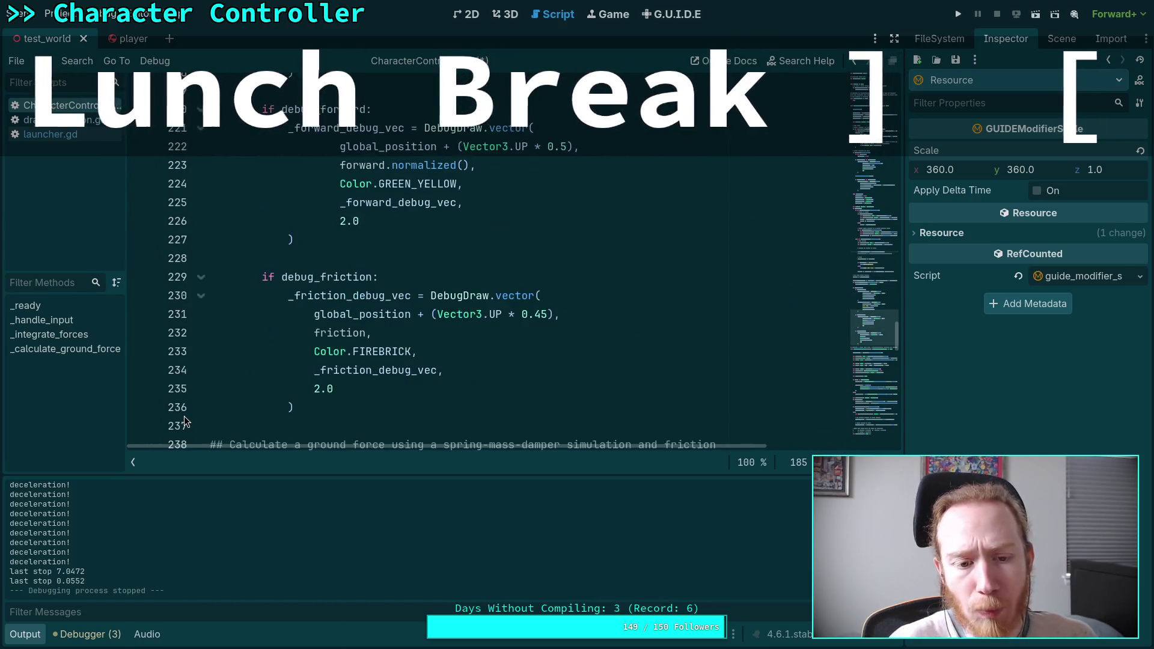
pyautogui.scroll(-11, 184, 416)
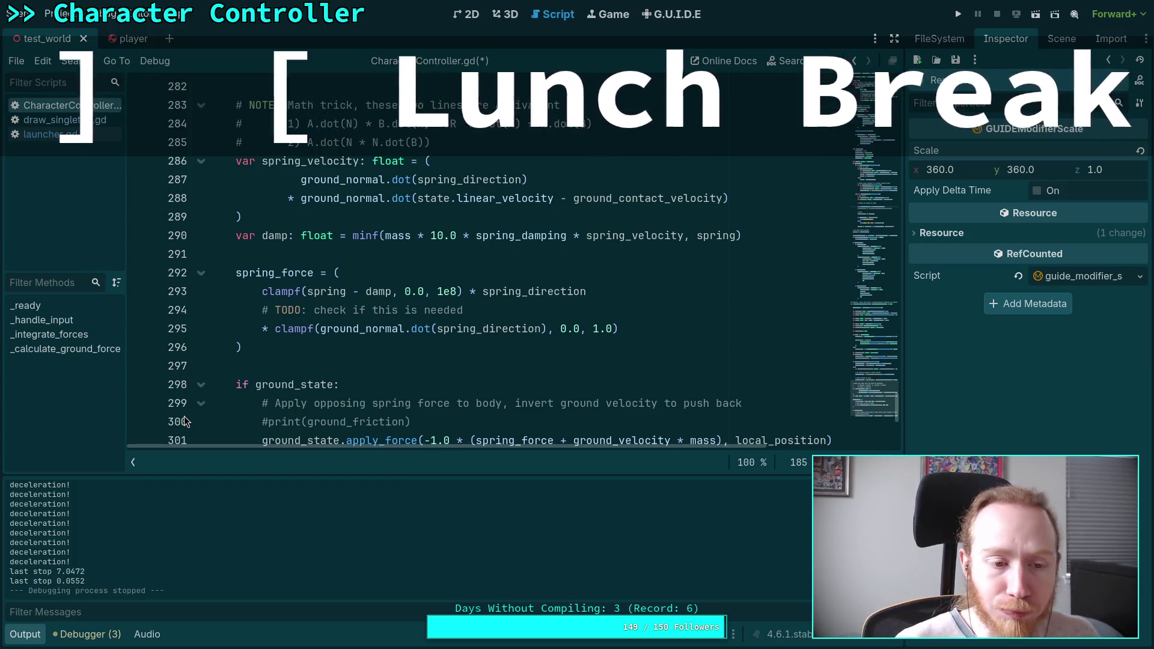
pyautogui.scroll(14, 421, 385)
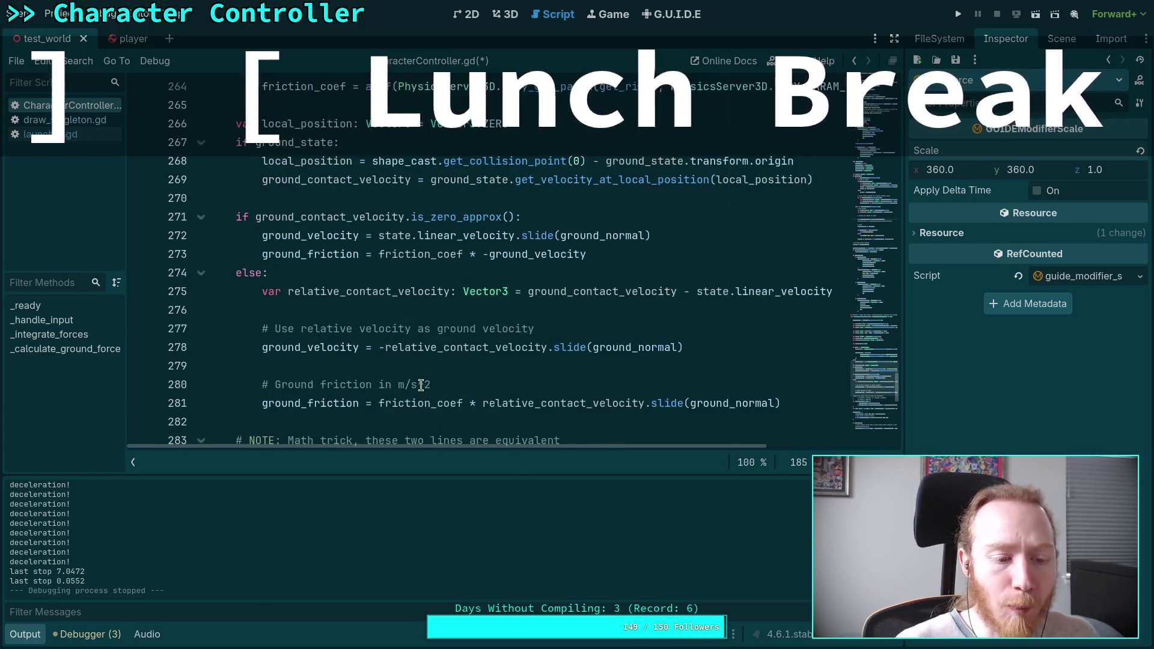
pyautogui.scroll(11, 421, 385)
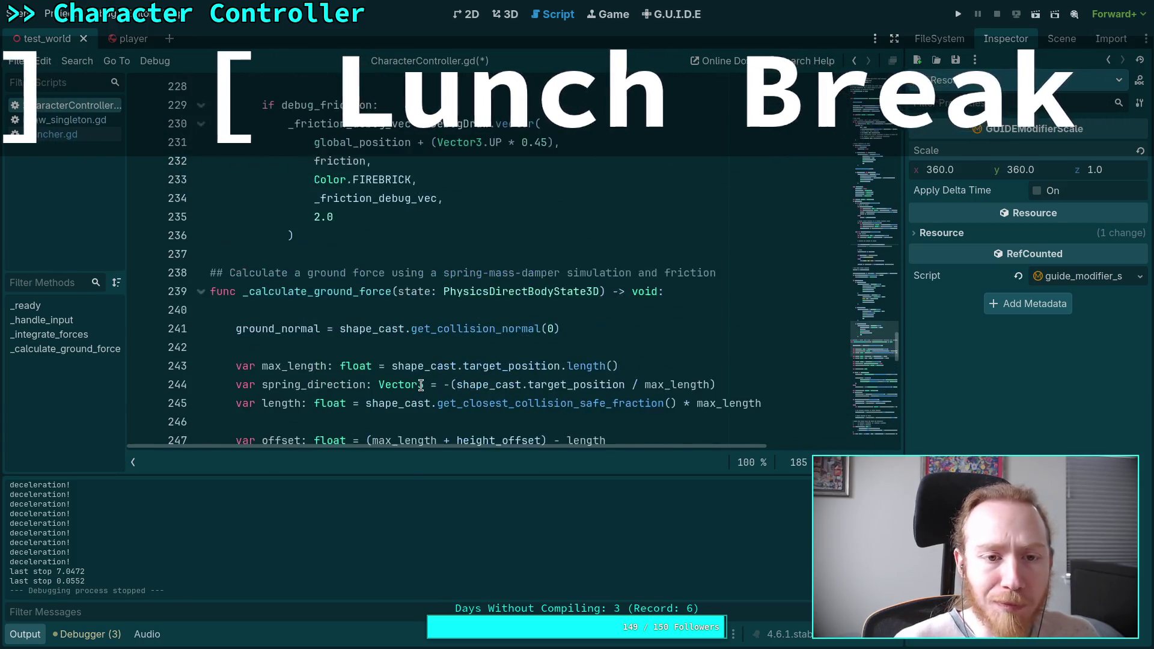
pyautogui.scroll(8, 421, 385)
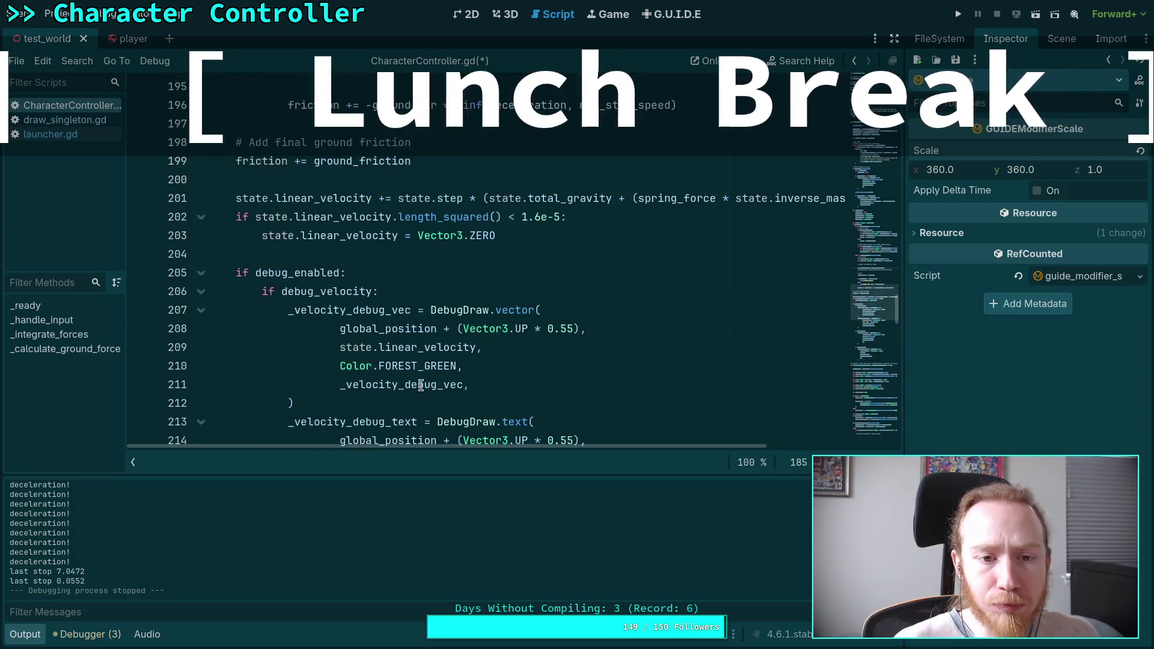
pyautogui.scroll(1, 421, 385)
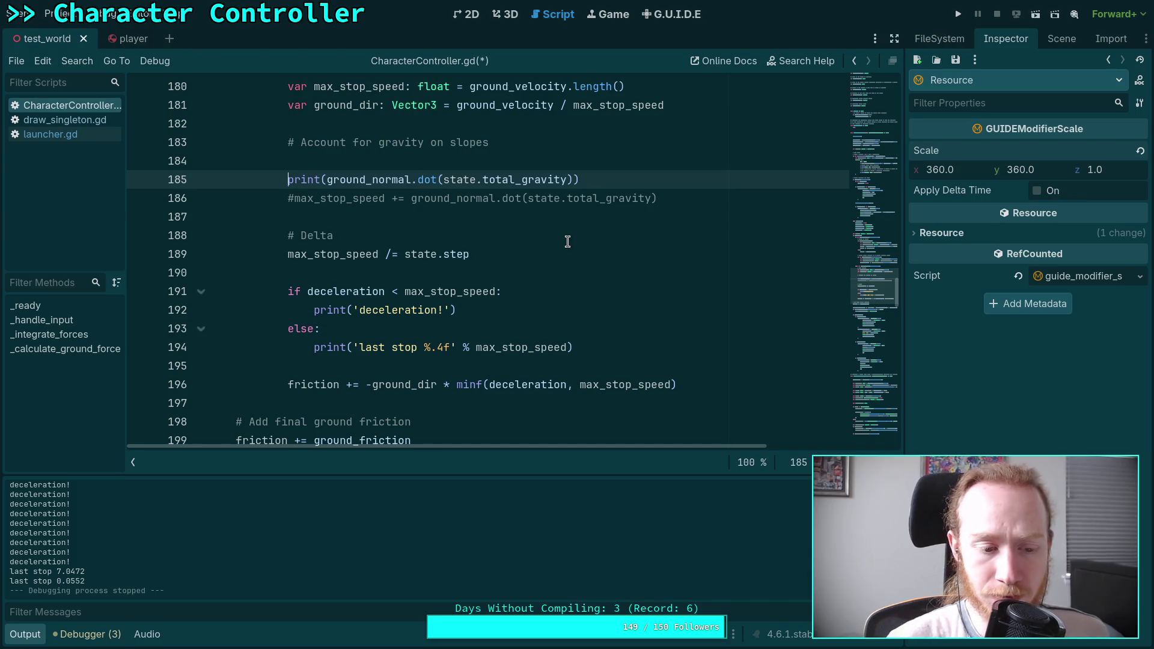
pyautogui.moveTo(618, 351)
pyautogui.mouseDown()
pyautogui.moveTo(539, 291)
pyautogui.moveTo(539, 273)
pyautogui.mouseUp()
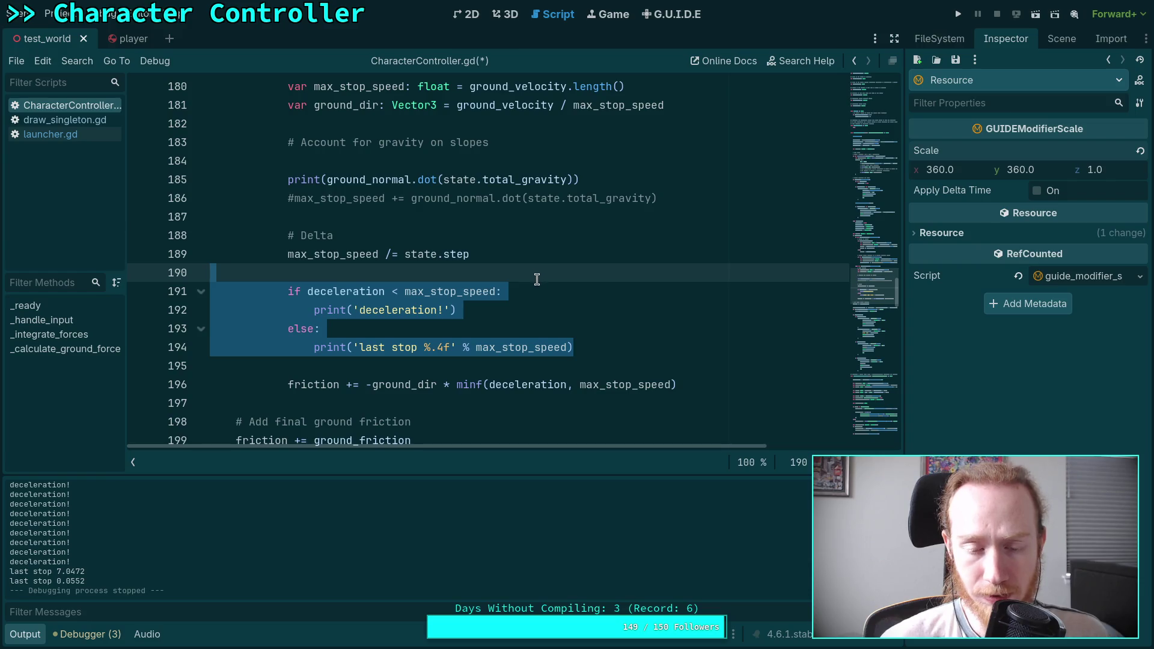
pyautogui.press('BackSpace')
pyautogui.press('BackSpace')
# Step: Remove the ground_normal debug print, save the script, and run the game
pyautogui.scroll(1, 474, 301)
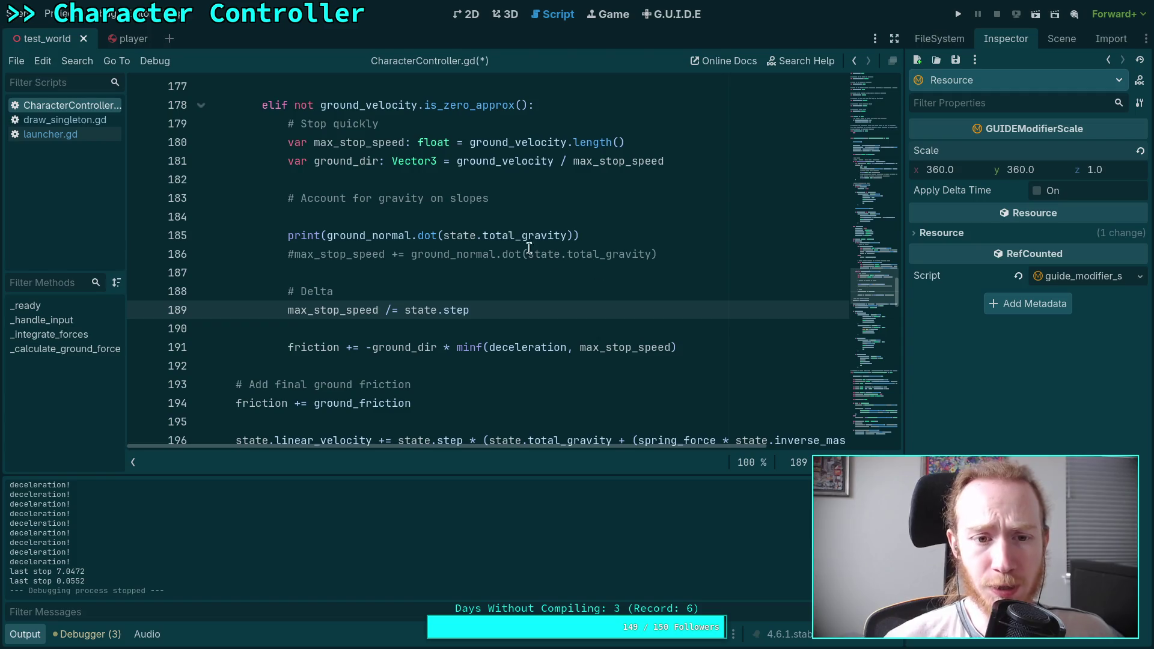
pyautogui.click(287, 235)
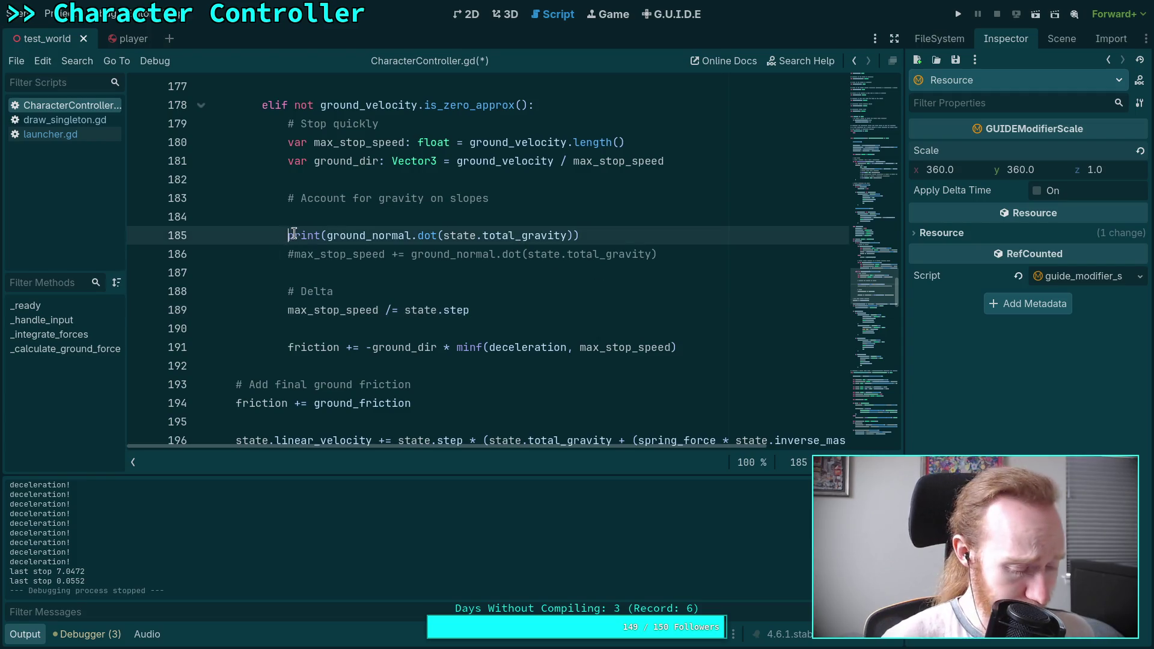
pyautogui.moveTo(617, 235); pyautogui.dragTo(319, 239)
pyautogui.press('BackSpace')
pyautogui.press('BackSpace')
pyautogui.press('BackSpace')
pyautogui.write('TODO:')
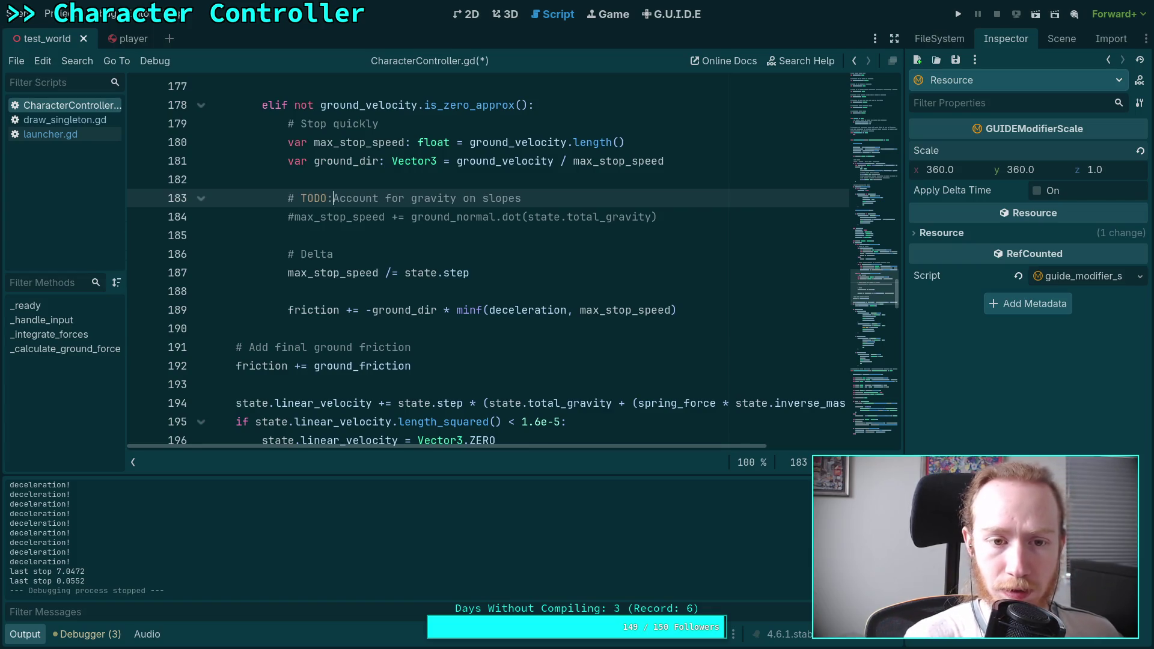
pyautogui.hotkey('ctrl', 's')
pyautogui.click(509, 291)
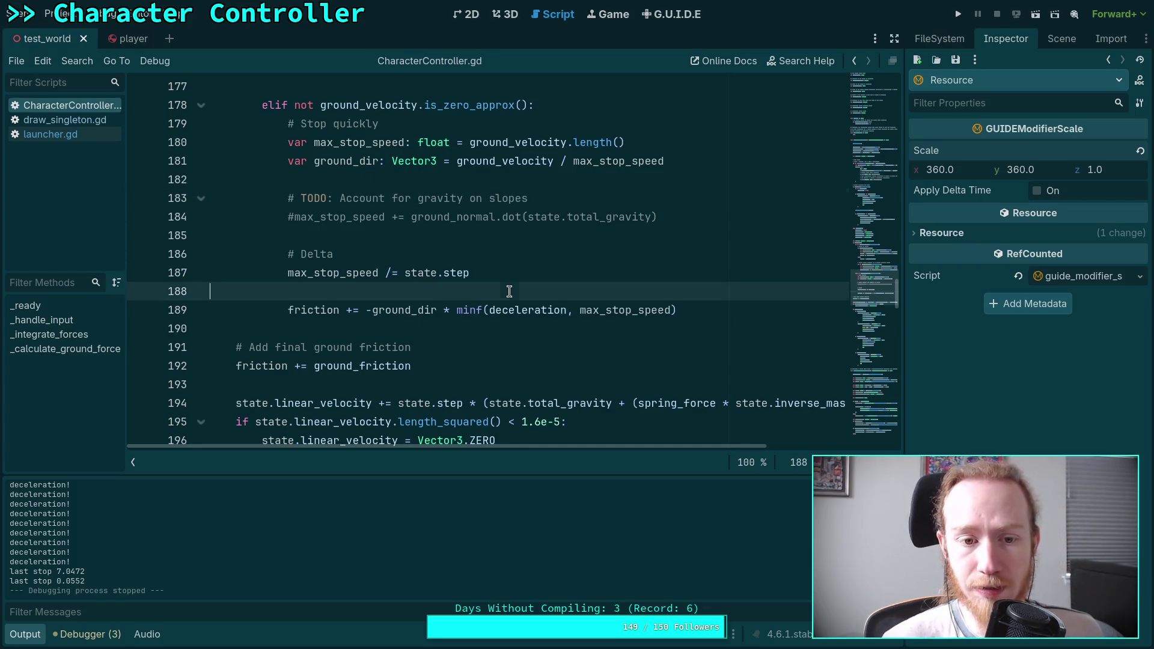
pyautogui.press('F5')
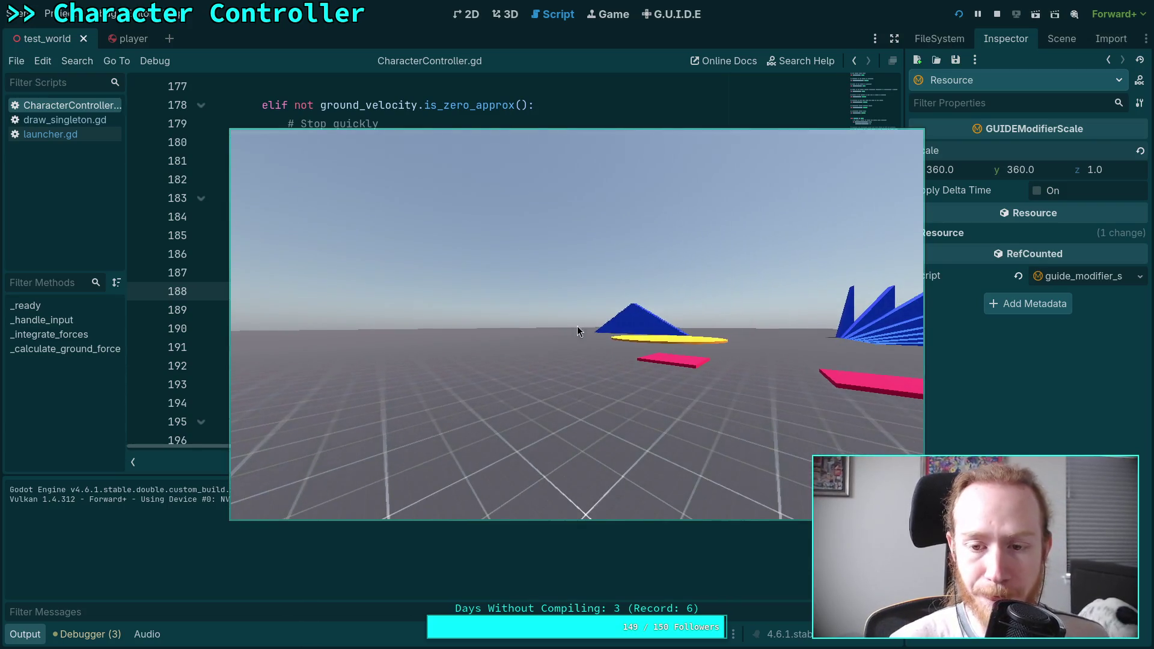
# Step: Stop the running game after play-testing the character's movement
pyautogui.click(997, 14)
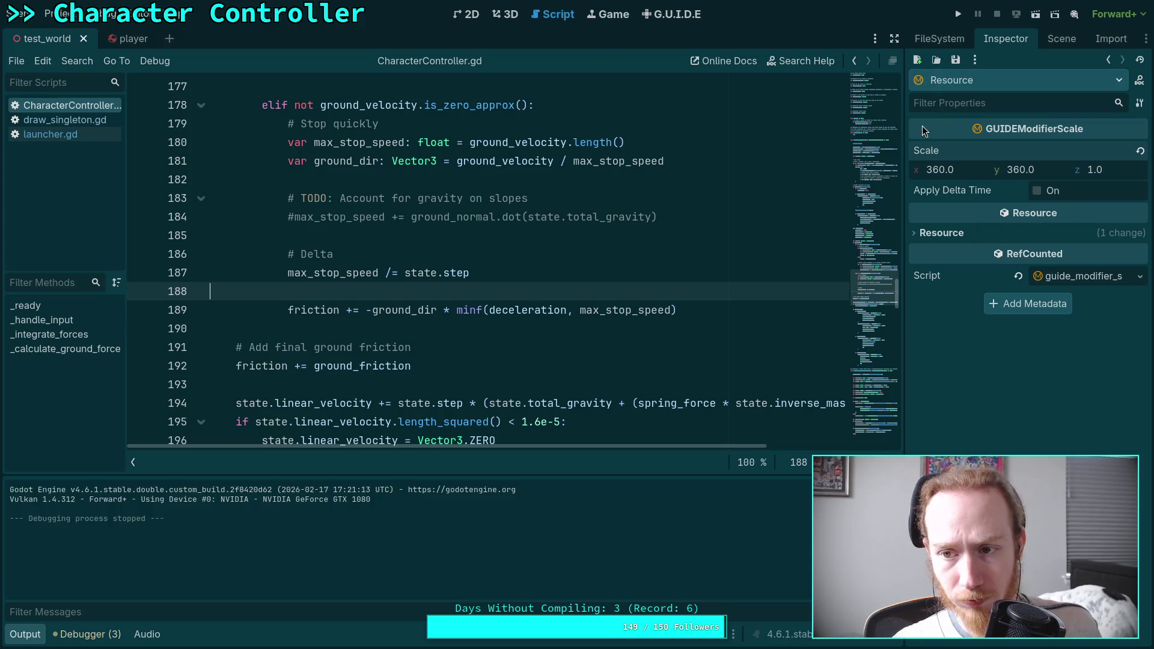
# Step: Inspect the Slider and Elevator nodes' properties in the Inspector
pyautogui.click(24, 634)
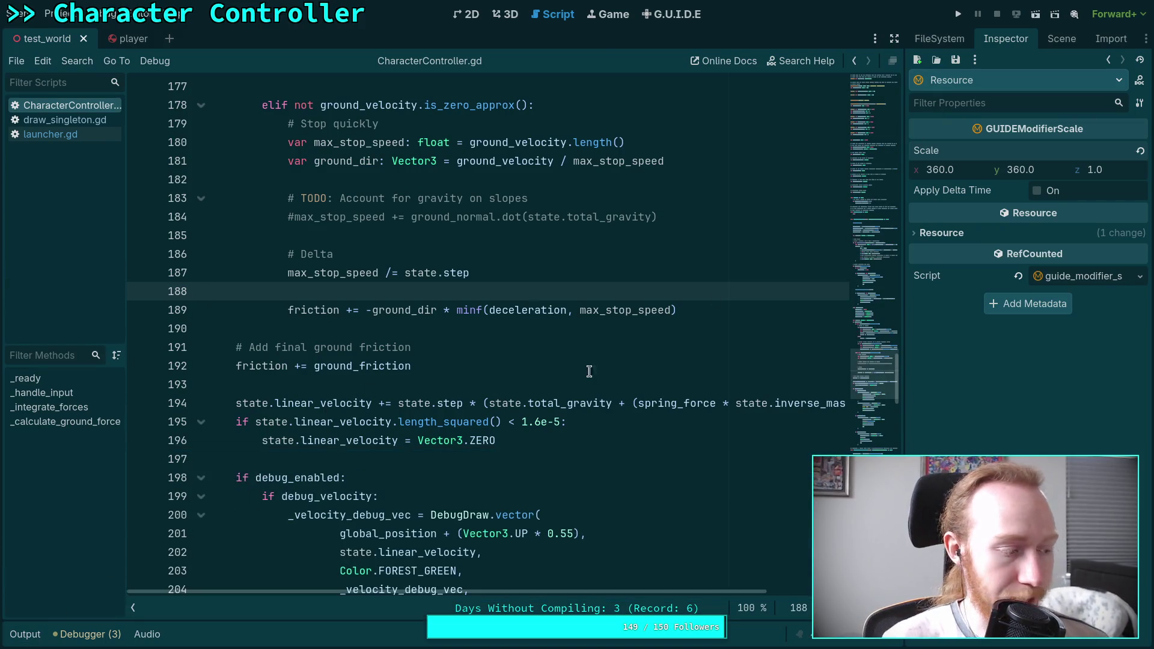
pyautogui.click(959, 42)
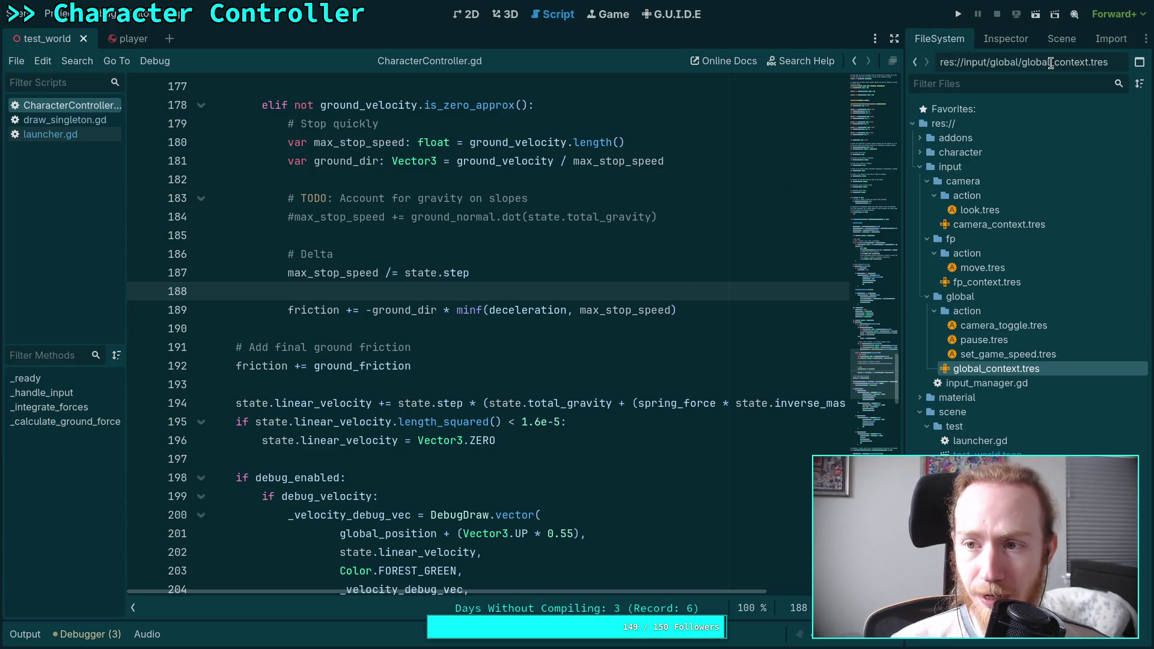
pyautogui.click(1069, 43)
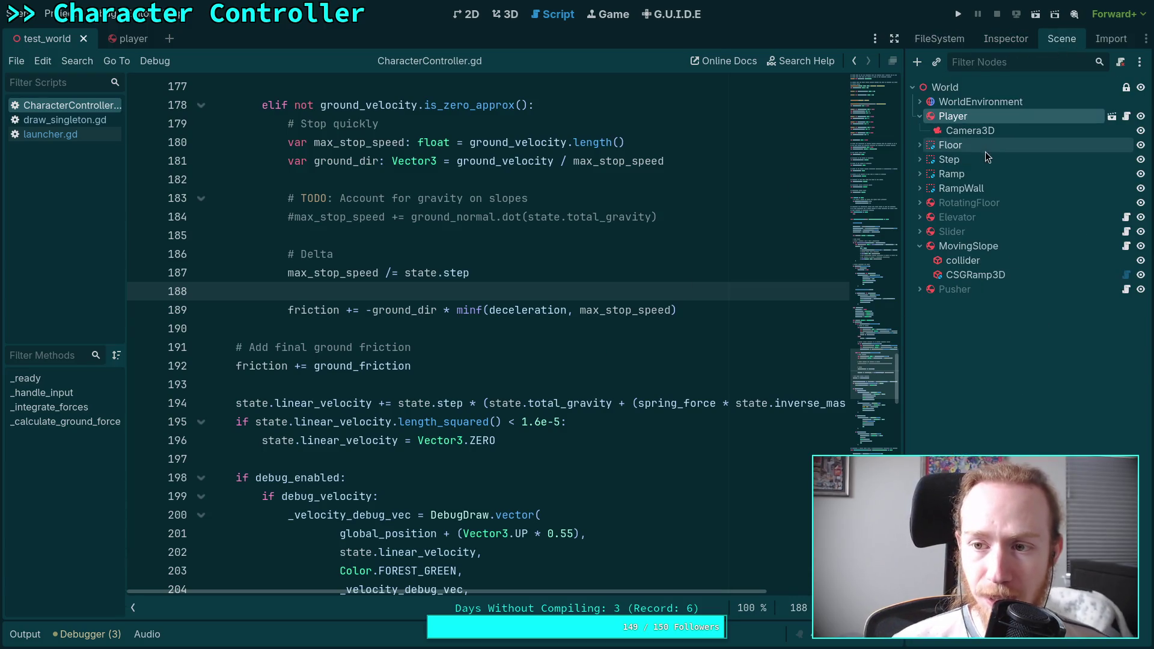
pyautogui.click(959, 236)
pyautogui.click(1006, 38)
pyautogui.scroll(-5, 985, 300)
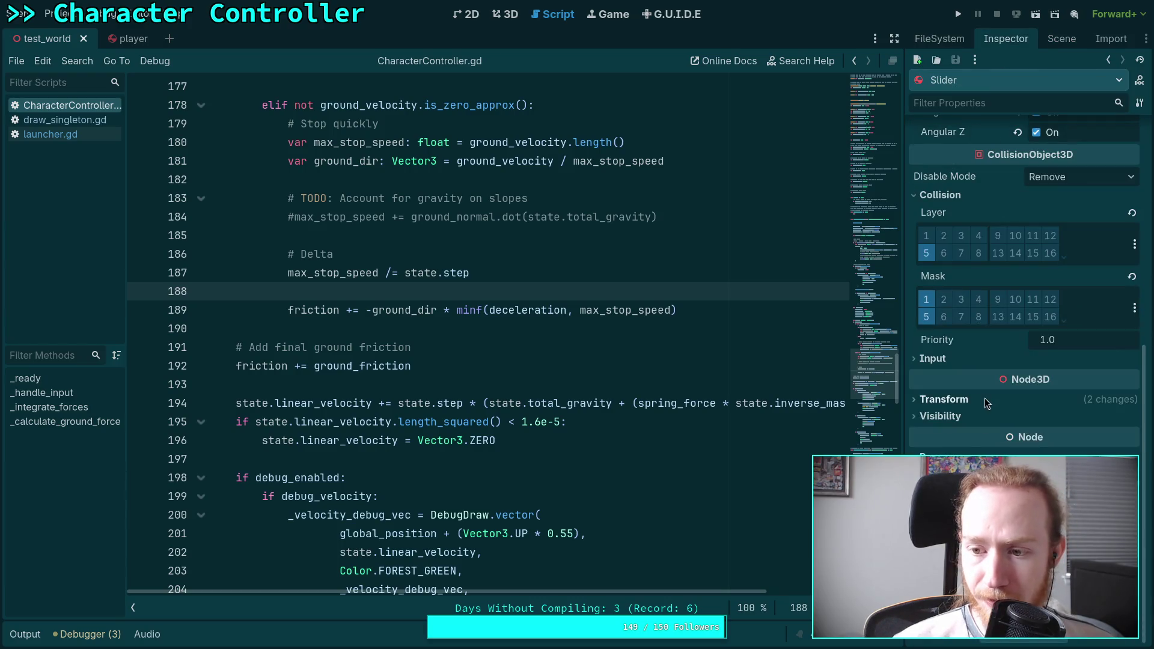
pyautogui.click(1058, 39)
pyautogui.click(961, 217)
pyautogui.click(1005, 38)
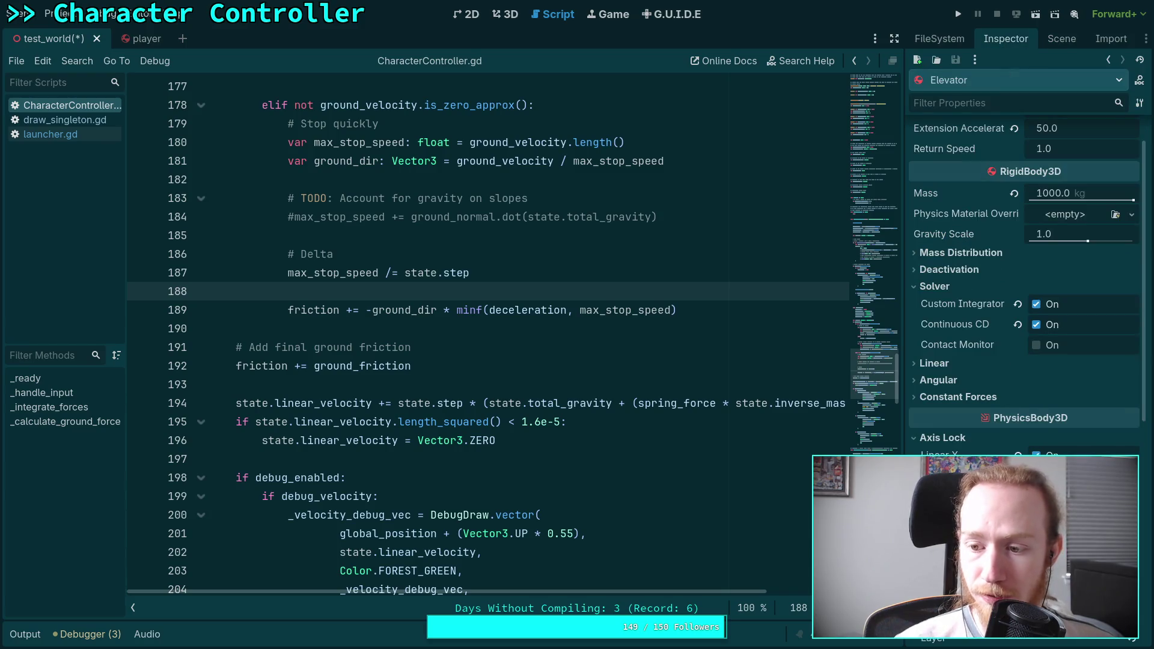
pyautogui.scroll(-5, 1024, 270)
# Step: Inspect the RotatingFloor and Pusher properties, then save the test_world scene
pyautogui.click(1061, 39)
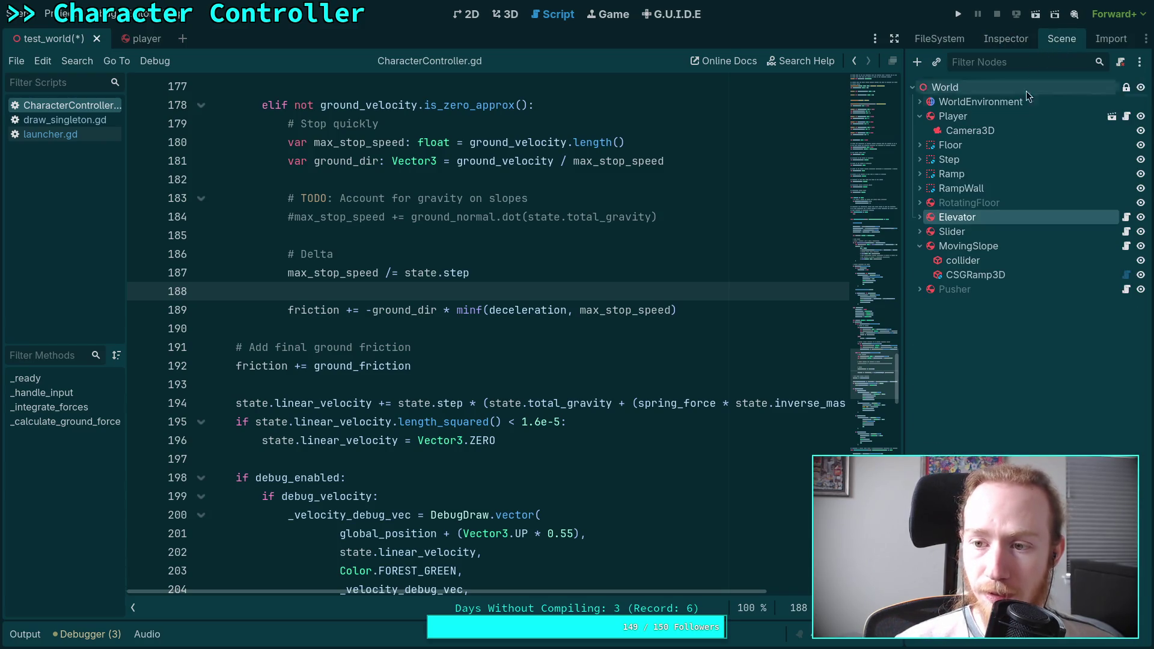
pyautogui.click(992, 203)
pyautogui.click(1000, 48)
pyautogui.scroll(-15, 1000, 362)
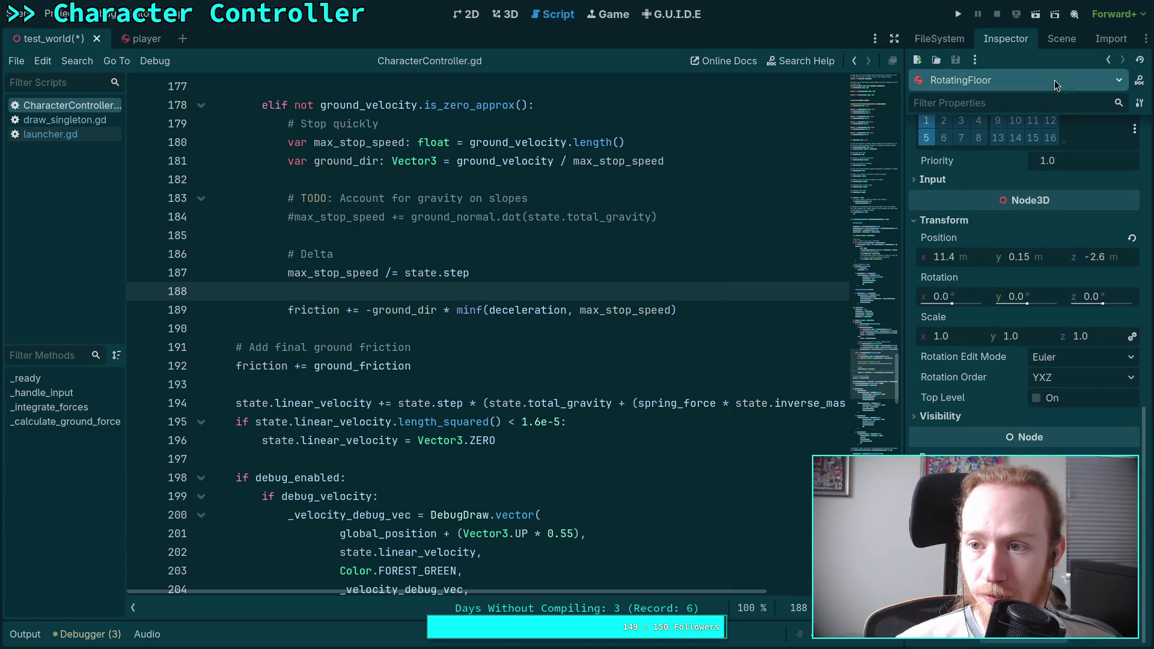
pyautogui.click(1061, 38)
pyautogui.click(989, 290)
pyautogui.click(1005, 39)
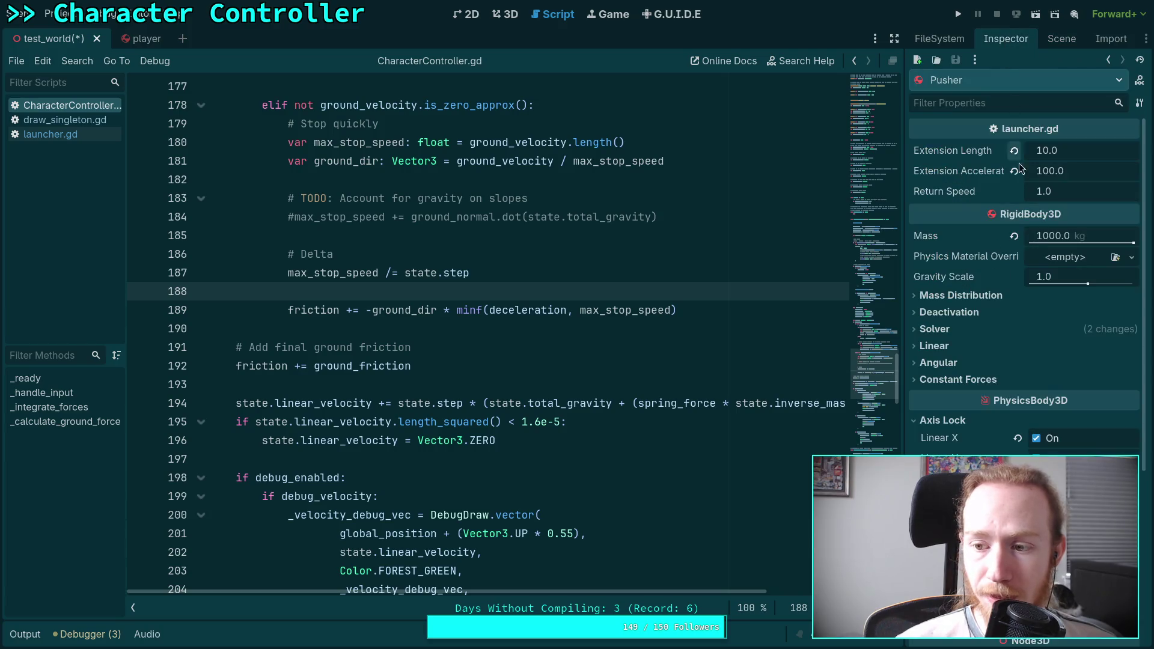
pyautogui.scroll(-10, 981, 370)
pyautogui.scroll(10, 981, 369)
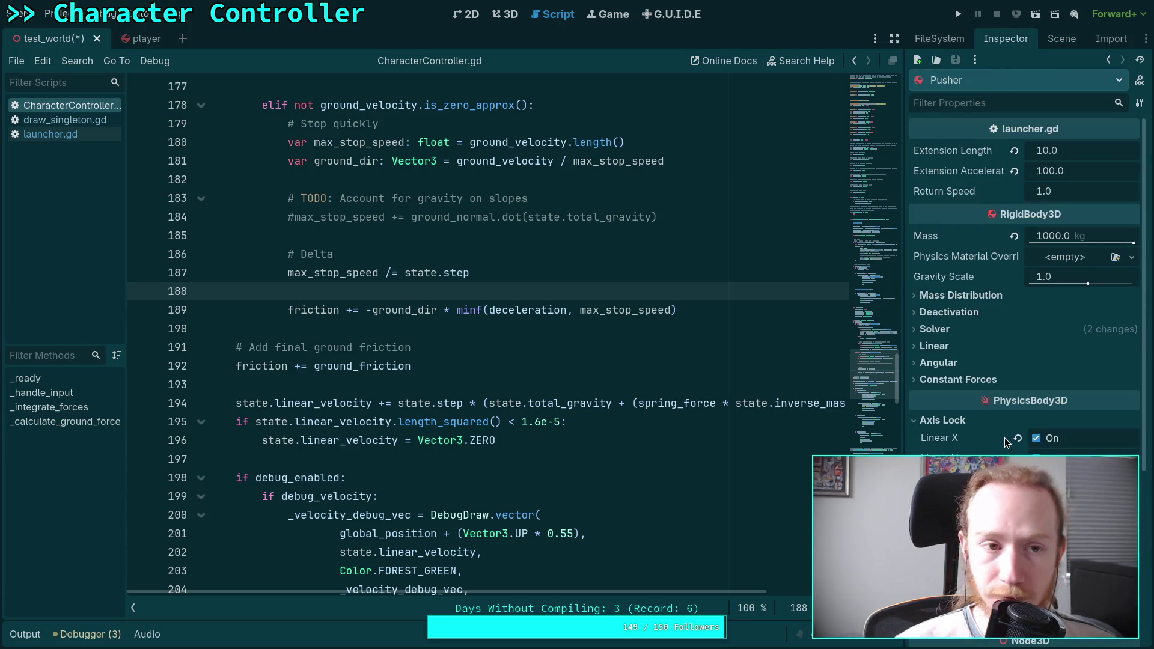
pyautogui.hotkey('ctrl', 's')
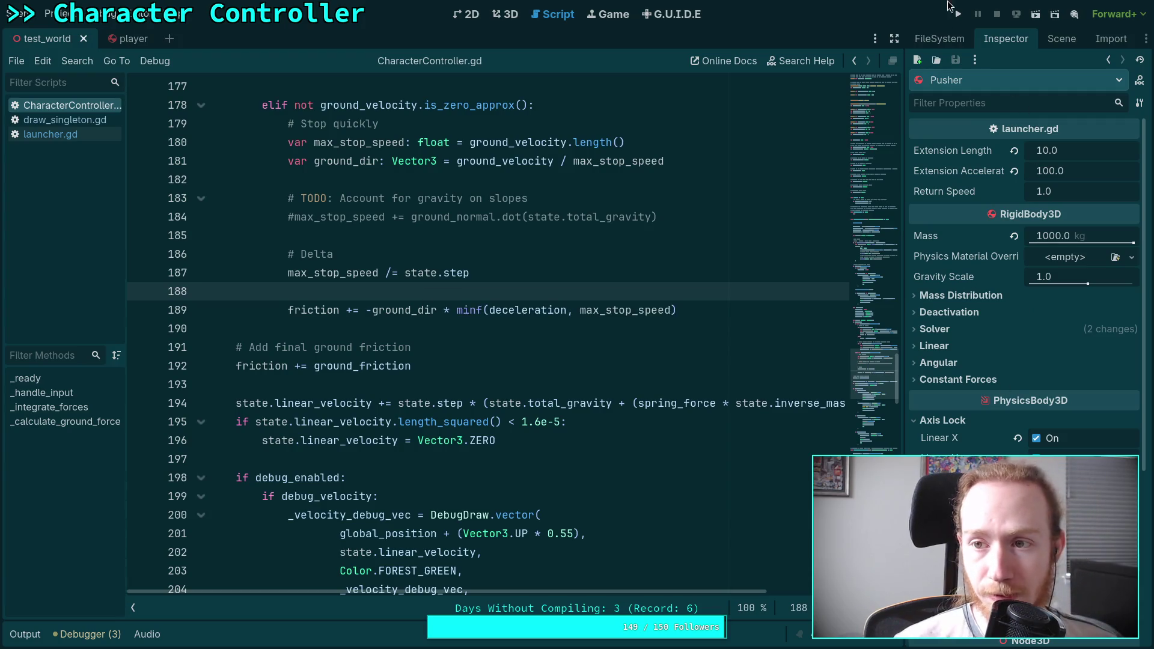
# Step: Play-test the character among the moving bodies, then stop the game with F8
pyautogui.press('F5')
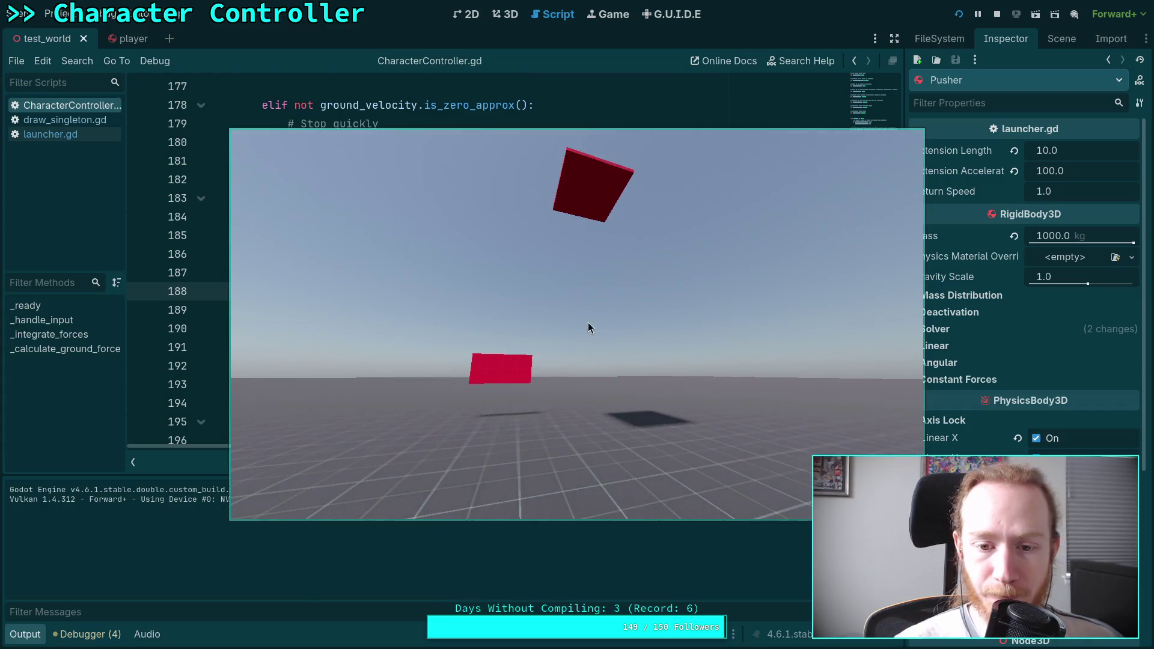
pyautogui.press('F8')
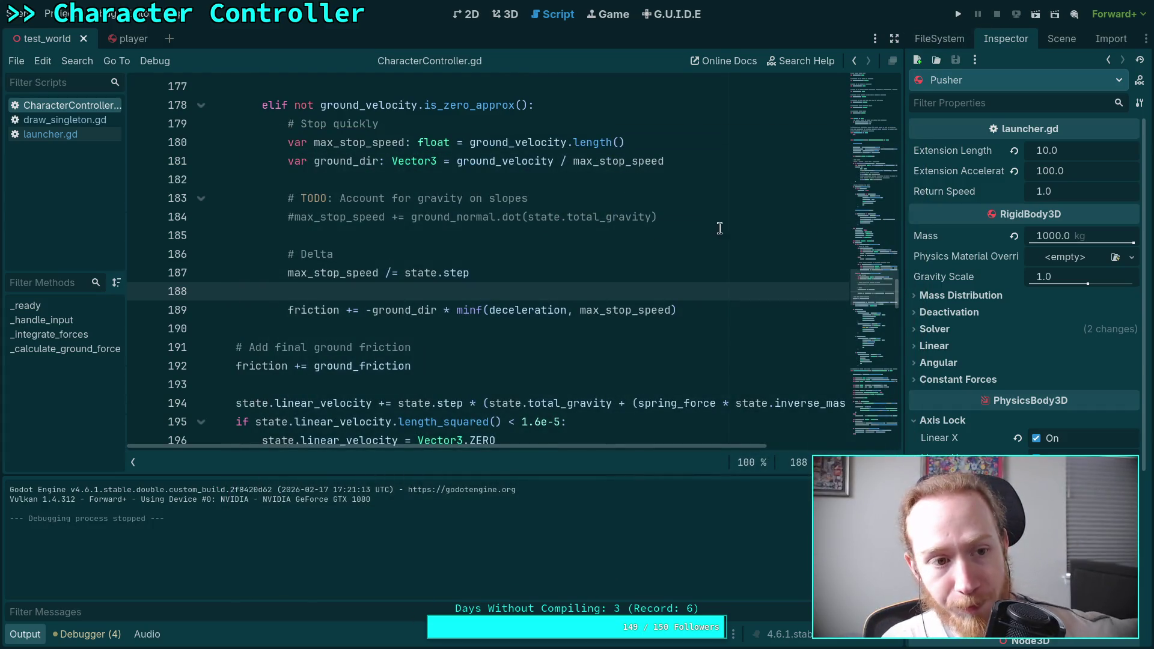
# Step: Select the Elevator node and edit its Return Speed value
pyautogui.click(1061, 38)
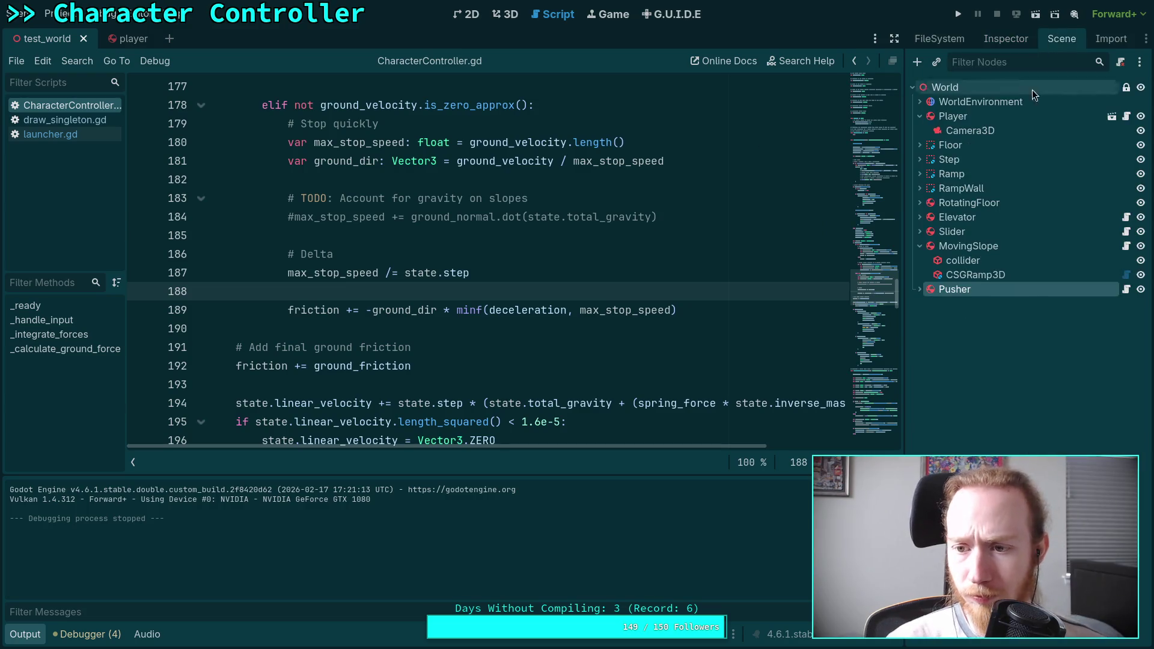
pyautogui.click(993, 218)
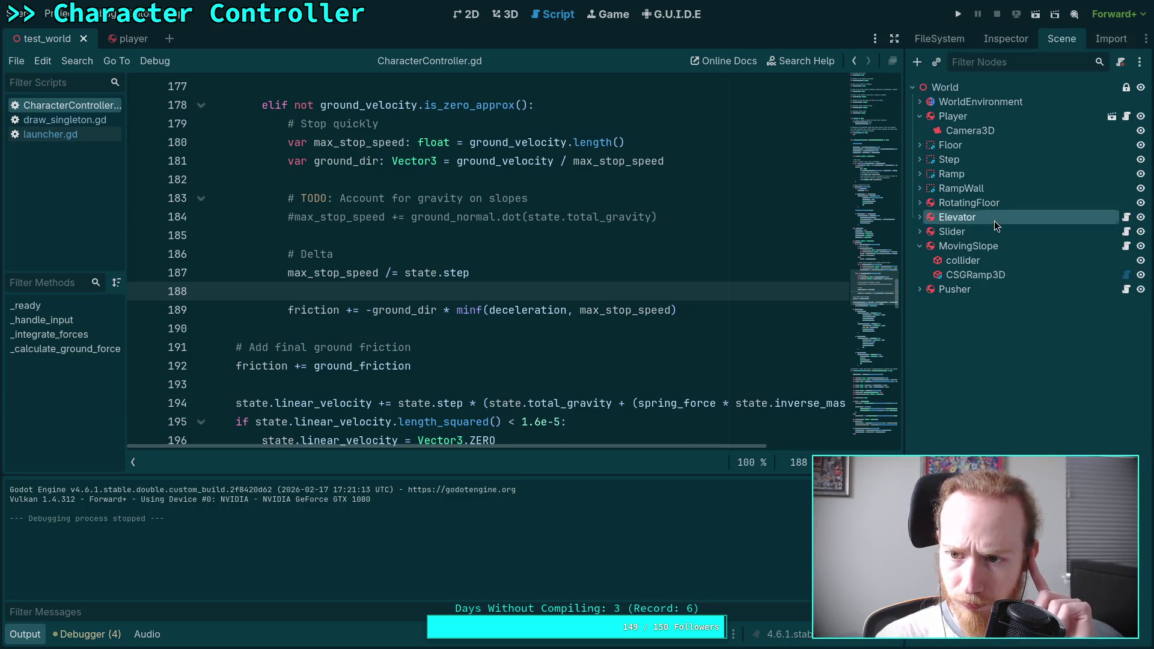
pyautogui.click(1000, 41)
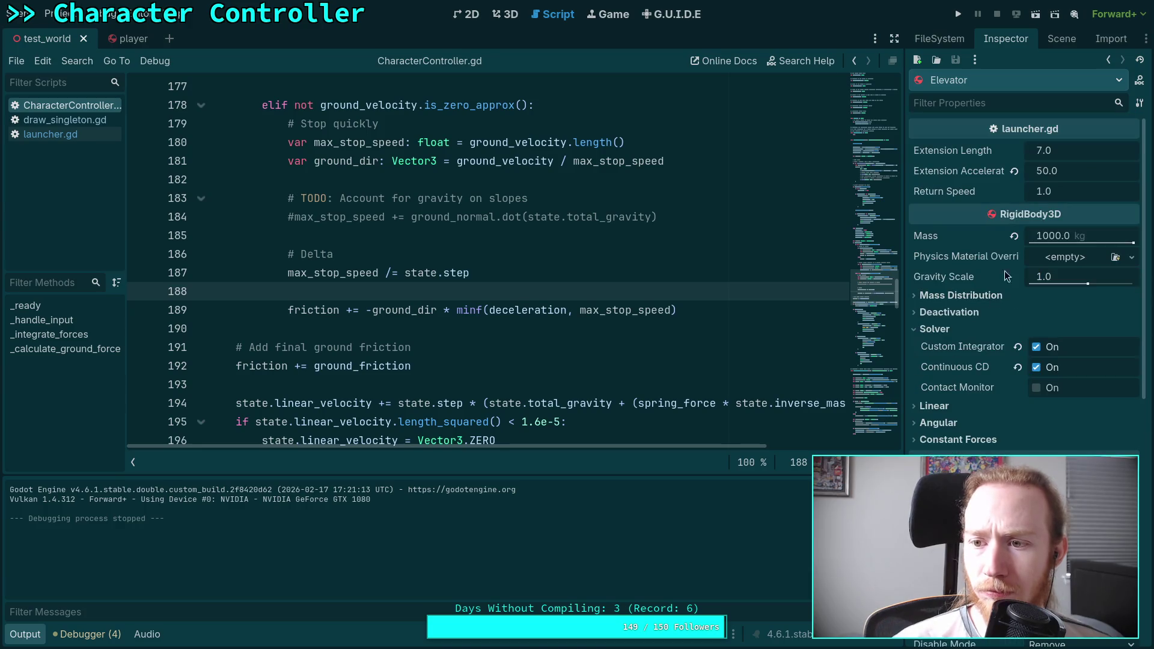
pyautogui.click(1073, 190)
pyautogui.press('BackSpace')
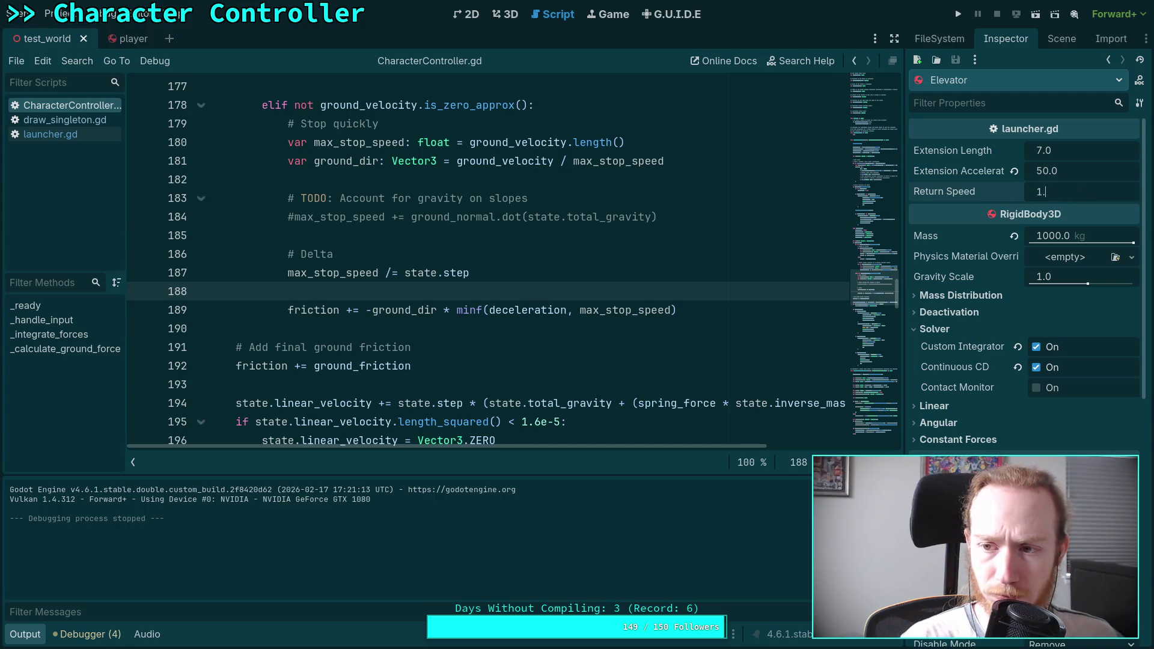
pyautogui.write('4')
pyautogui.press('BackSpace')
pyautogui.write('5')
pyautogui.press('Return')
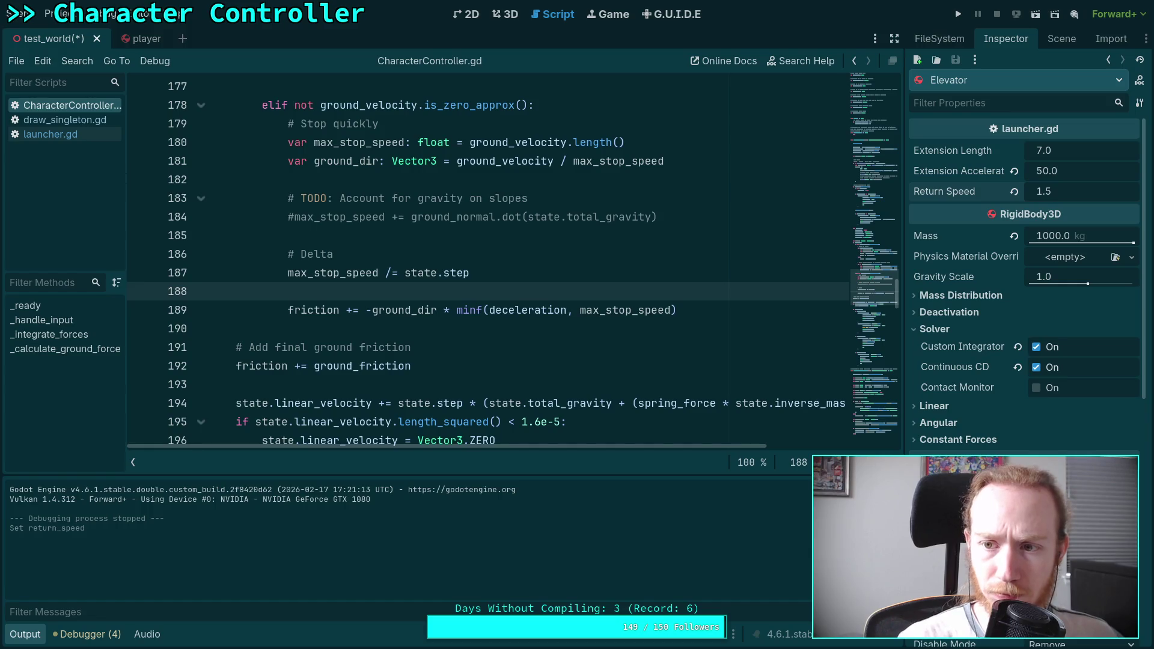
# Step: Set the Elevator's Extension Acceleration and Return Speed both to 0.8
pyautogui.click(1072, 172)
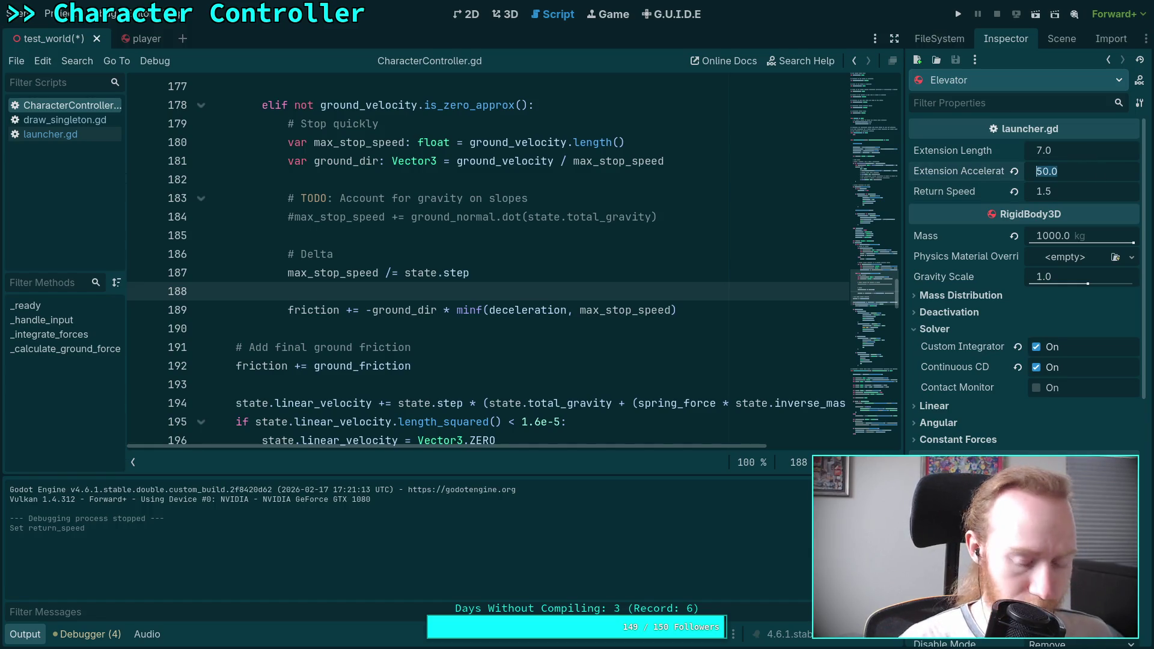
pyautogui.write('1.5')
pyautogui.press('Return')
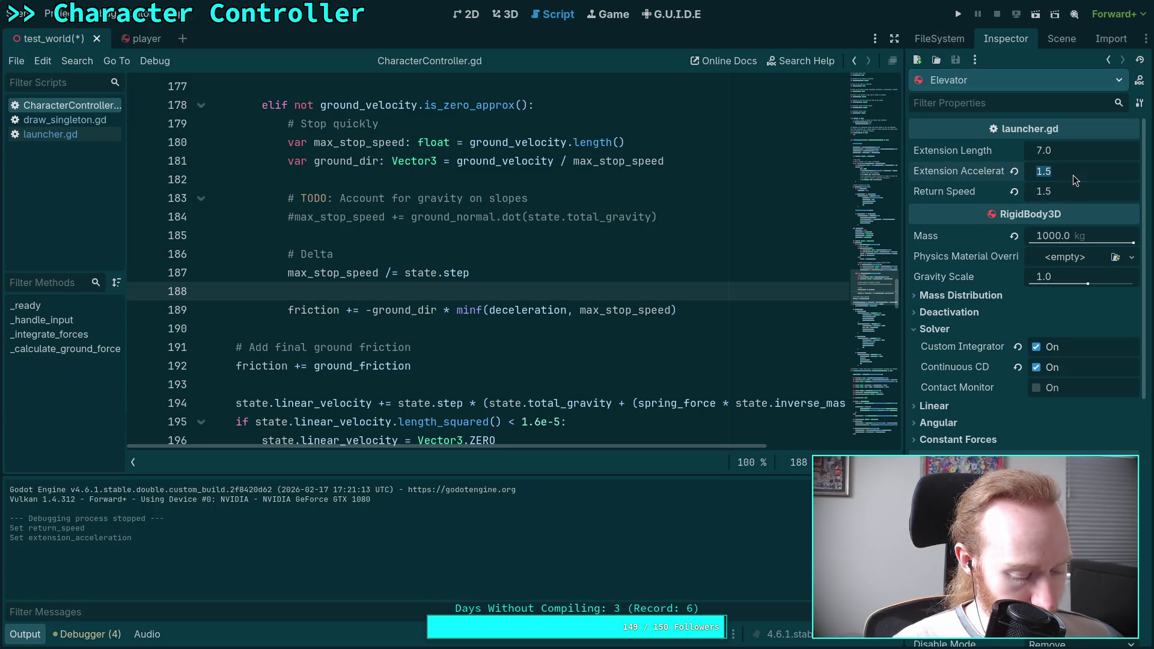
pyautogui.write('0.8')
pyautogui.press('Return')
pyautogui.click(1074, 191)
pyautogui.write('0.8')
pyautogui.press('Return')
# Step: Set the Elevator's linear Damp to 0.5 and save the scene
pyautogui.scroll(-5, 981, 308)
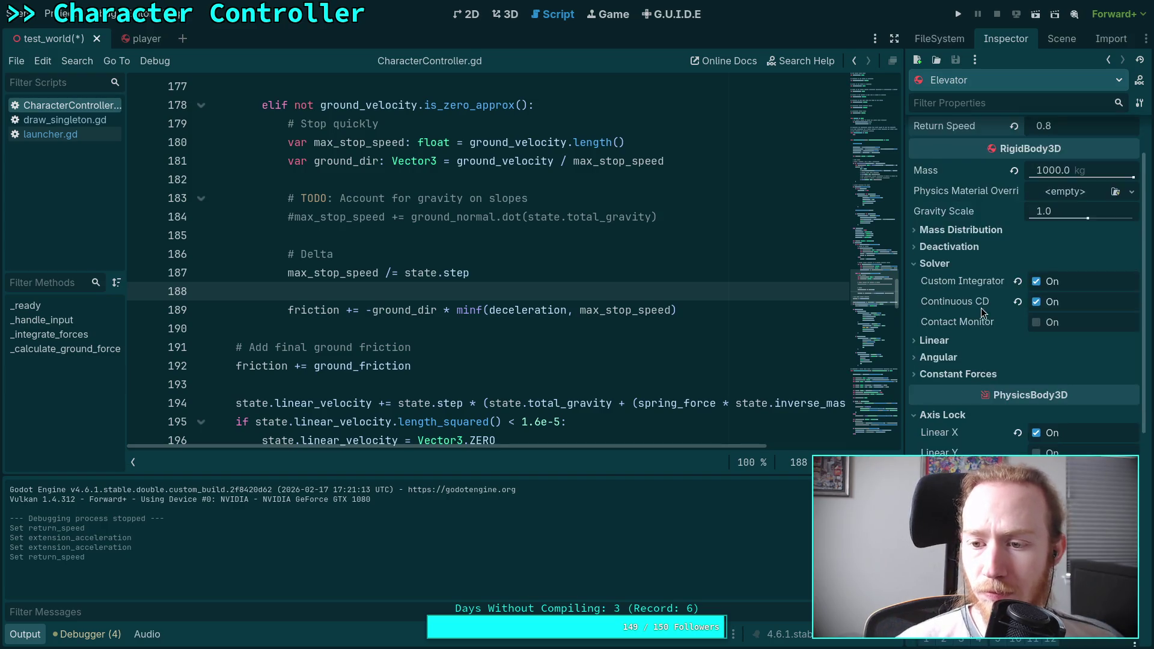
pyautogui.click(937, 199)
pyautogui.scroll(5, 962, 285)
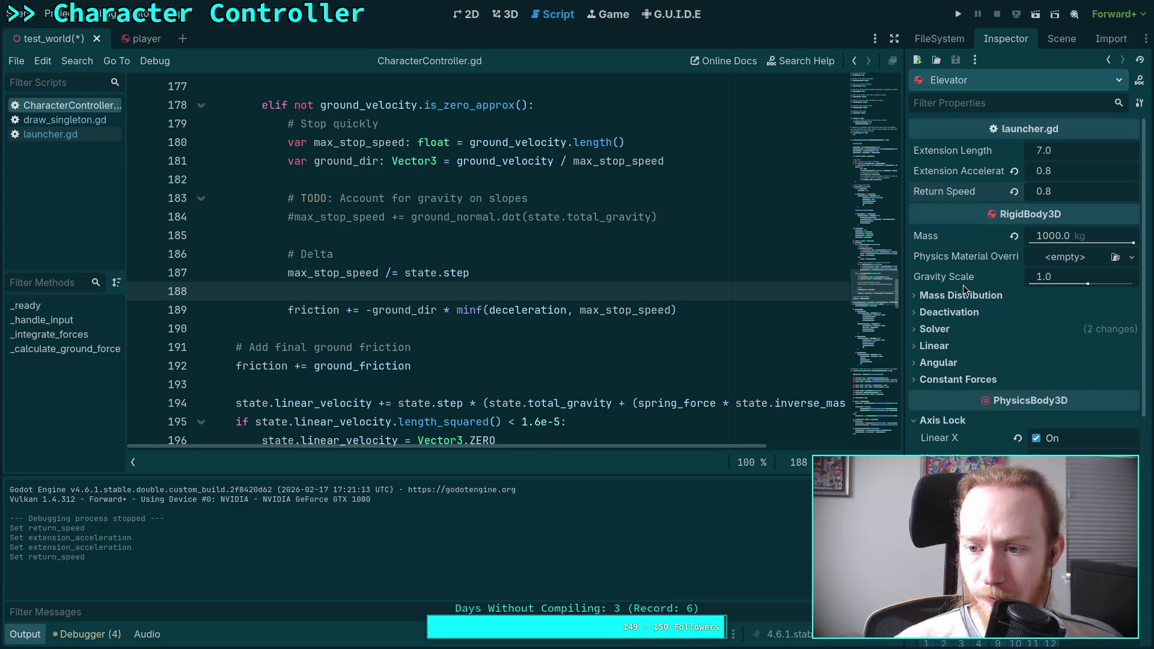
pyautogui.click(1075, 175)
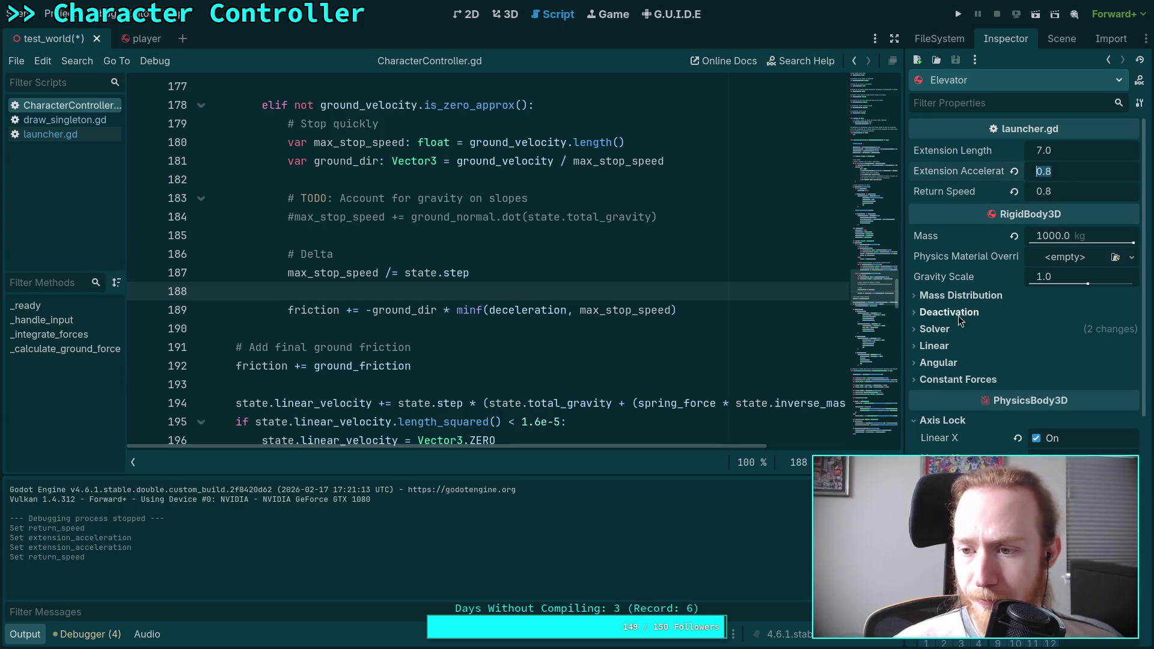
pyautogui.click(945, 346)
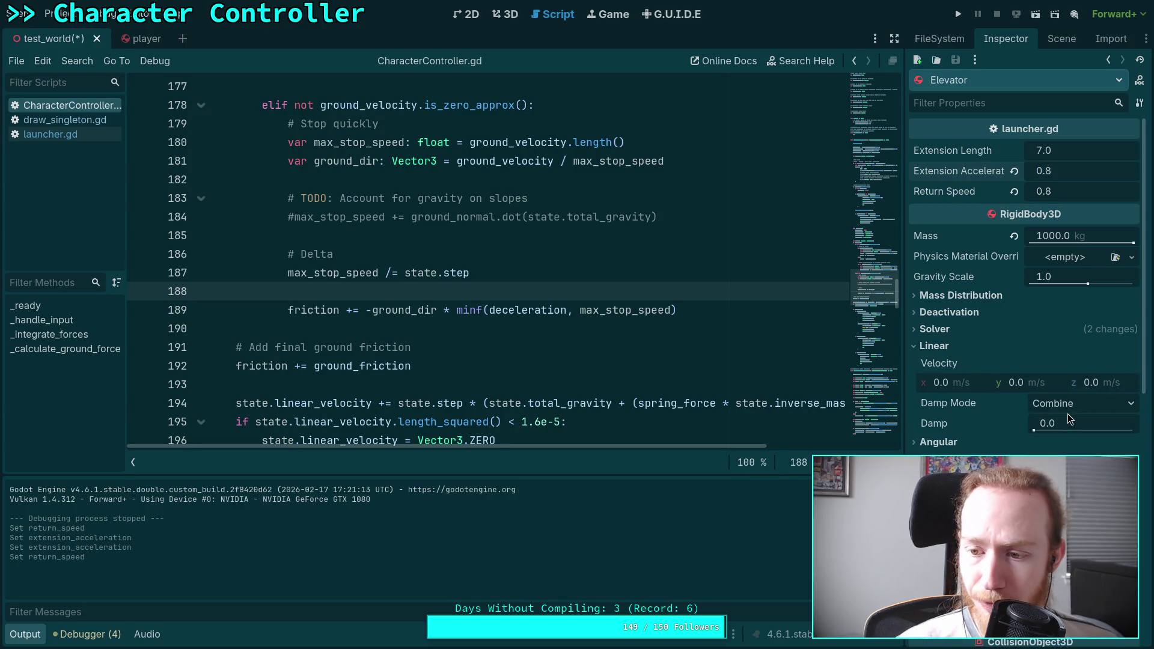
pyautogui.click(935, 346)
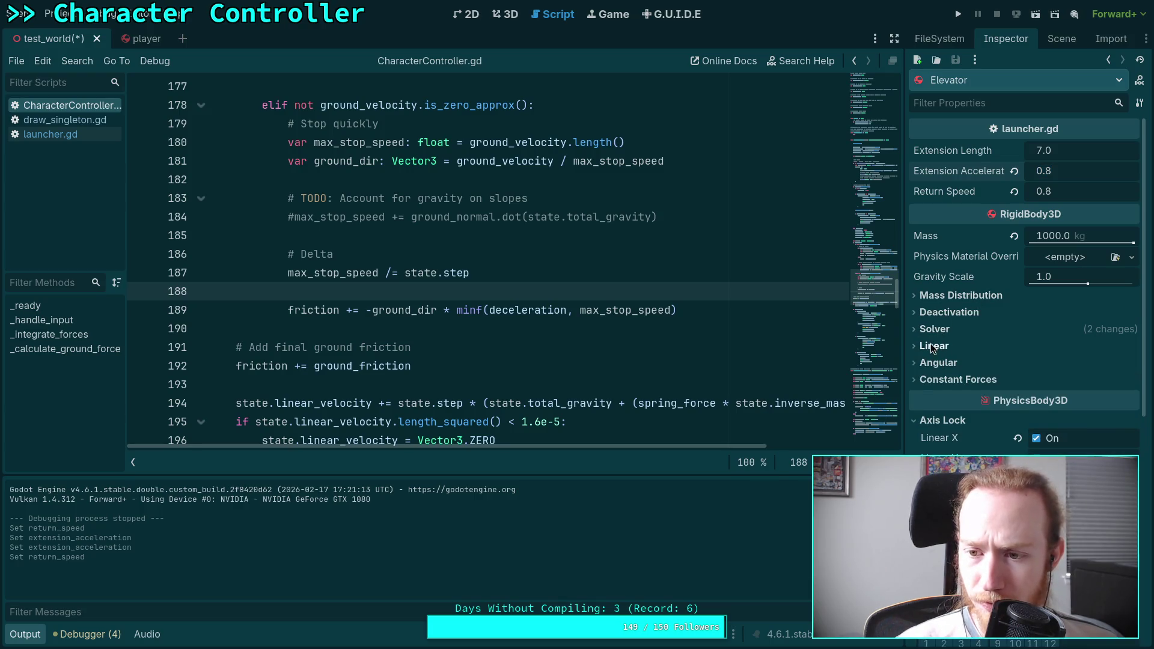
pyautogui.click(934, 345)
pyautogui.click(1079, 422)
pyautogui.write('0.5')
pyautogui.press('Return')
pyautogui.hotkey('ctrl', 's')
# Step: Test-run the elevator changes, then stop the game and open launcher.gd
pyautogui.click(958, 14)
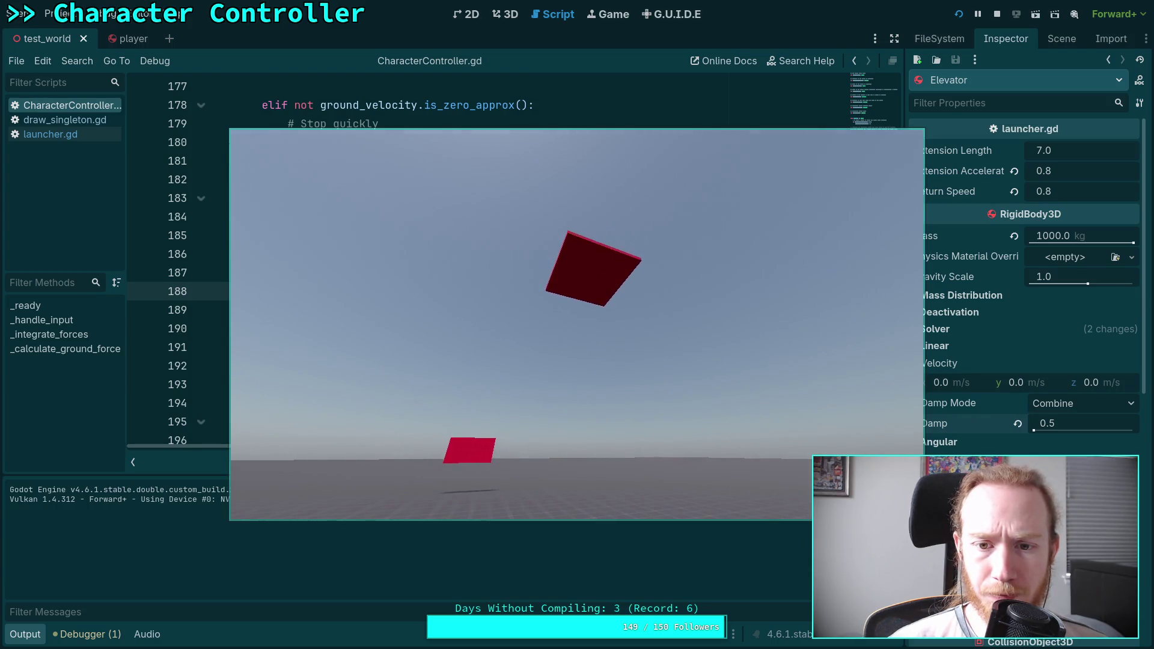
pyautogui.click(996, 14)
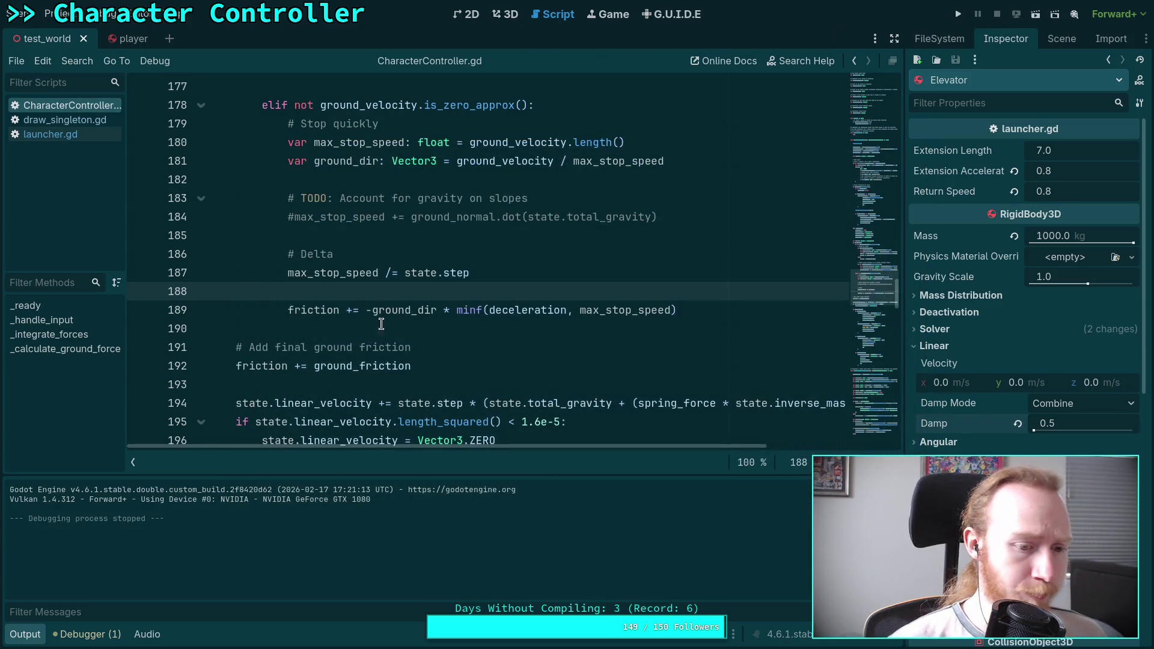
pyautogui.click(42, 631)
pyautogui.click(88, 133)
# Step: Change the extension_acceleration default from 200.0 to 2.0 and the return_speed default to 2.0
pyautogui.scroll(3, 431, 279)
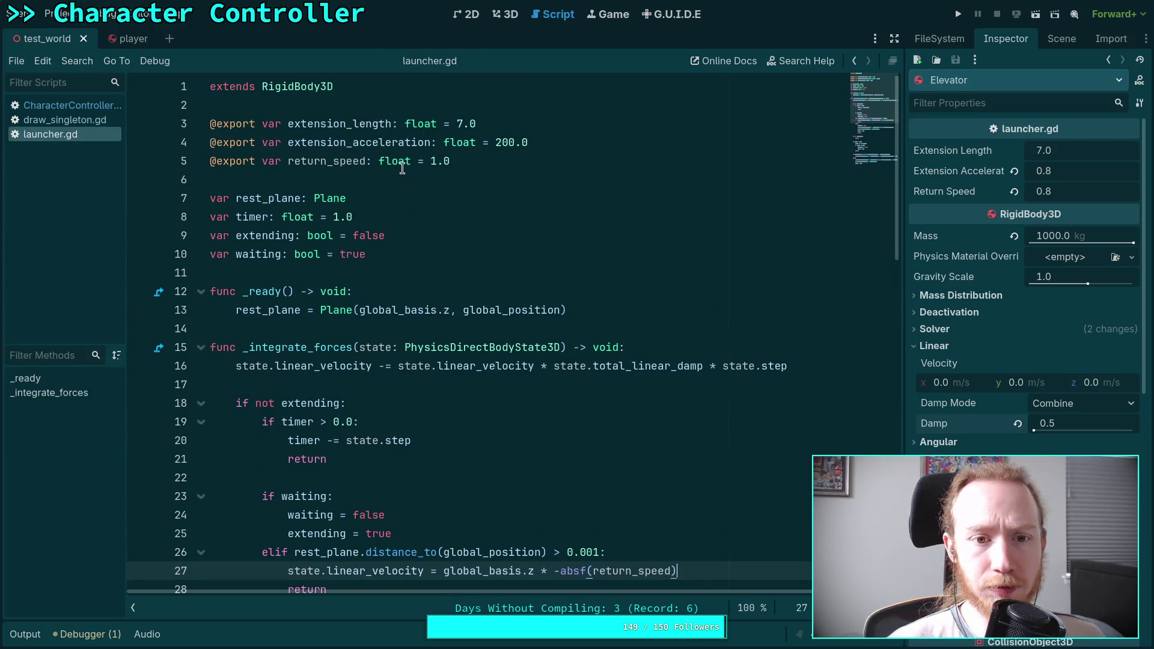
pyautogui.doubleClick(344, 162)
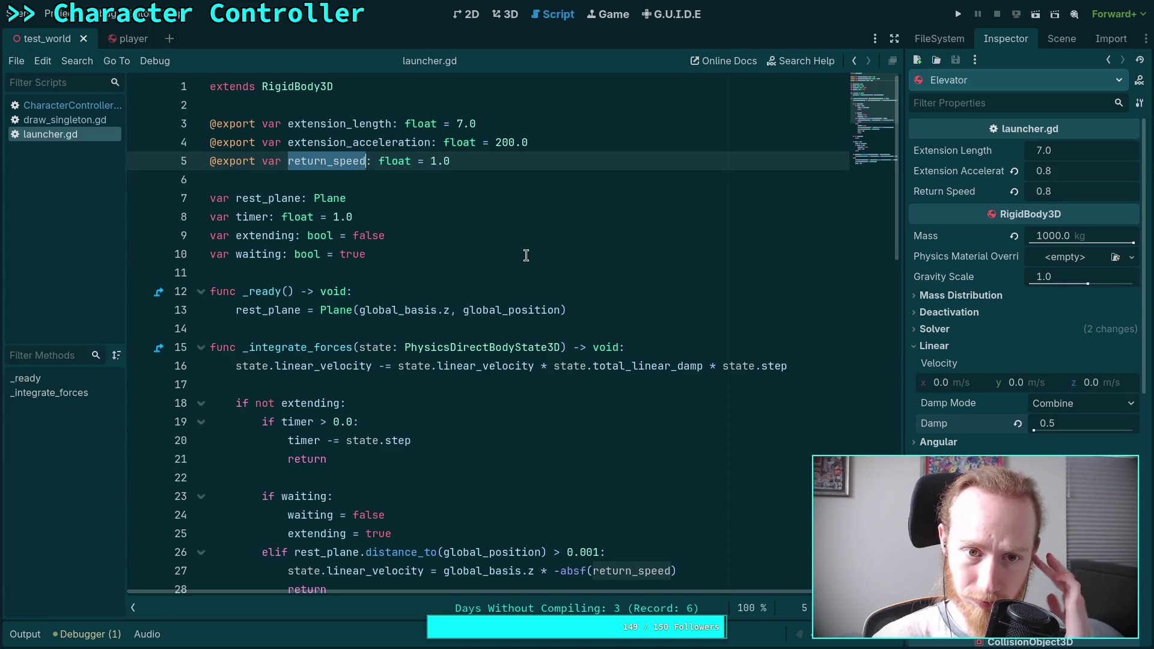
pyautogui.moveTo(495, 145); pyautogui.dragTo(516, 144)
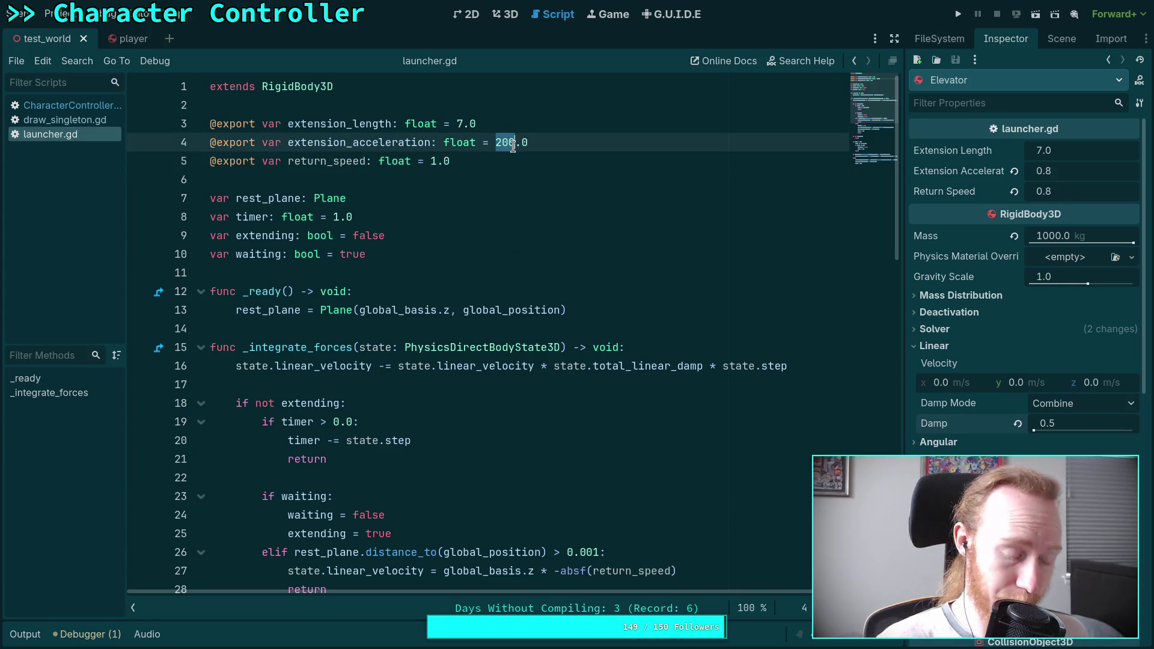
pyautogui.write('2')
pyautogui.click(429, 162)
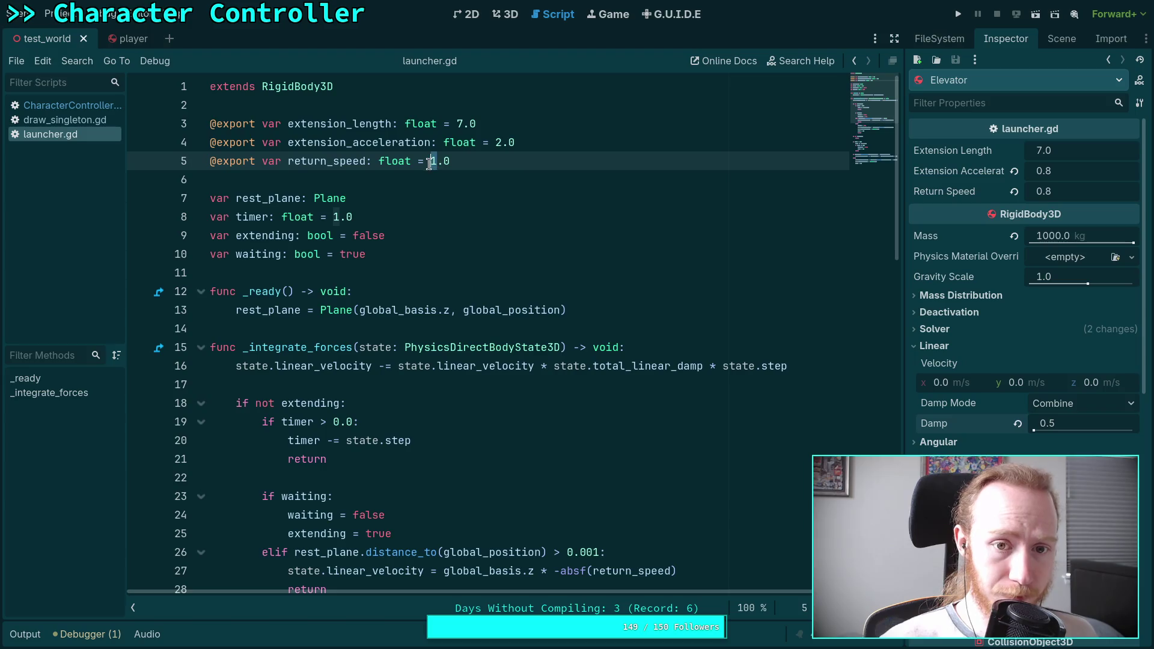
pyautogui.write('2')
# Step: Rename return_speed to return_acceleration and save launcher.gd
pyautogui.moveTo(334, 162); pyautogui.dragTo(420, 141)
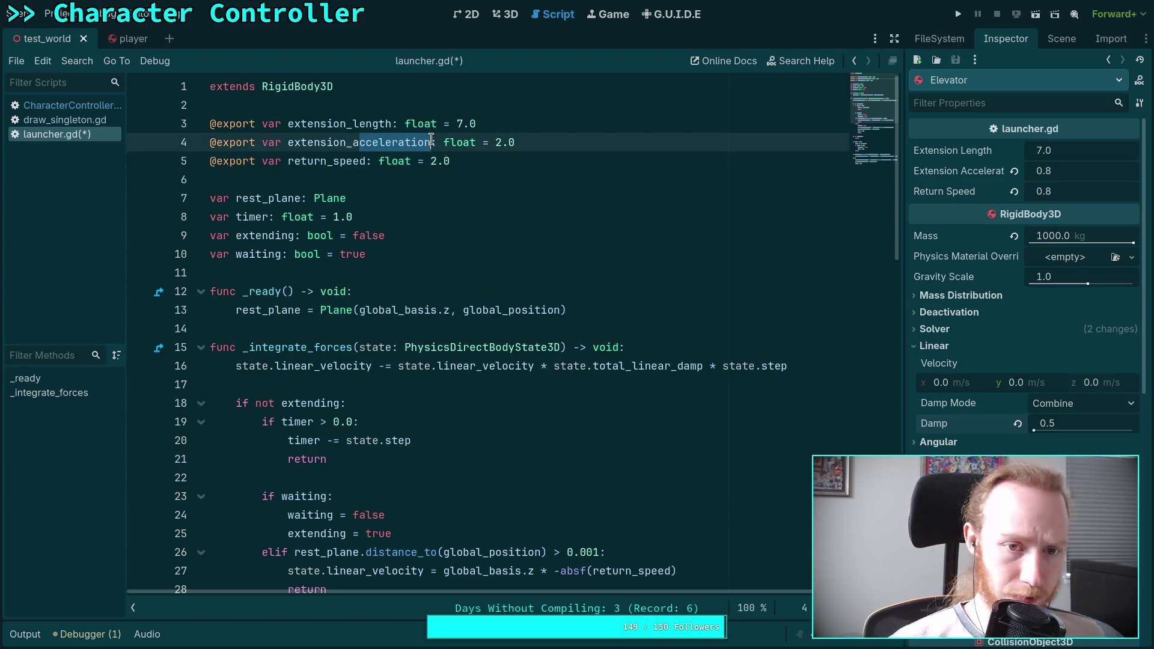
pyautogui.press('BackSpace')
pyautogui.press('BackSpace')
pyautogui.write('spee')
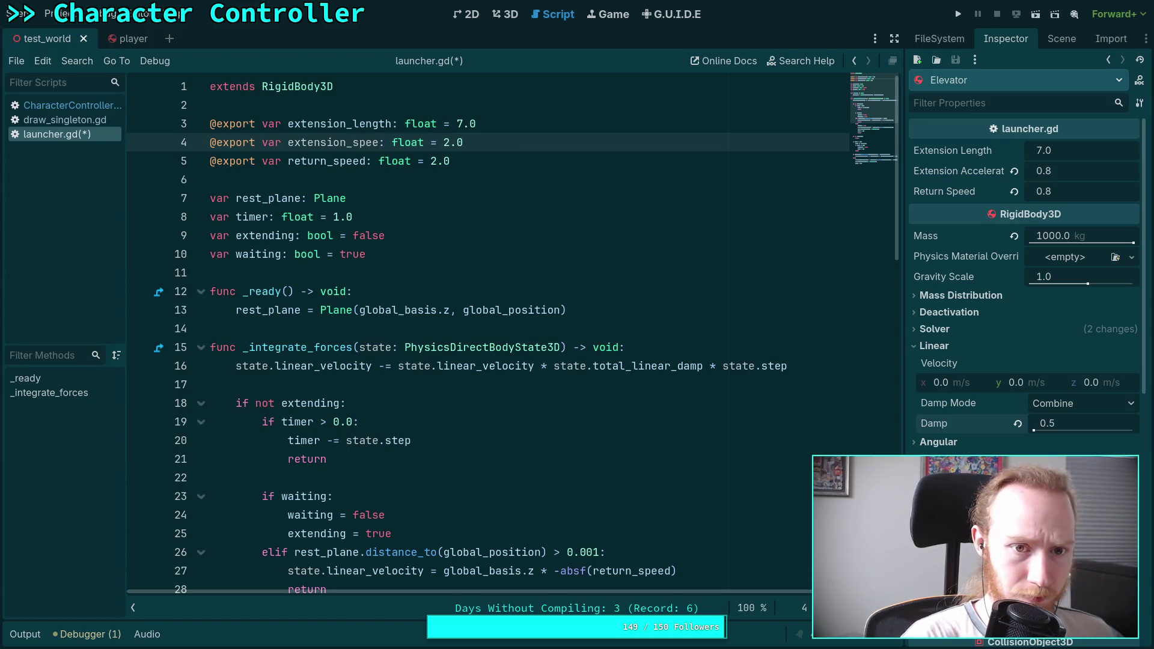
pyautogui.press('BackSpace')
pyautogui.press('BackSpace')
pyautogui.press('BackSpace')
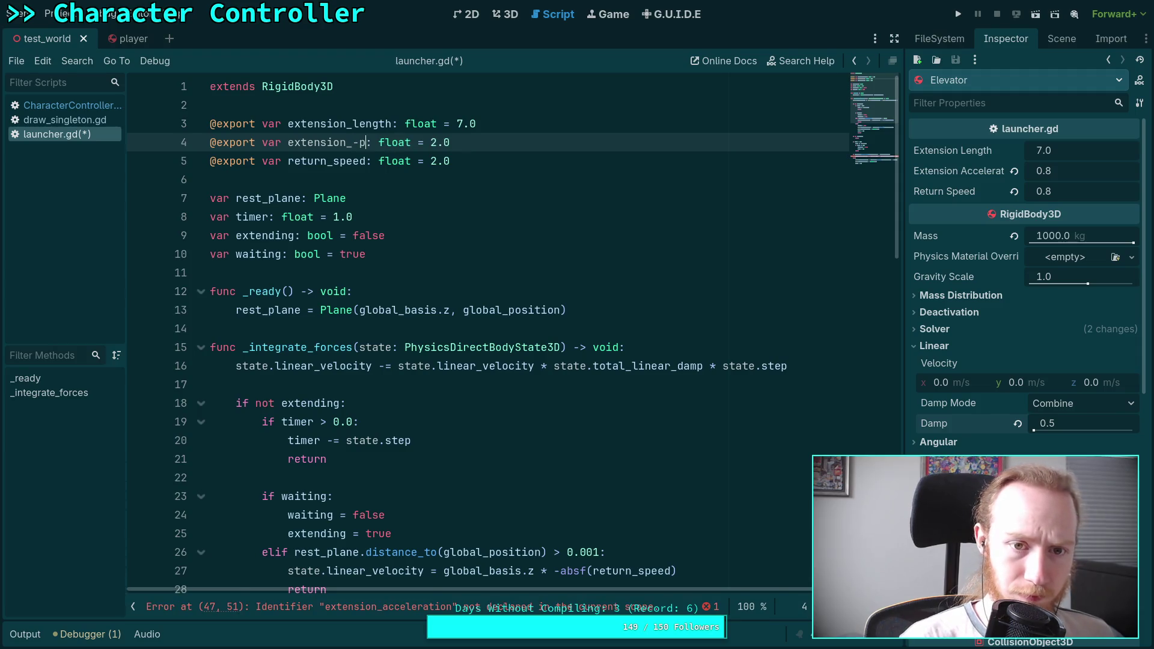
pyautogui.hotkey('ctrl', 'z')
pyautogui.hotkey('ctrl', 'z')
pyautogui.hotkey('ctrl', 'z')
pyautogui.moveTo(334, 161); pyautogui.dragTo(366, 162)
pyautogui.write('acceleration')
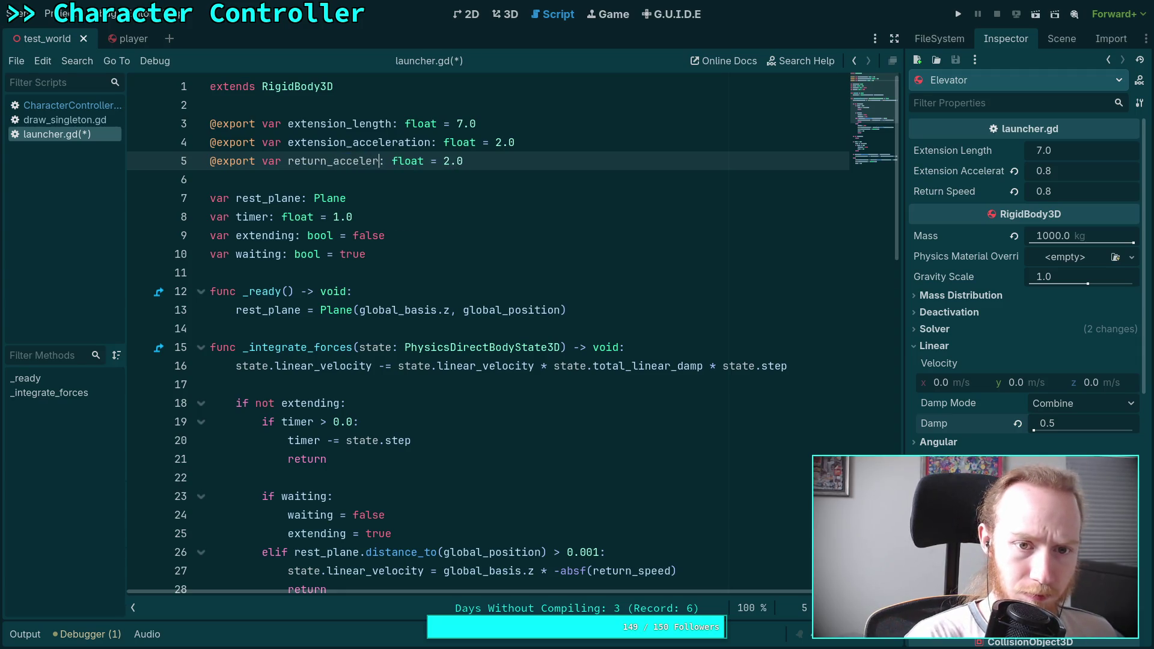
pyautogui.hotkey('ctrl', 's')
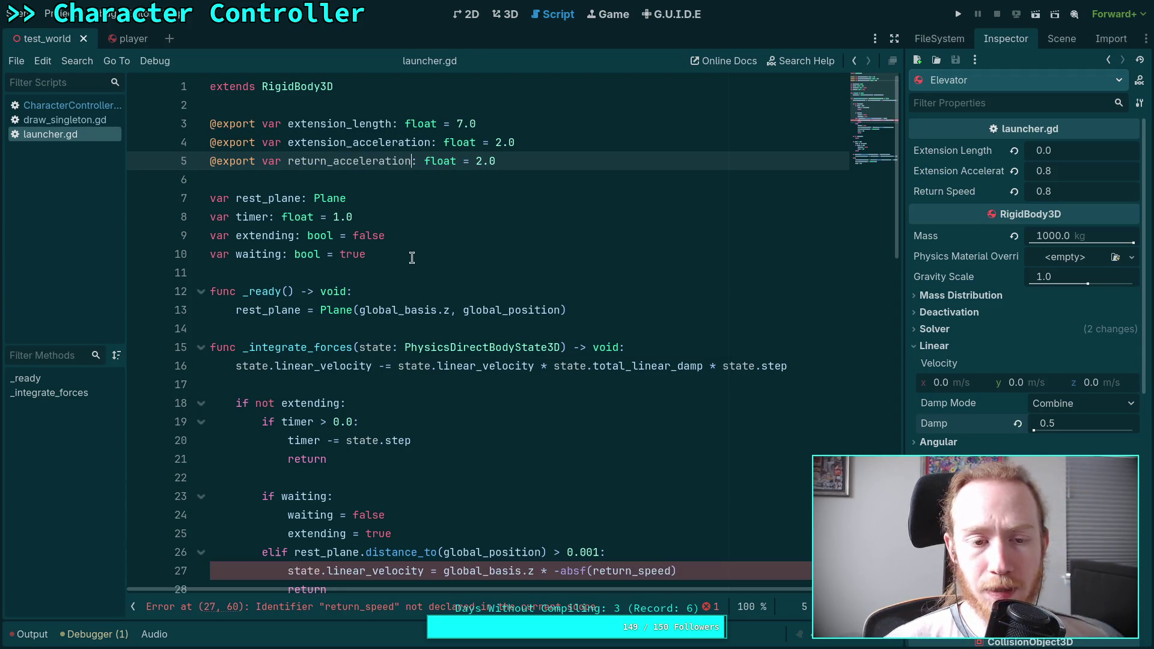
pyautogui.scroll(-3, 466, 294)
# Step: Remove the negated -absf wrapper from line 27's velocity assignment
pyautogui.scroll(-3, 489, 394)
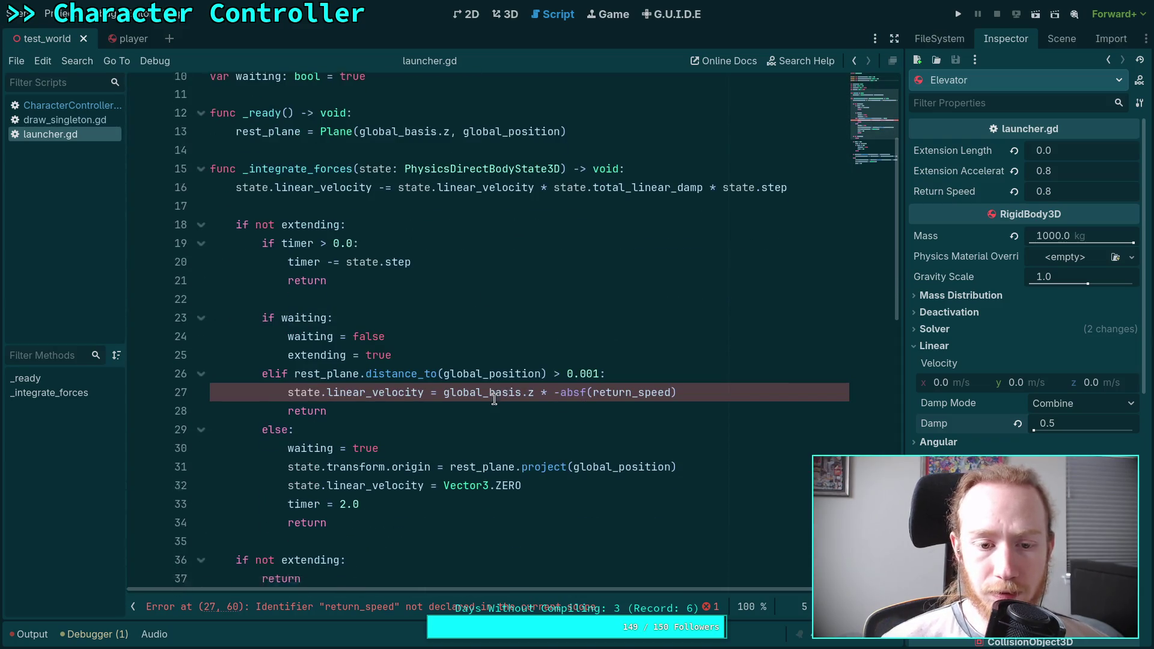
pyautogui.scroll(-3, 488, 393)
pyautogui.scroll(2, 489, 393)
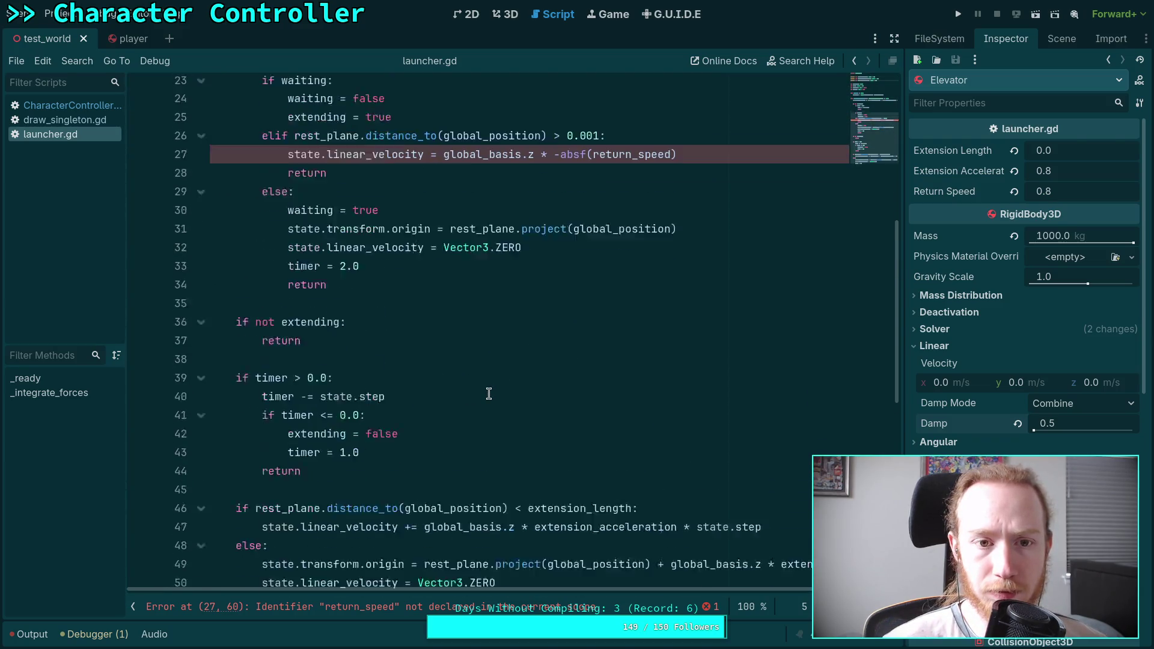
pyautogui.scroll(-1, 489, 394)
pyautogui.scroll(-1, 483, 337)
pyautogui.scroll(1, 489, 319)
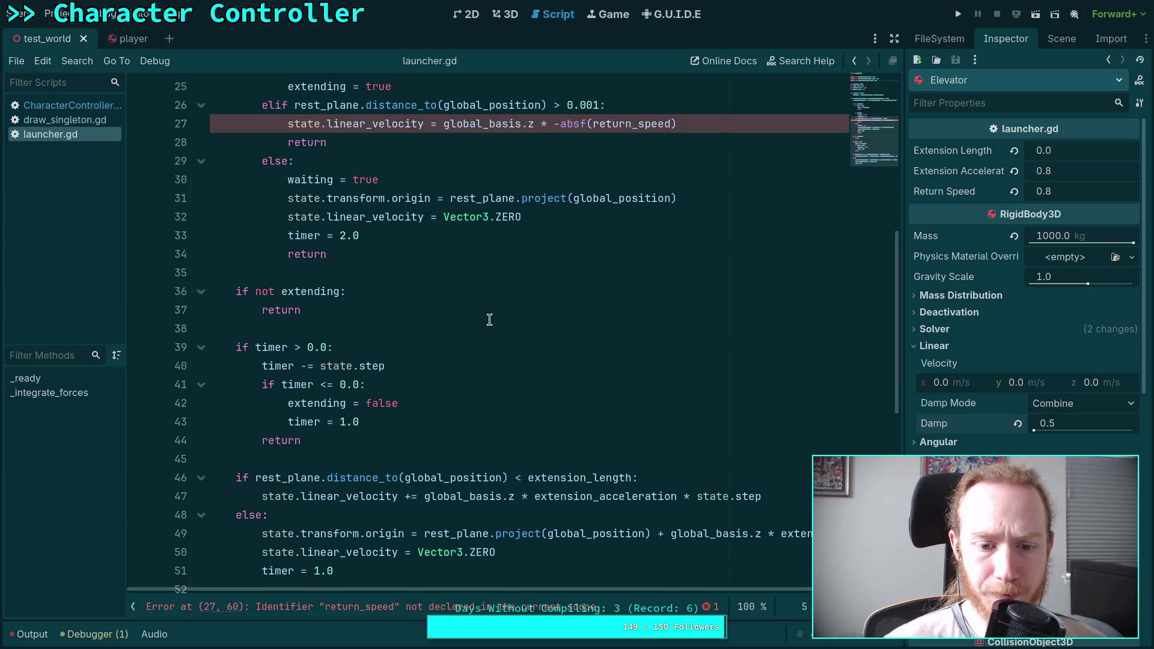
pyautogui.click(440, 124)
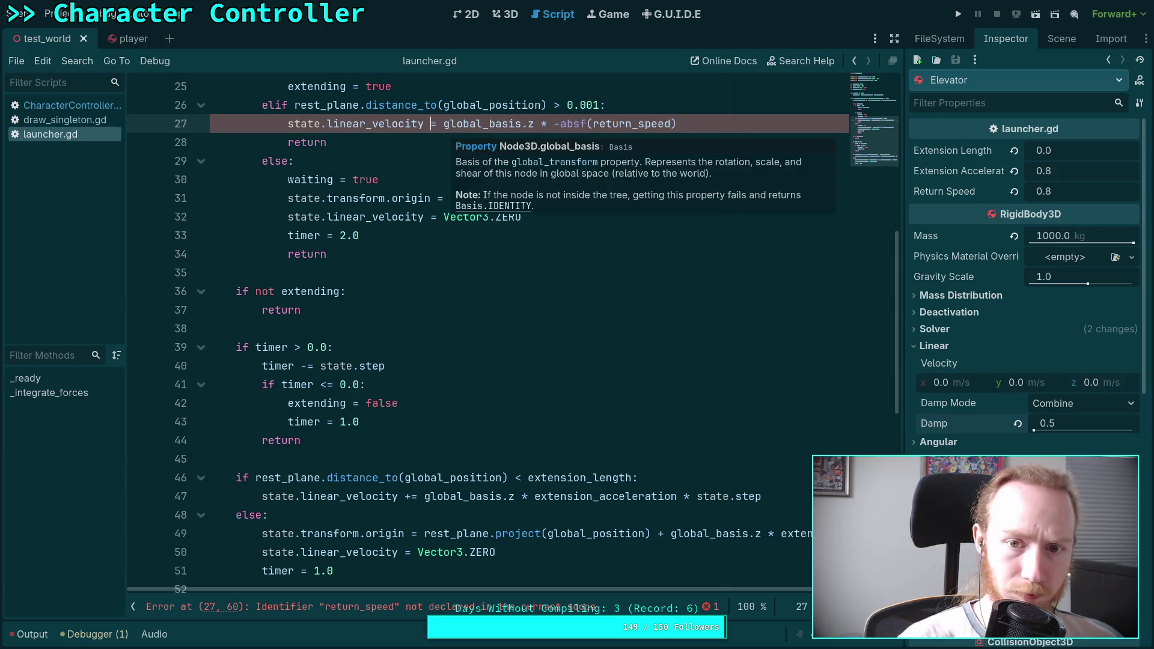
pyautogui.write('-')
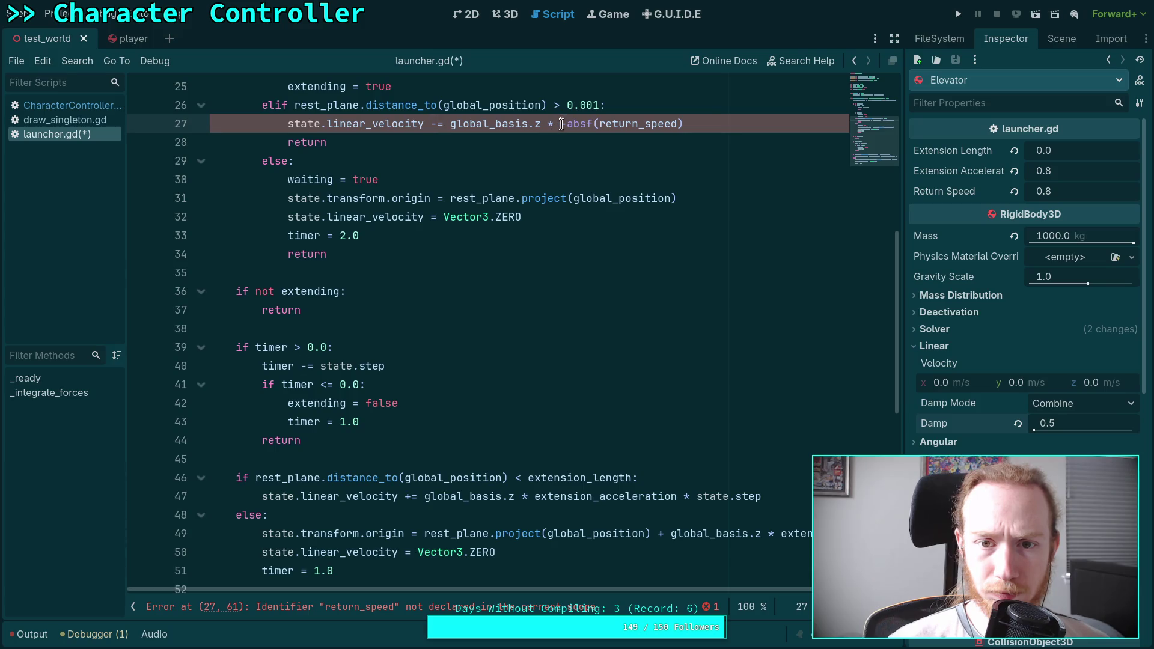
pyautogui.moveTo(562, 124); pyautogui.dragTo(594, 123)
pyautogui.press('Delete')
pyautogui.press('Delete')
pyautogui.click(677, 124)
pyautogui.press('BackSpace')
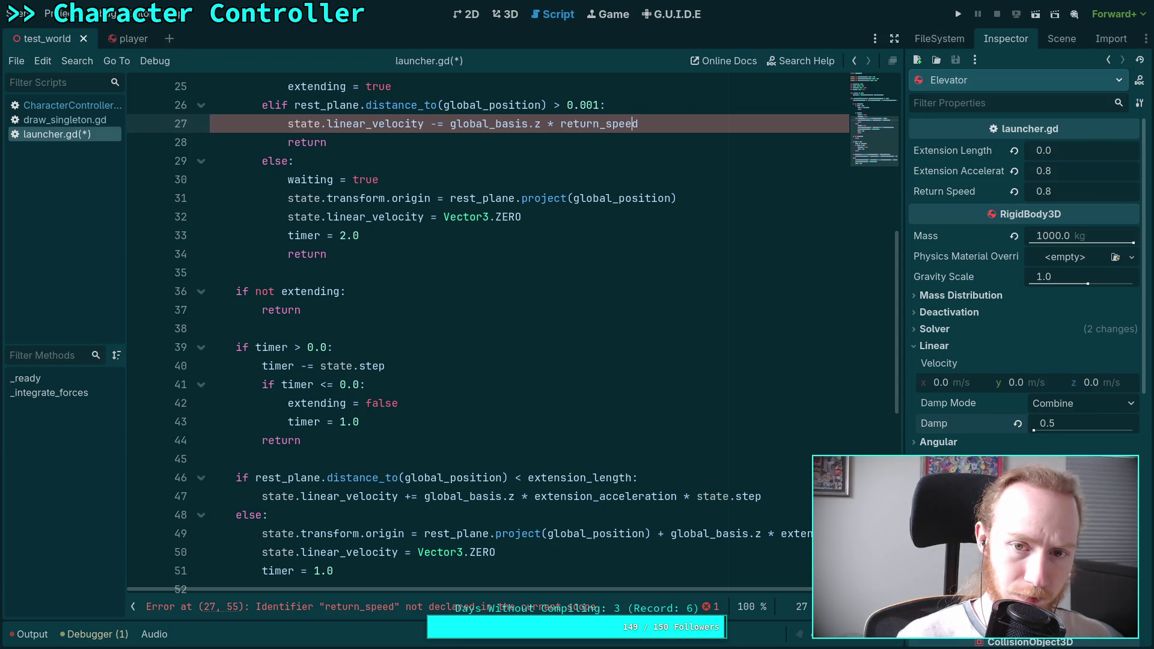
# Step: Rewrite line 27 to use absf(...) * state.step and save
pyautogui.write('absy(')
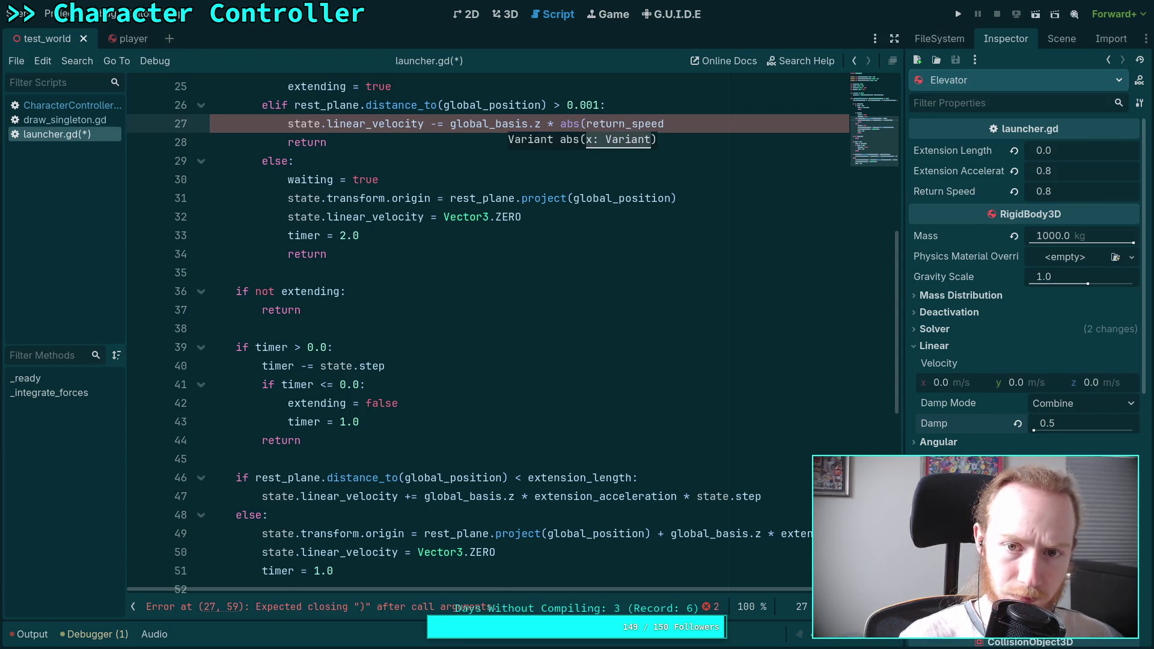
pyautogui.press('Left')
pyautogui.press('BackSpace')
pyautogui.write('f')
pyautogui.press('Right')
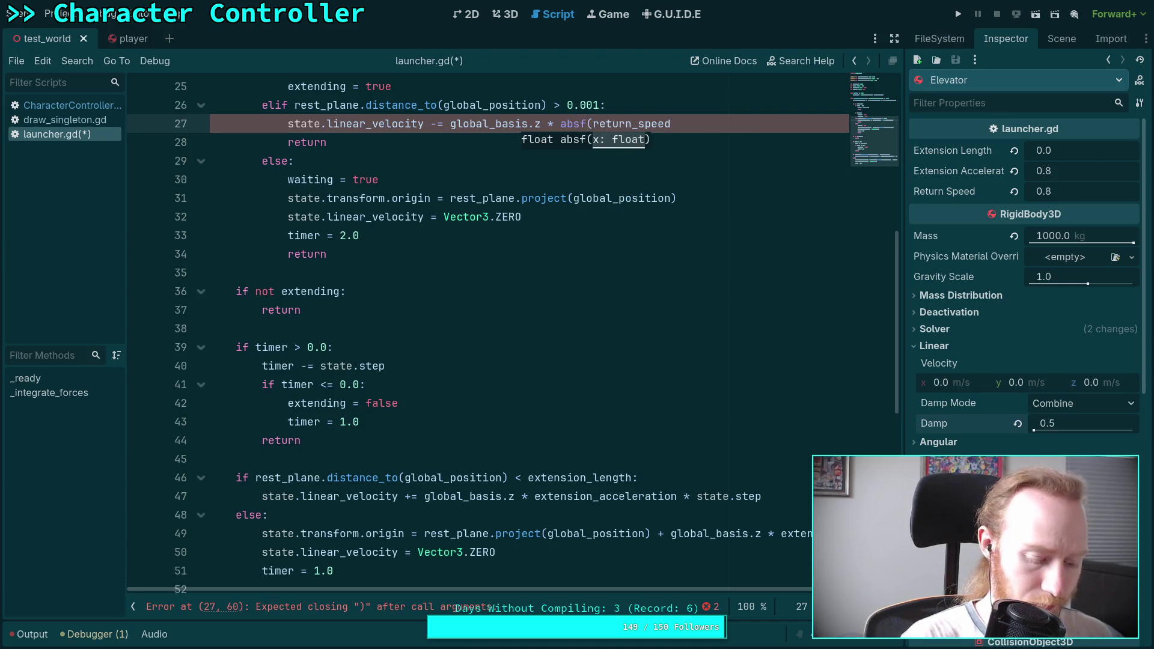
pyautogui.write(') * state.step')
pyautogui.hotkey('ctrl', 's')
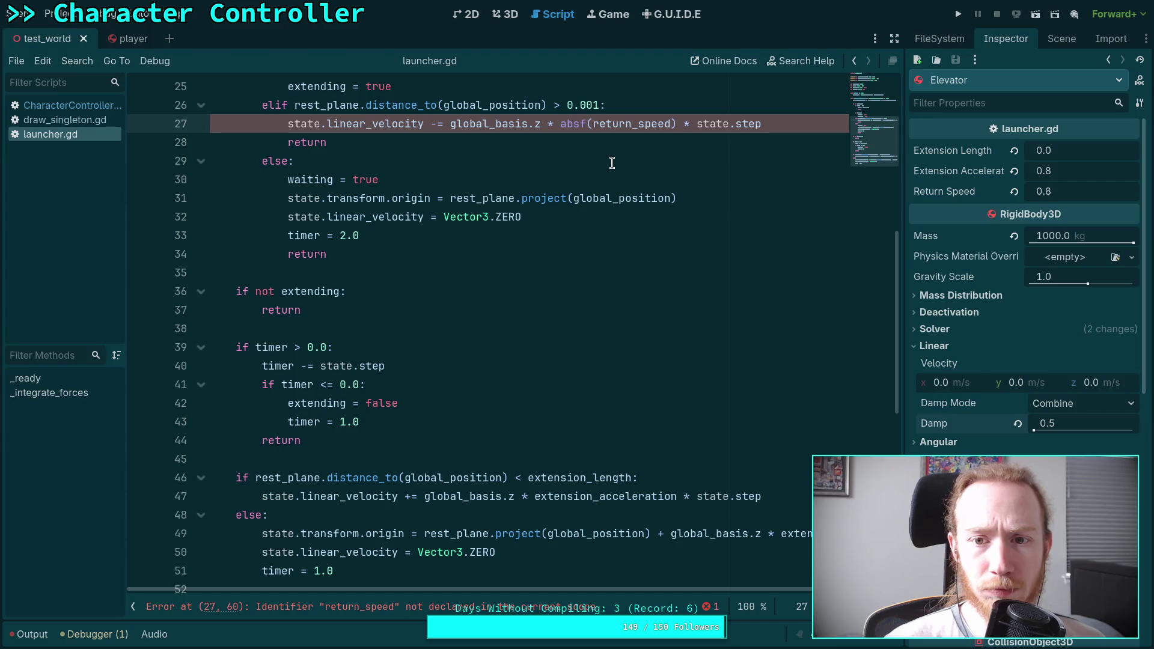
# Step: Change line 27 to return_acceleration via autocomplete, save, and run the game
pyautogui.moveTo(635, 125); pyautogui.dragTo(671, 125)
pyautogui.write('ac')
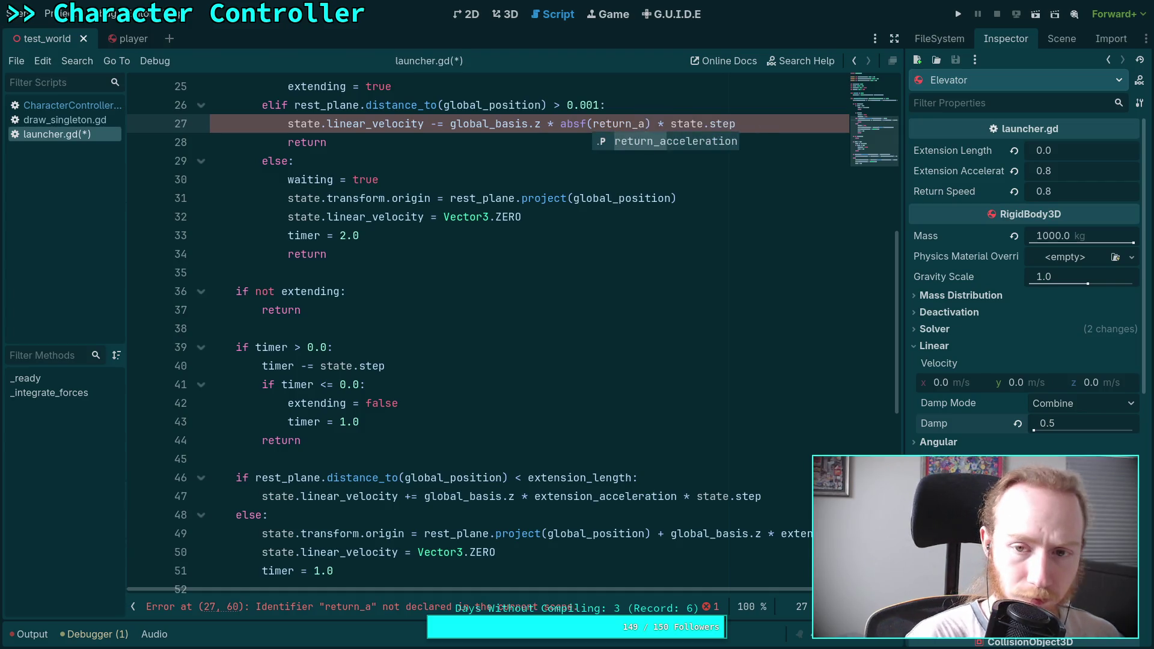
pyautogui.press('Return')
pyautogui.hotkey('ctrl', 's')
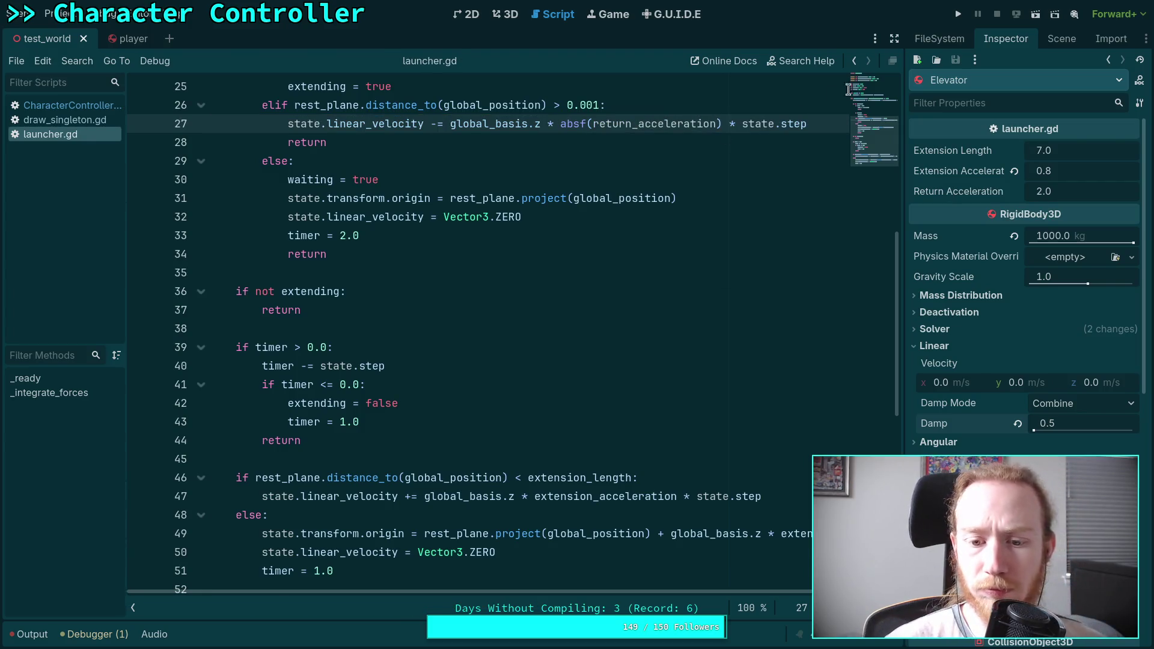
pyautogui.click(958, 16)
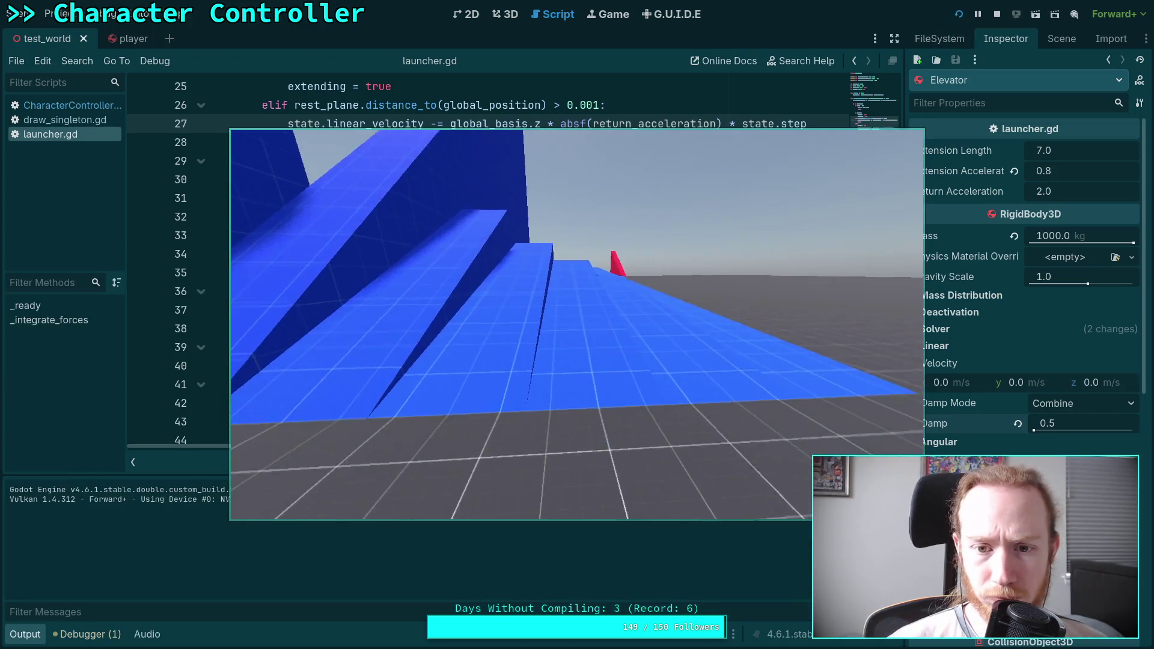
# Step: Move toward the red launchers to test them, then stop the game
pyautogui.press('w')
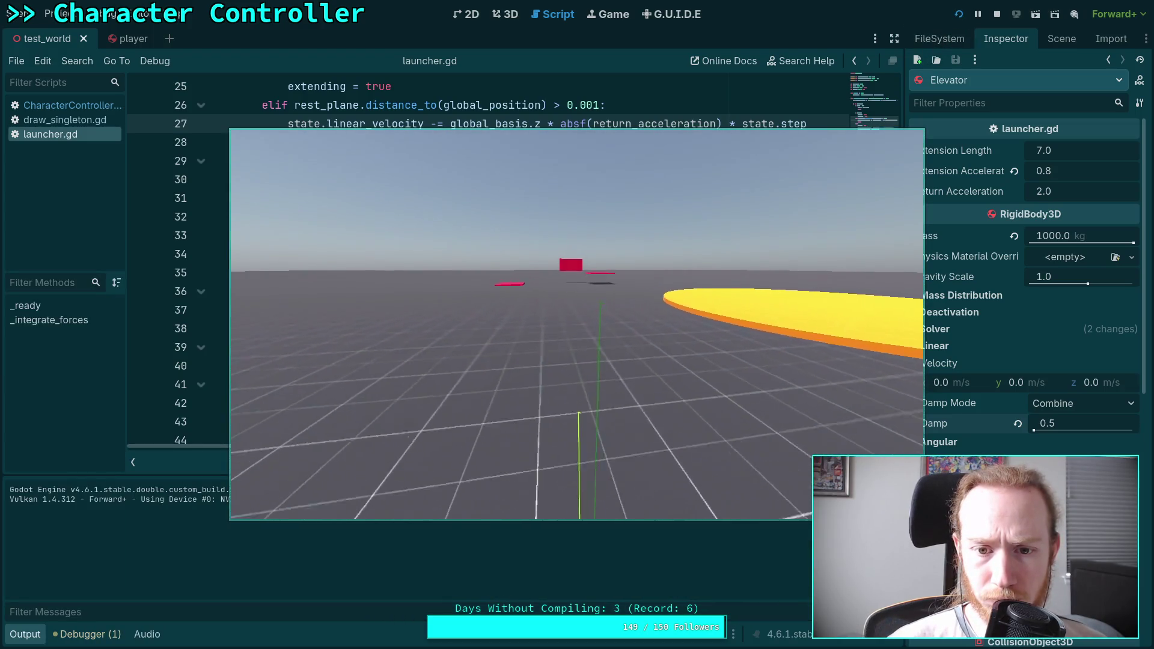
pyautogui.press('w')
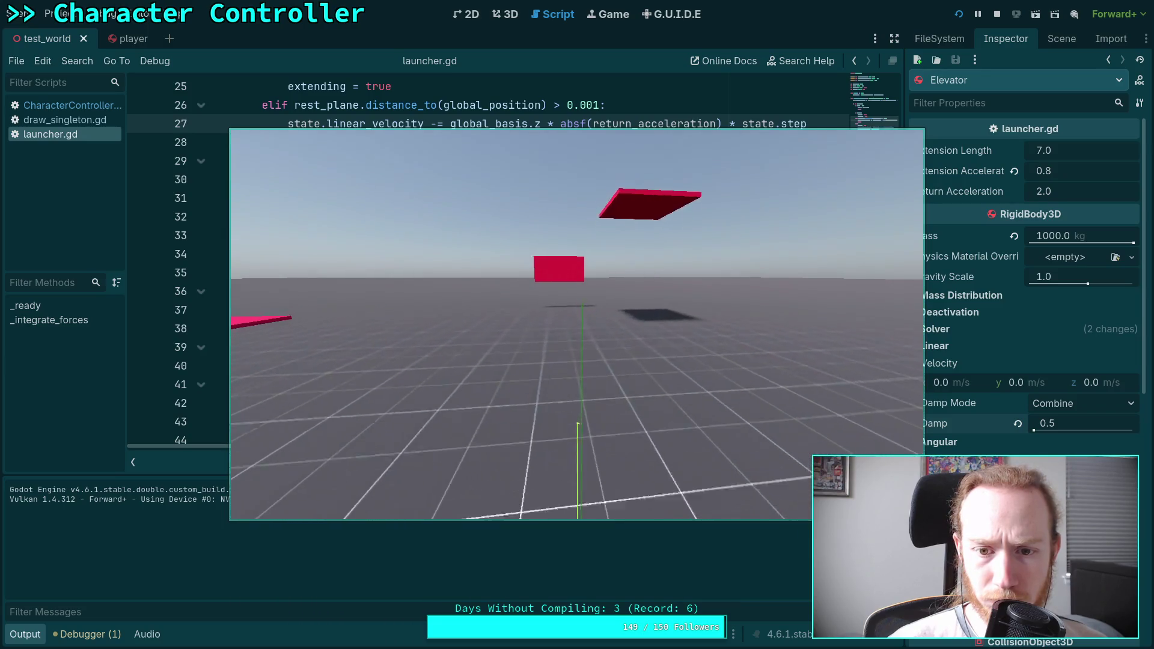
pyautogui.press('w')
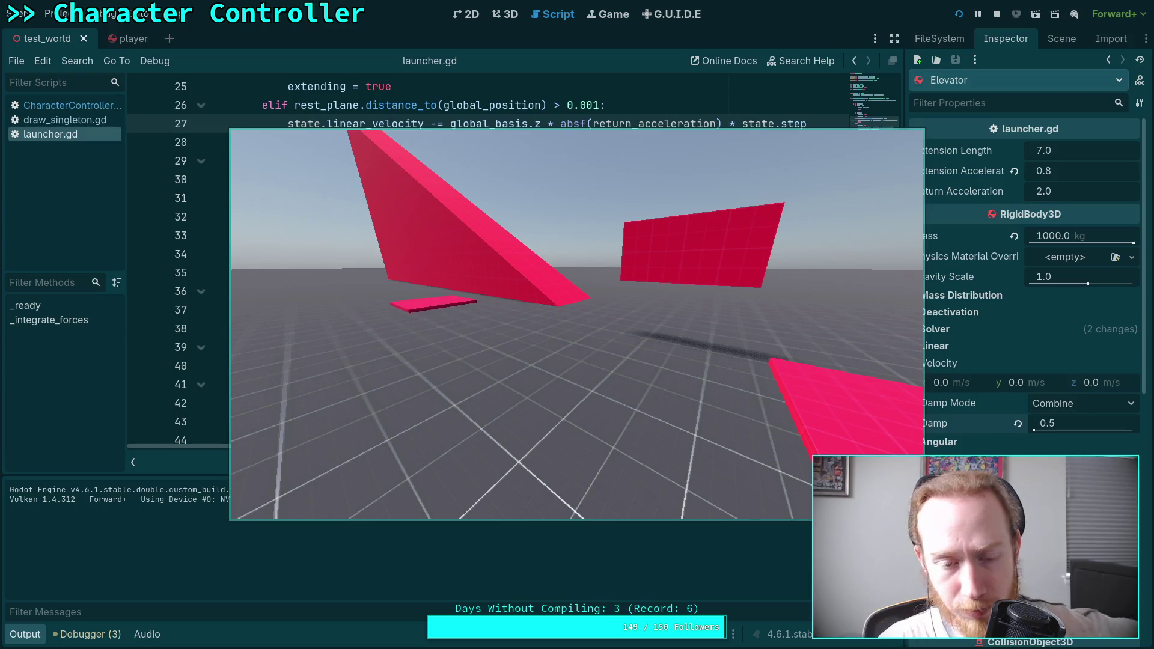
pyautogui.click(996, 14)
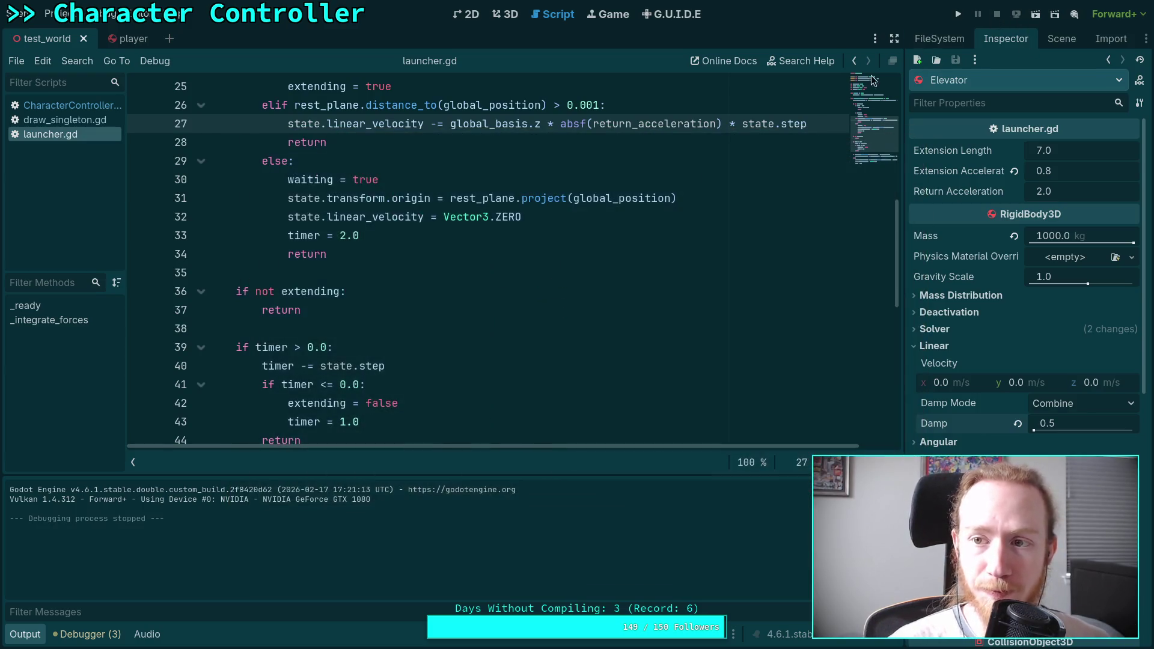
# Step: Collapse the Output panel, save the scene, and switch to the project notes
pyautogui.click(24, 634)
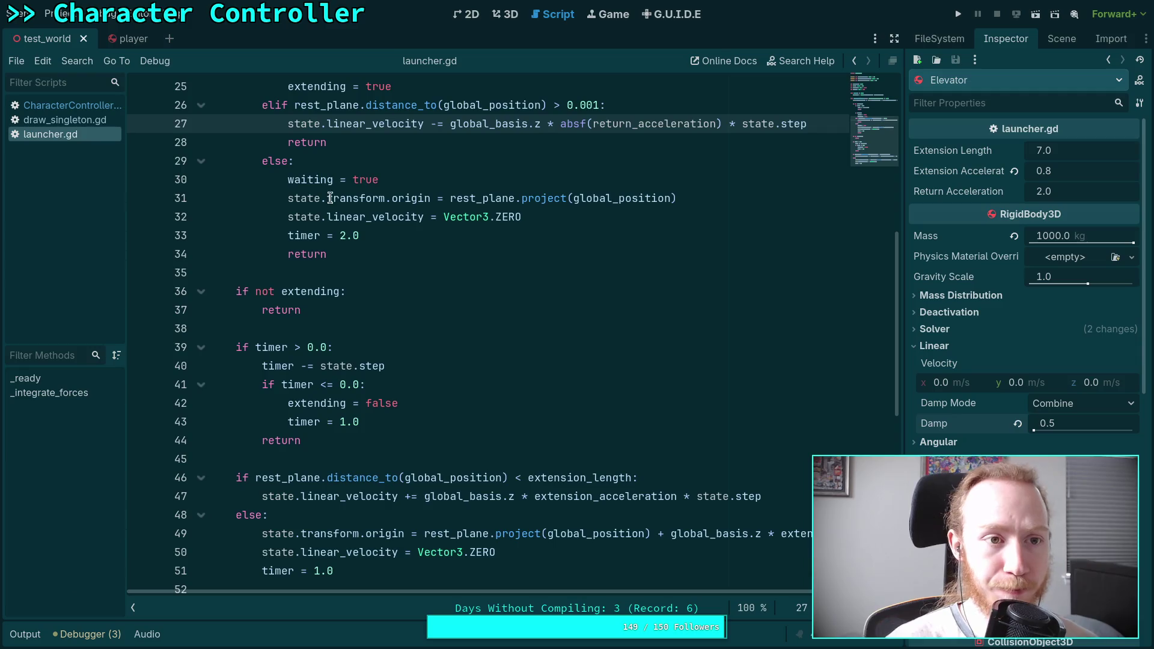
pyautogui.hotkey('ctrl', 's')
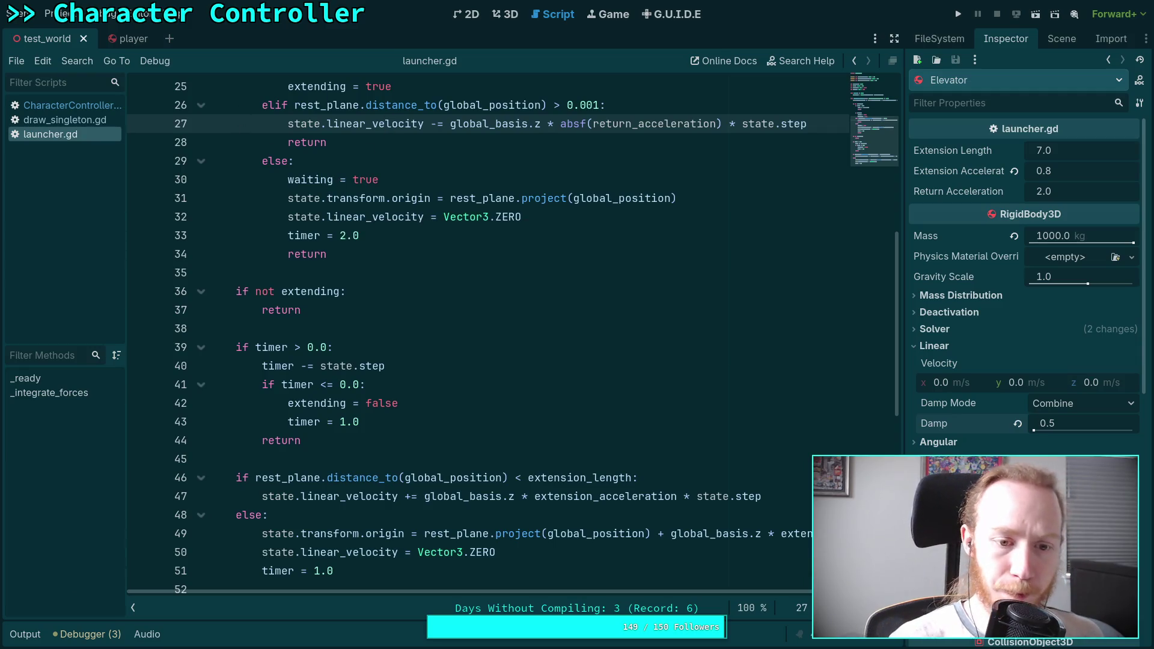
pyautogui.press('super+3')
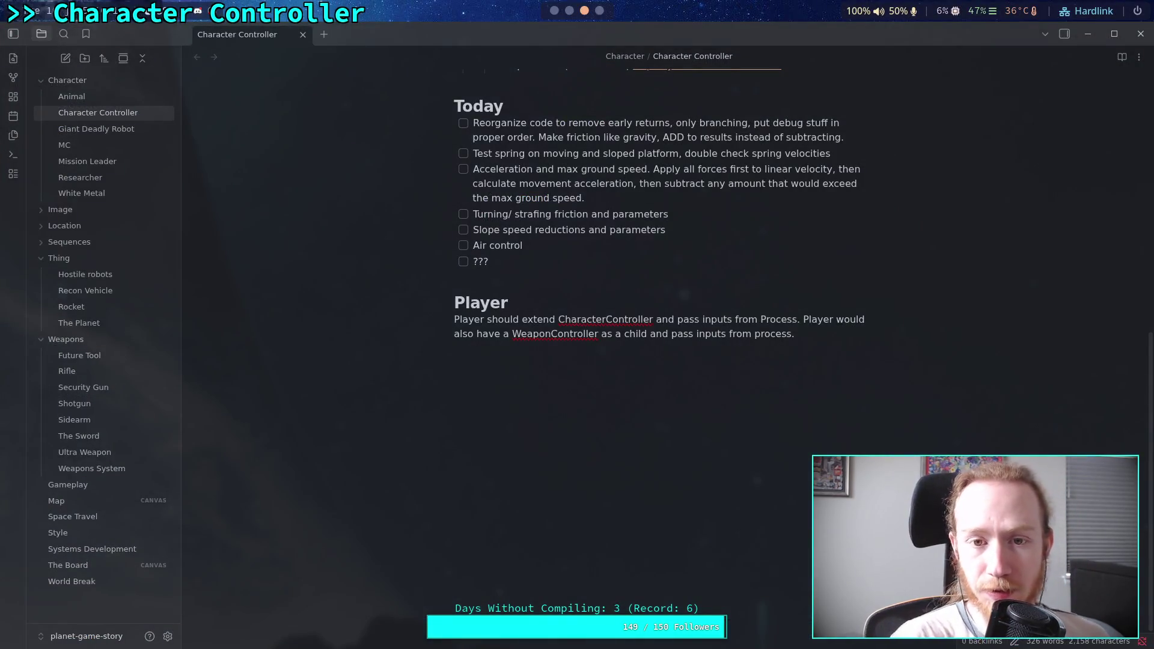
# Step: Tick off the reorganize-code and spring-testing tasks, then switch back to Godot
pyautogui.click(463, 123)
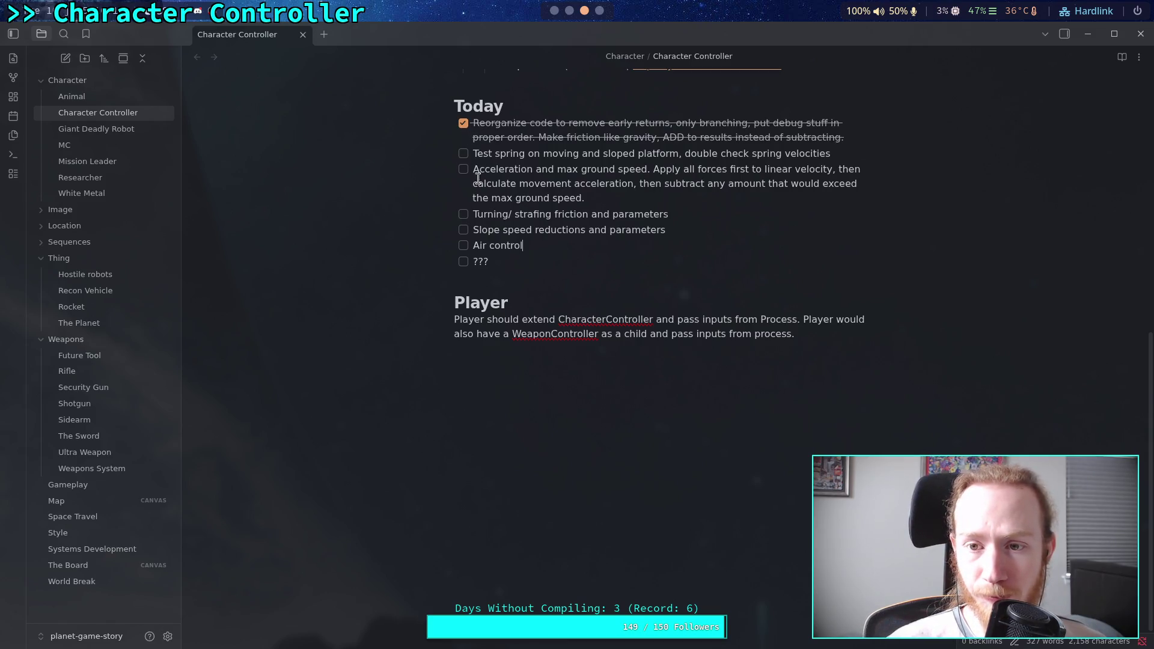
pyautogui.click(463, 155)
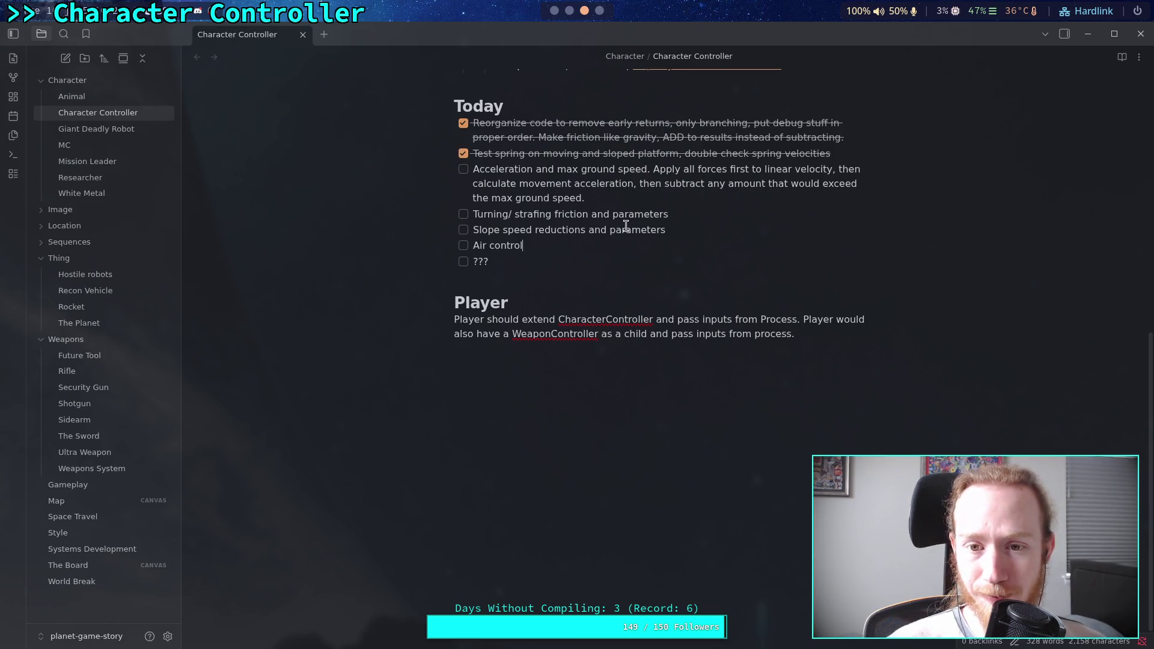
pyautogui.scroll(4, 633, 264)
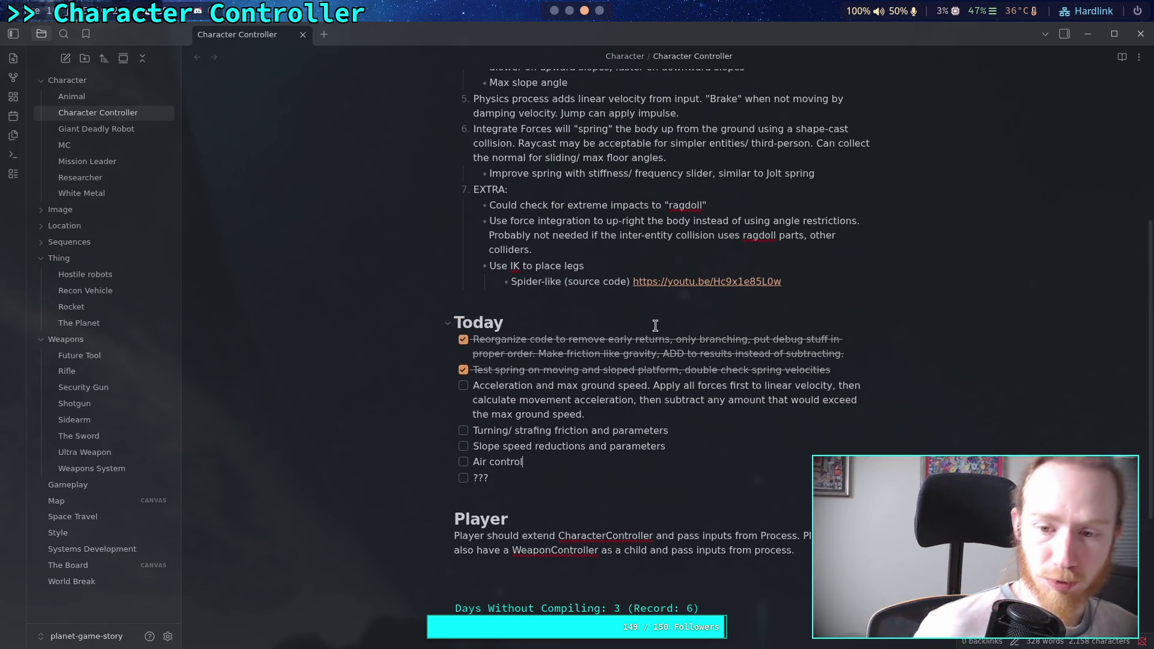
pyautogui.click(554, 9)
pyautogui.moveTo(524, 193)
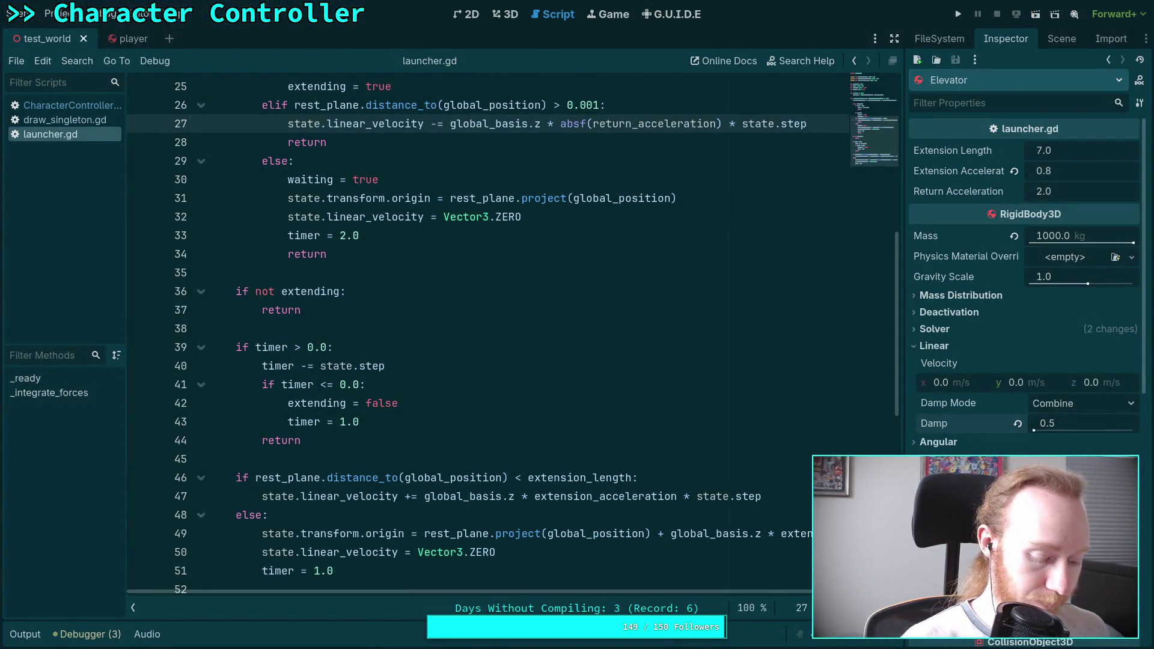
# Step: Switch to the planet-game terminal, check git status, and open git diff
pyautogui.press('super+2')
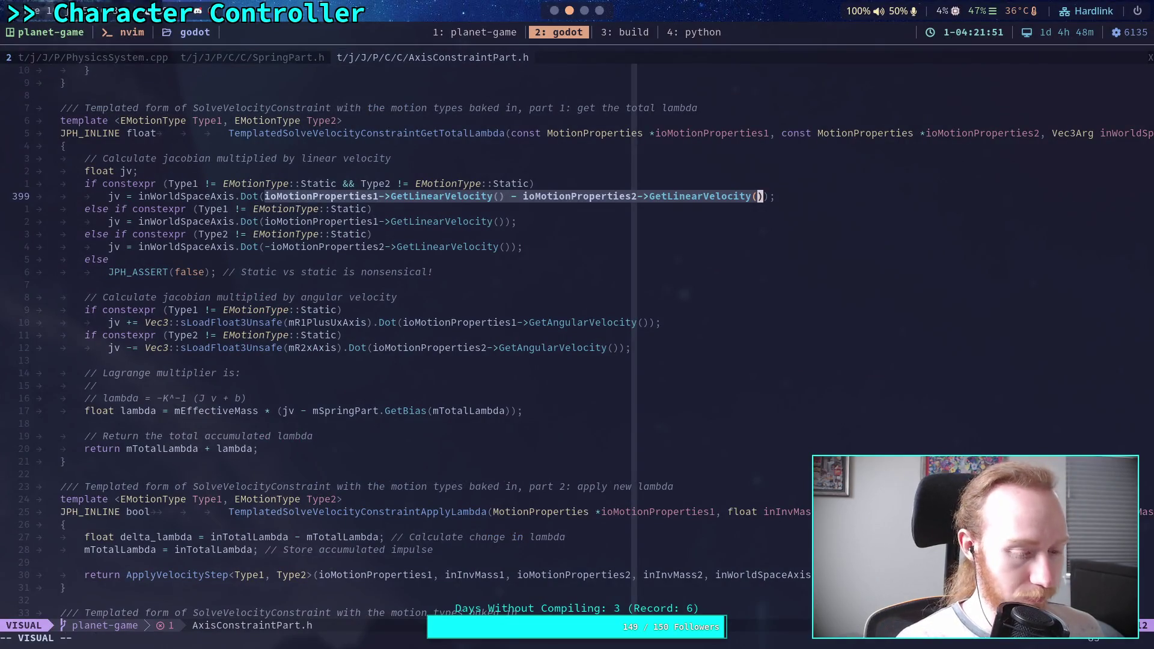
pyautogui.press('super+1')
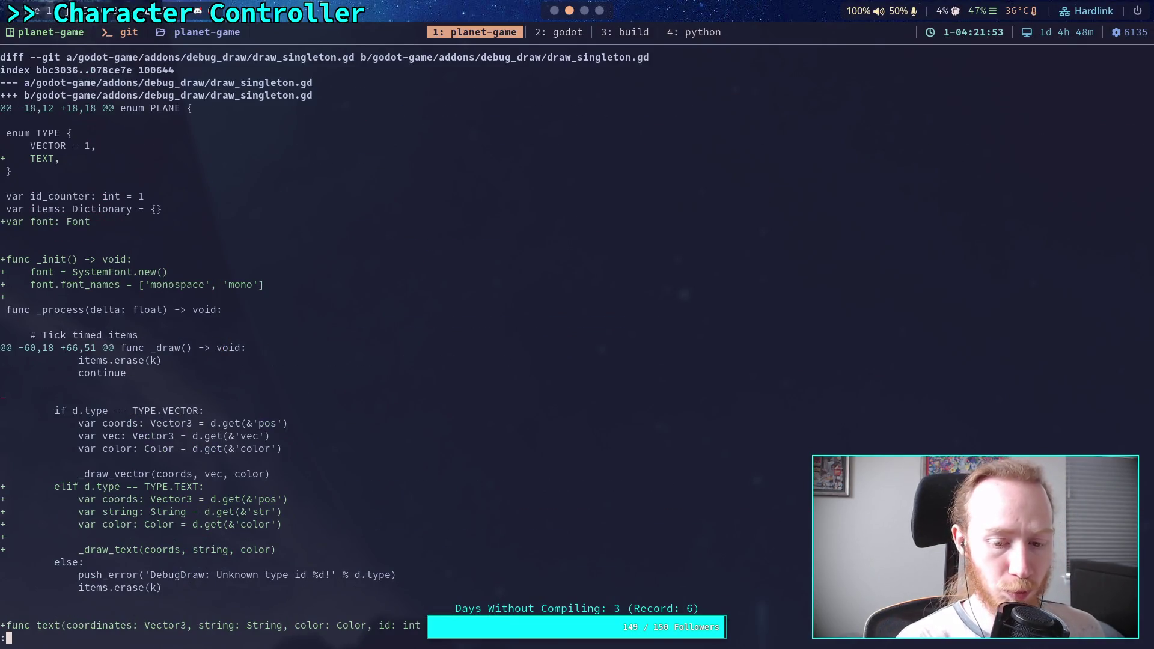
pyautogui.press('q')
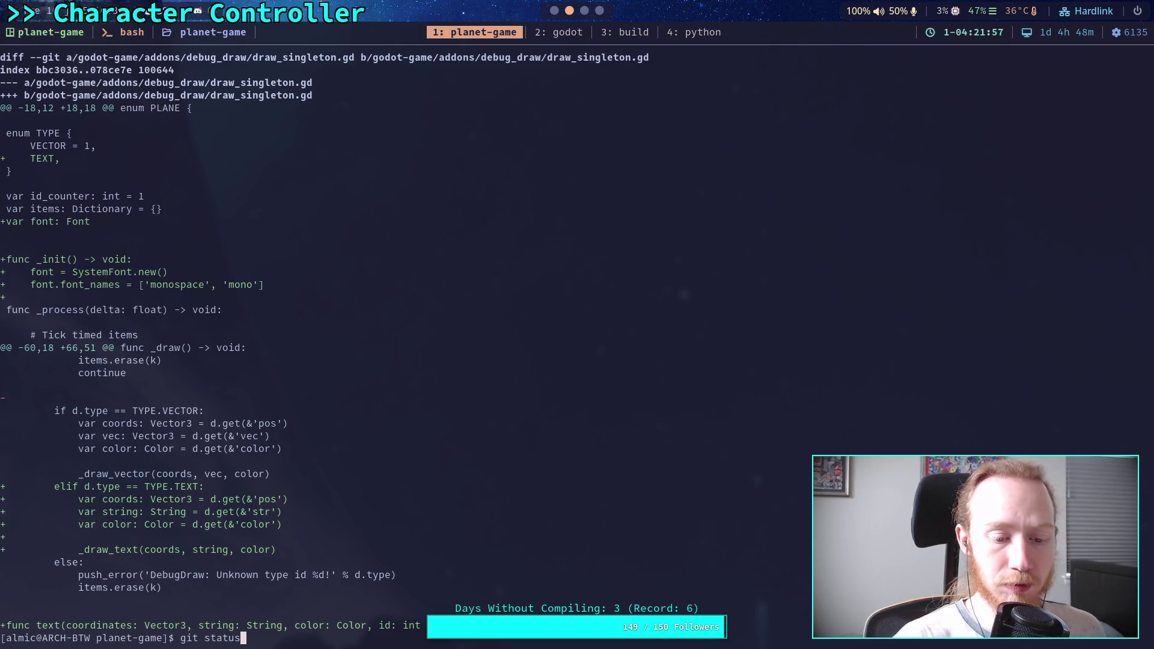
pyautogui.press('Return')
pyautogui.write('git diff')
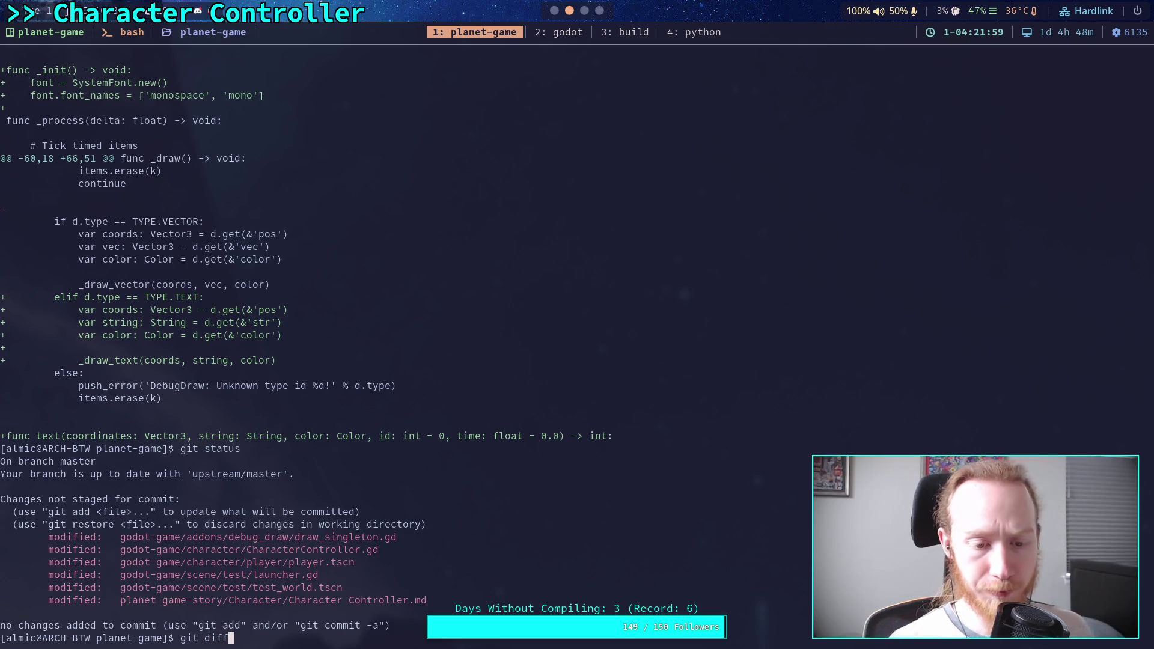
pyautogui.press('Return')
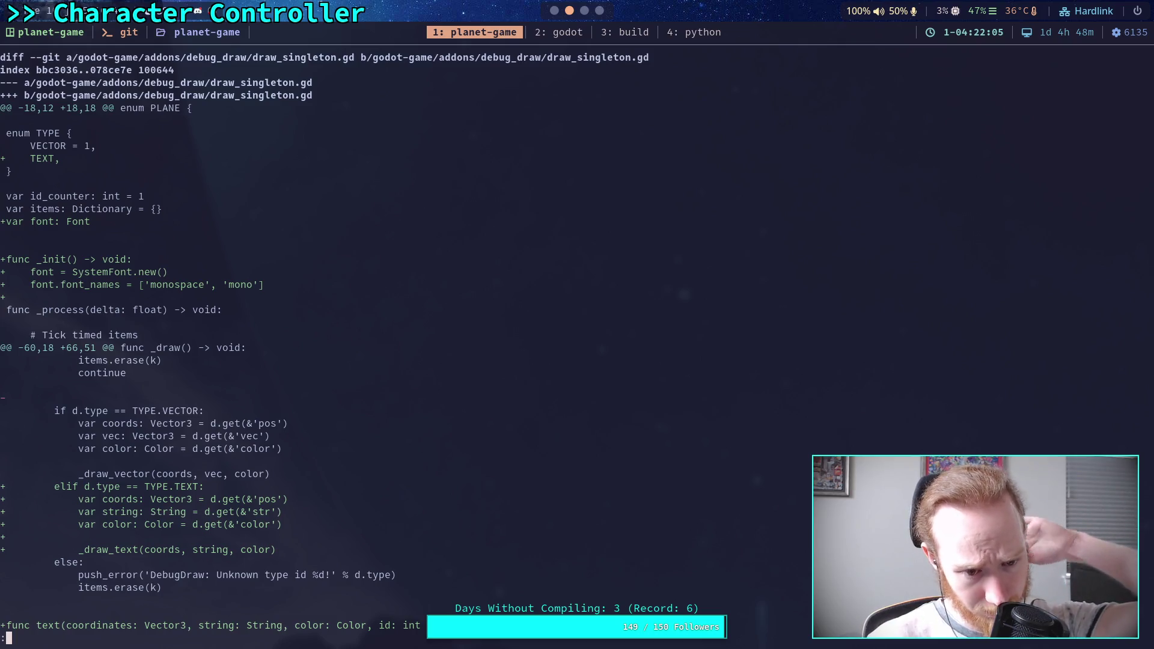
# Step: Scroll the diff through the CharacterController.gd hunks down to the player.tscn changes
pyautogui.scroll(-14, 577, 349)
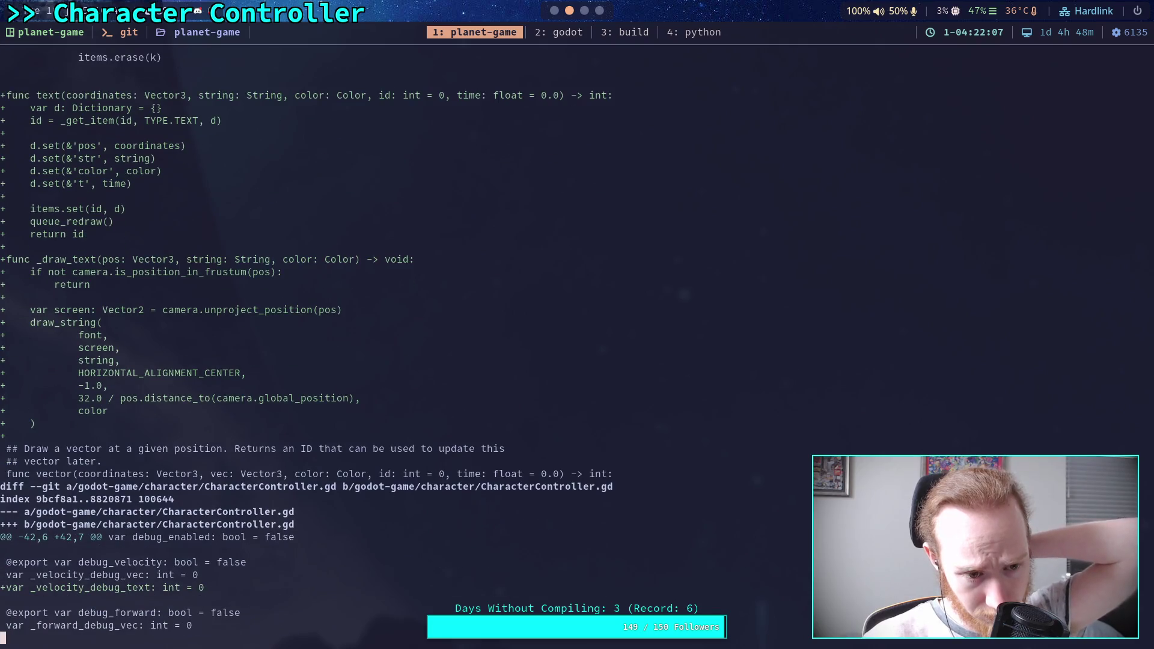
pyautogui.scroll(-12, 576, 349)
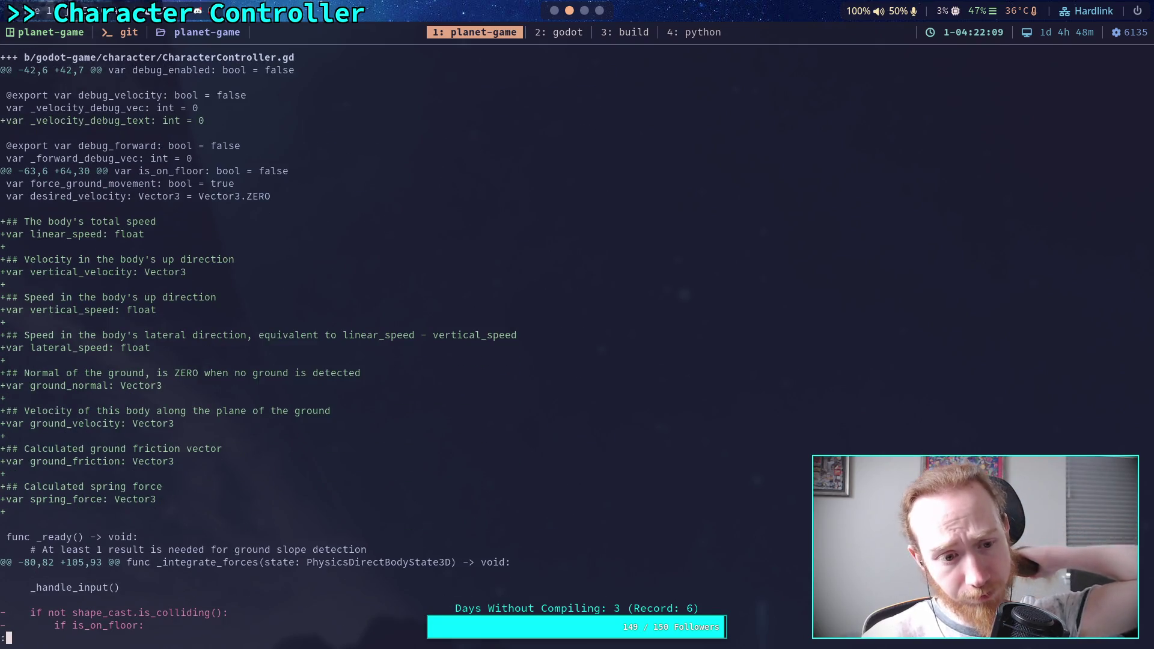
pyautogui.scroll(-13, 577, 349)
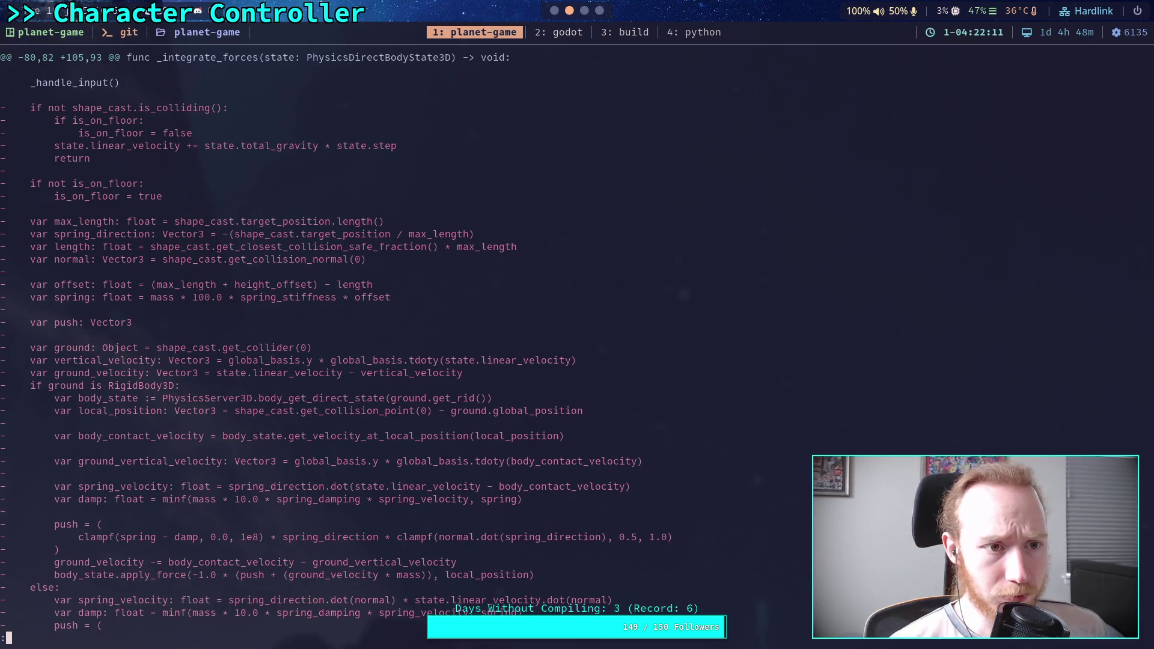
pyautogui.scroll(-15, 576, 348)
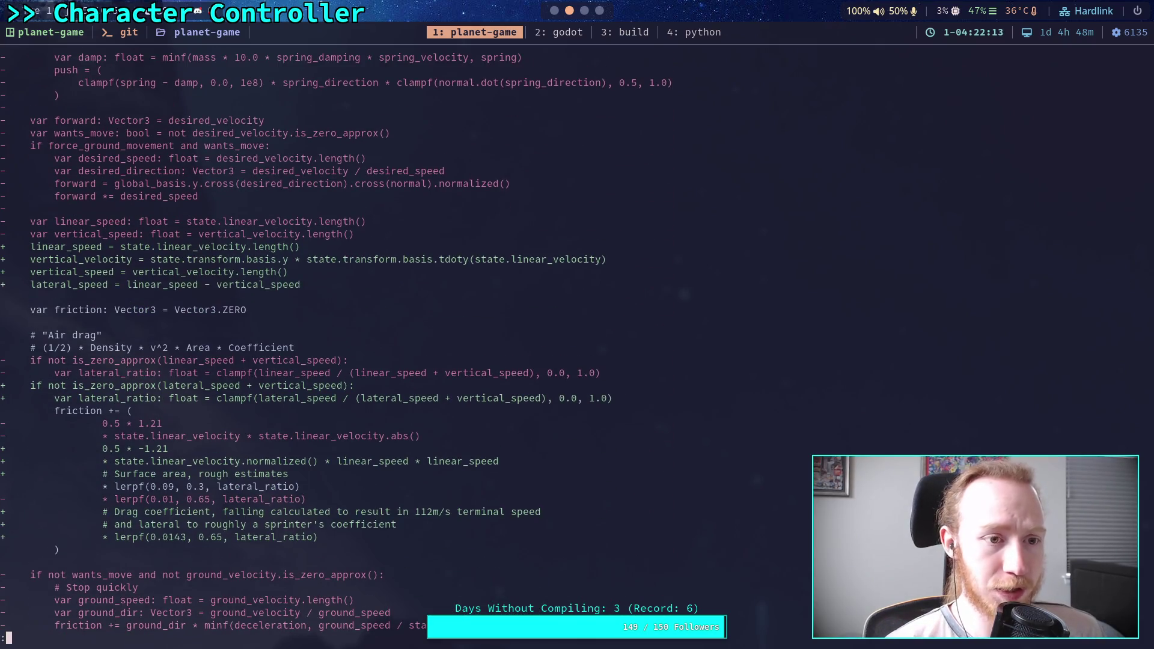
pyautogui.scroll(14, 577, 349)
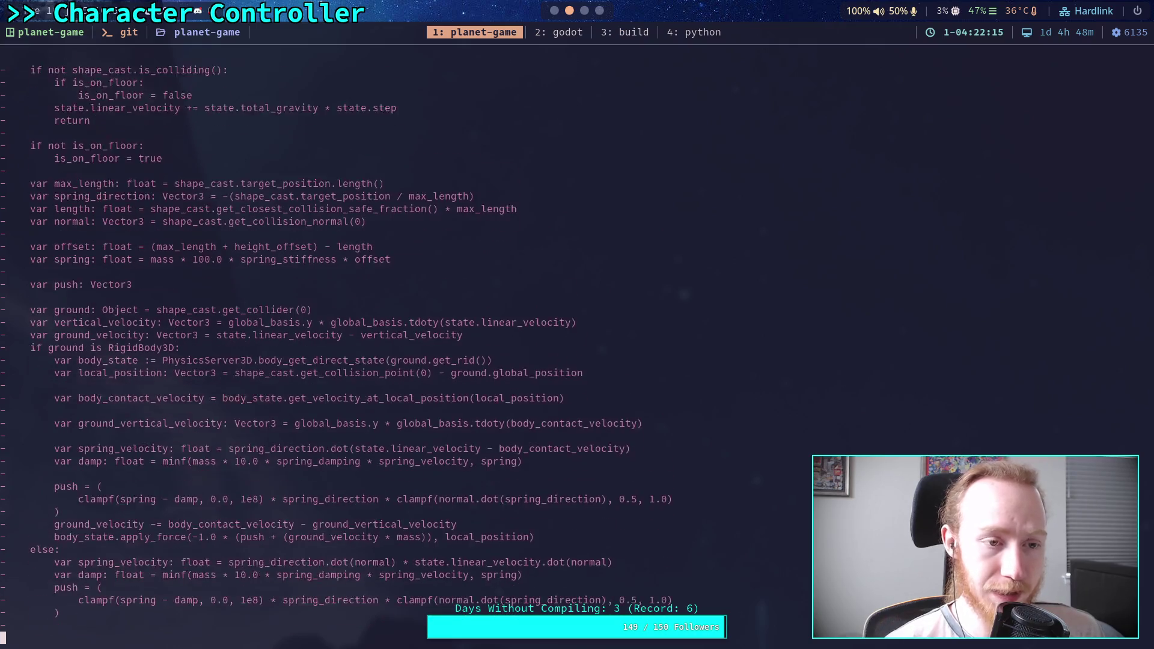
pyautogui.scroll(-18, 577, 348)
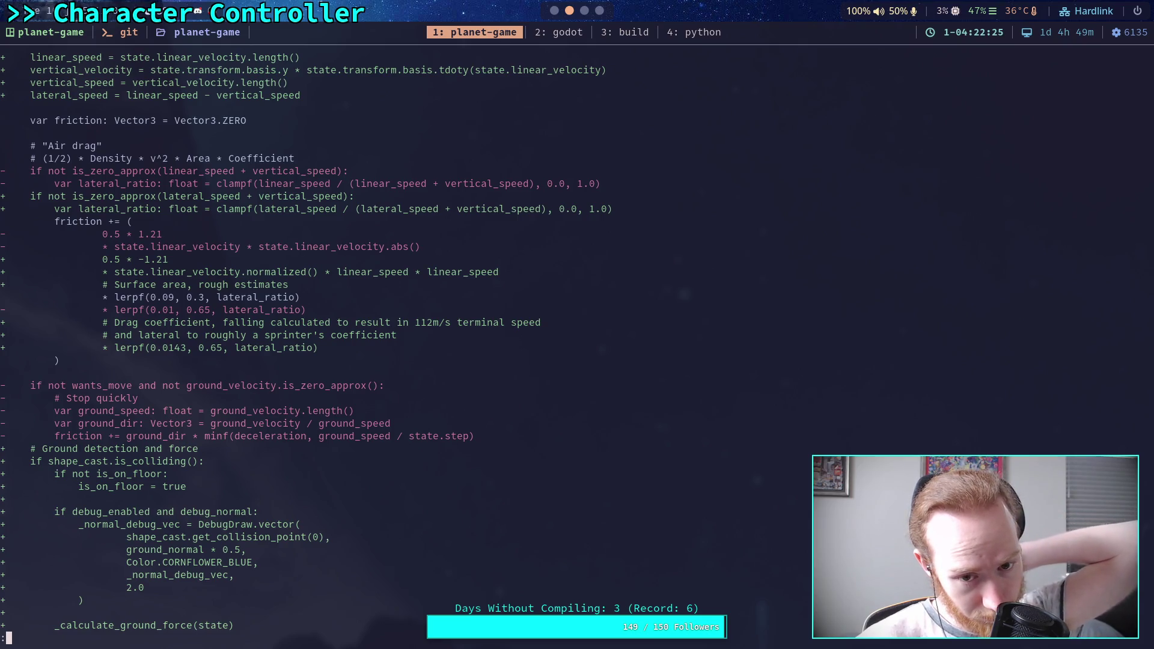
pyautogui.scroll(-5, 577, 342)
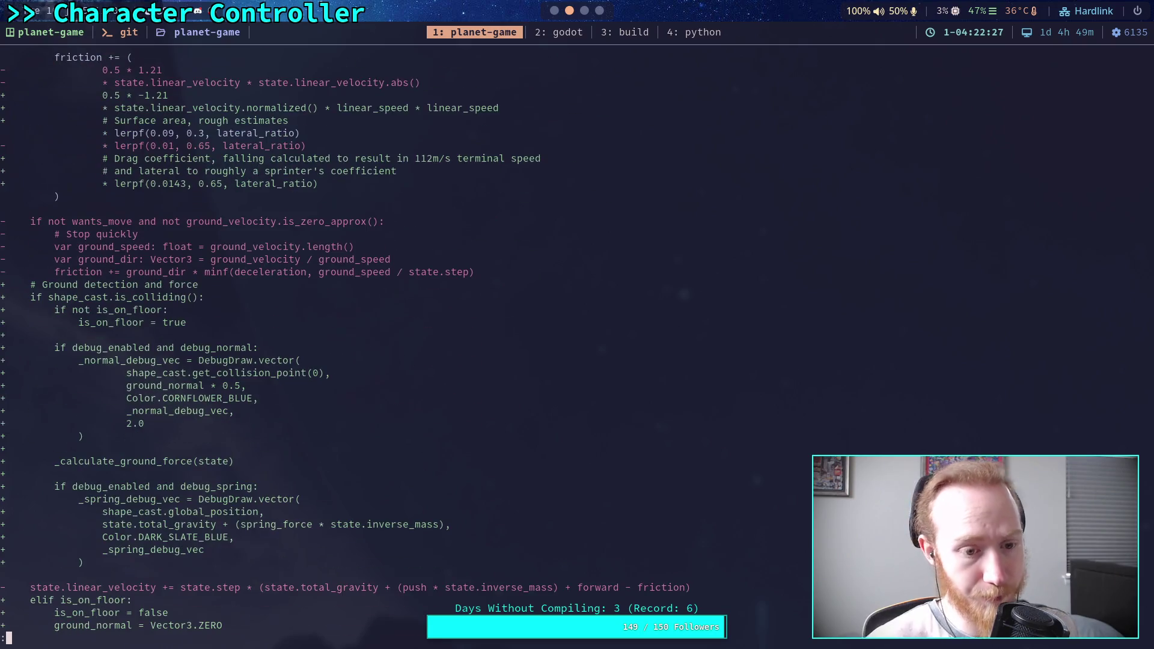
pyautogui.scroll(-10, 577, 342)
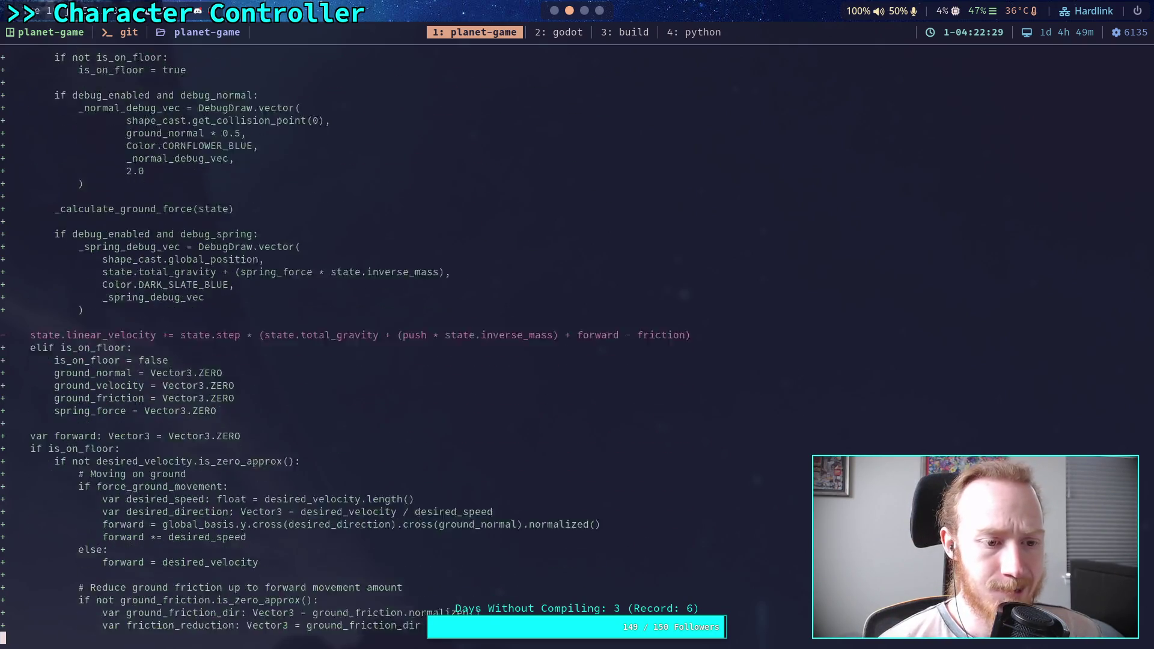
pyautogui.scroll(-13, 577, 343)
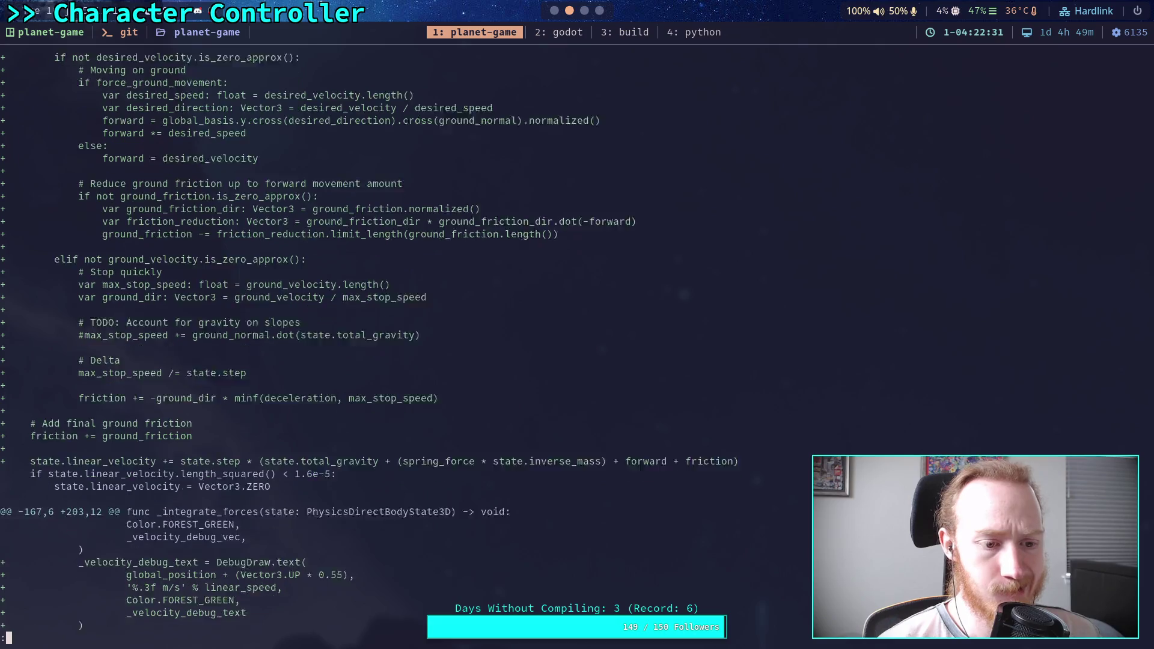
pyautogui.scroll(-5, 576, 342)
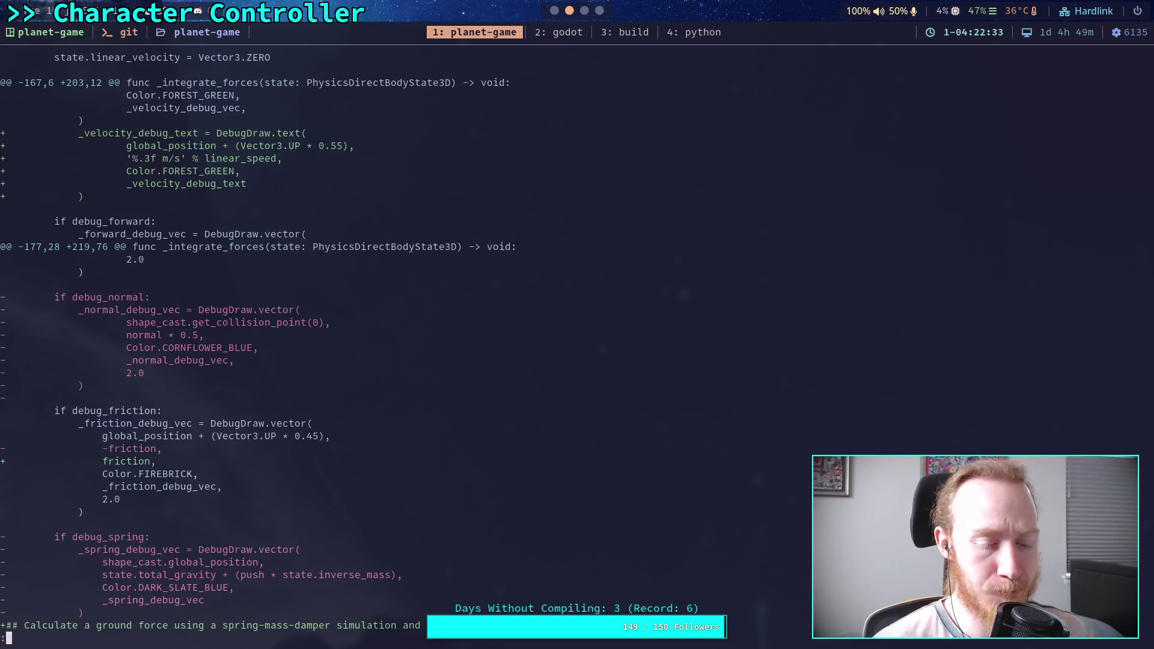
pyautogui.scroll(-2, 577, 342)
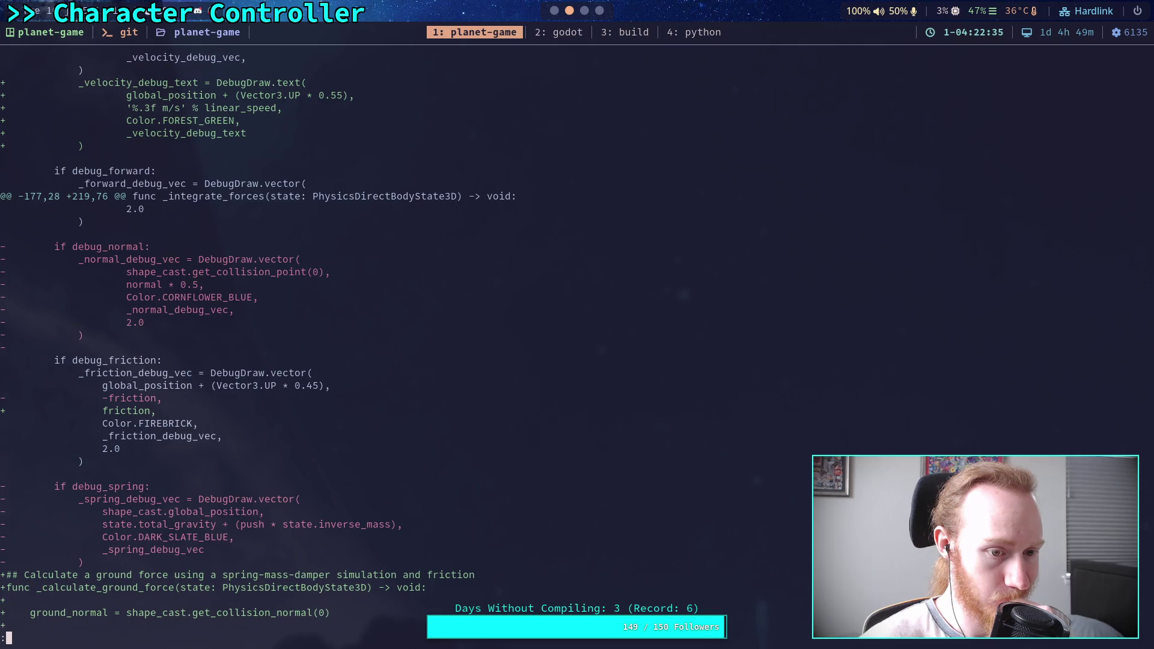
pyautogui.scroll(-7, 577, 343)
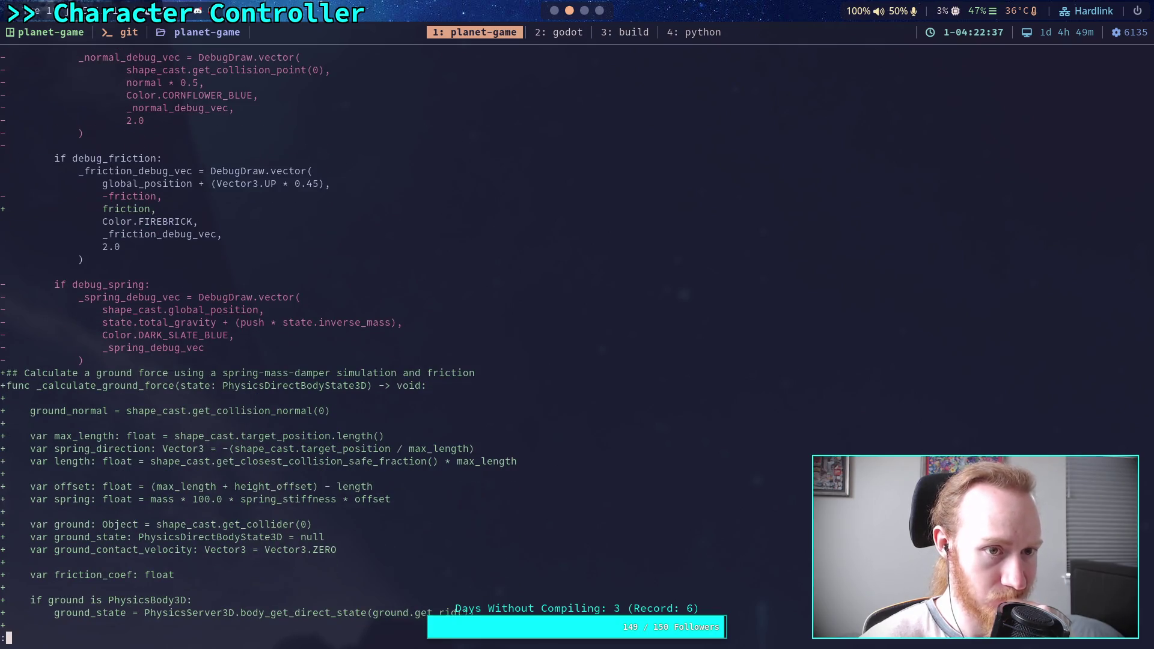
pyautogui.scroll(-12, 577, 342)
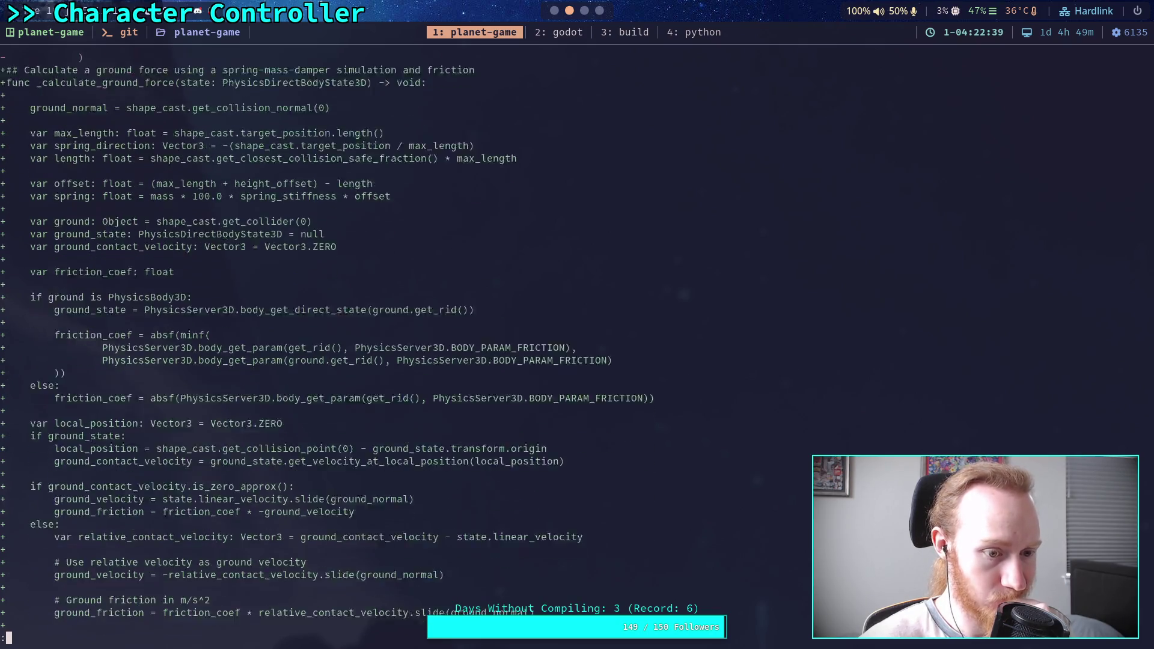
pyautogui.scroll(-7, 577, 342)
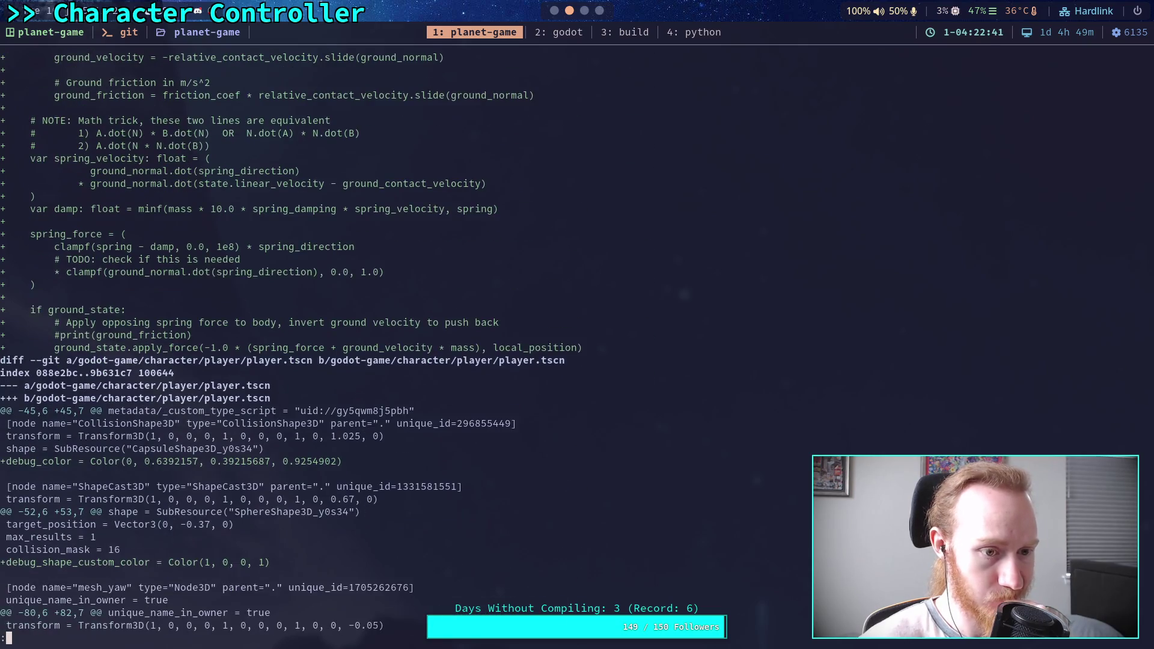
pyautogui.scroll(-5, 288, 342)
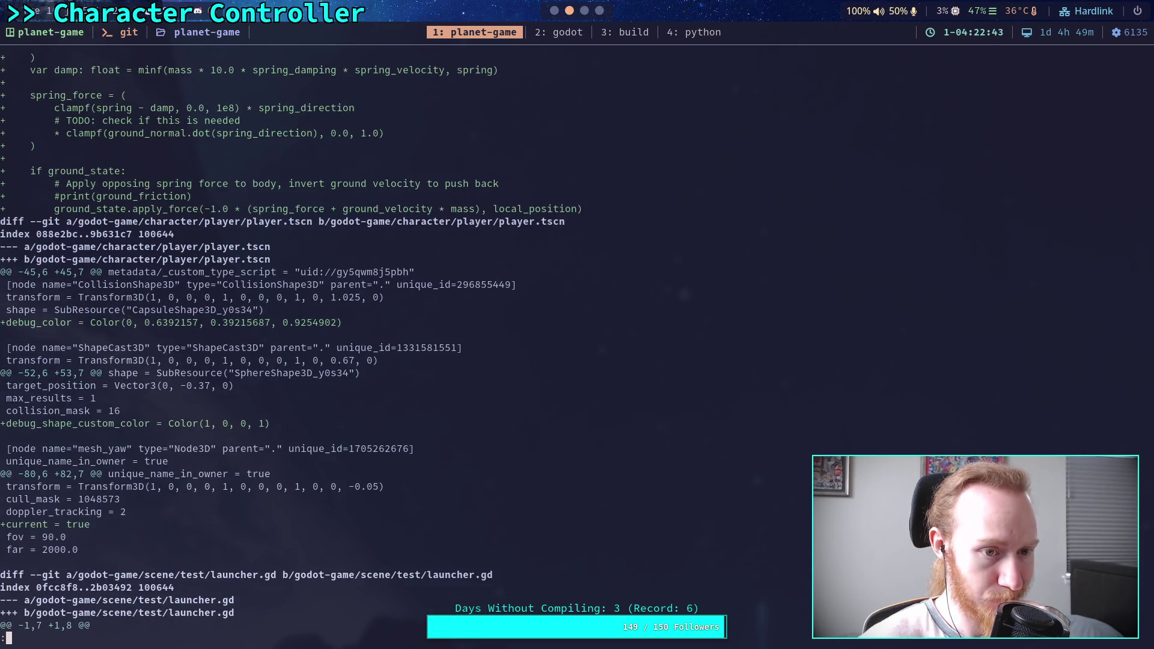
pyautogui.scroll(4, 288, 343)
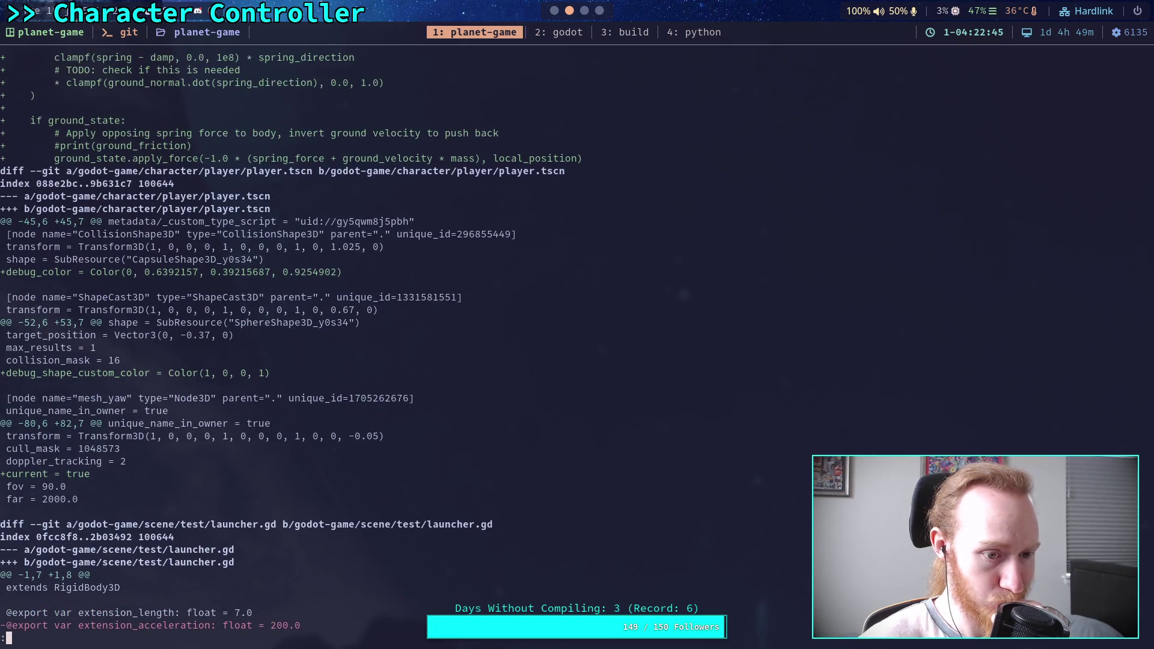
pyautogui.scroll(-6, 288, 342)
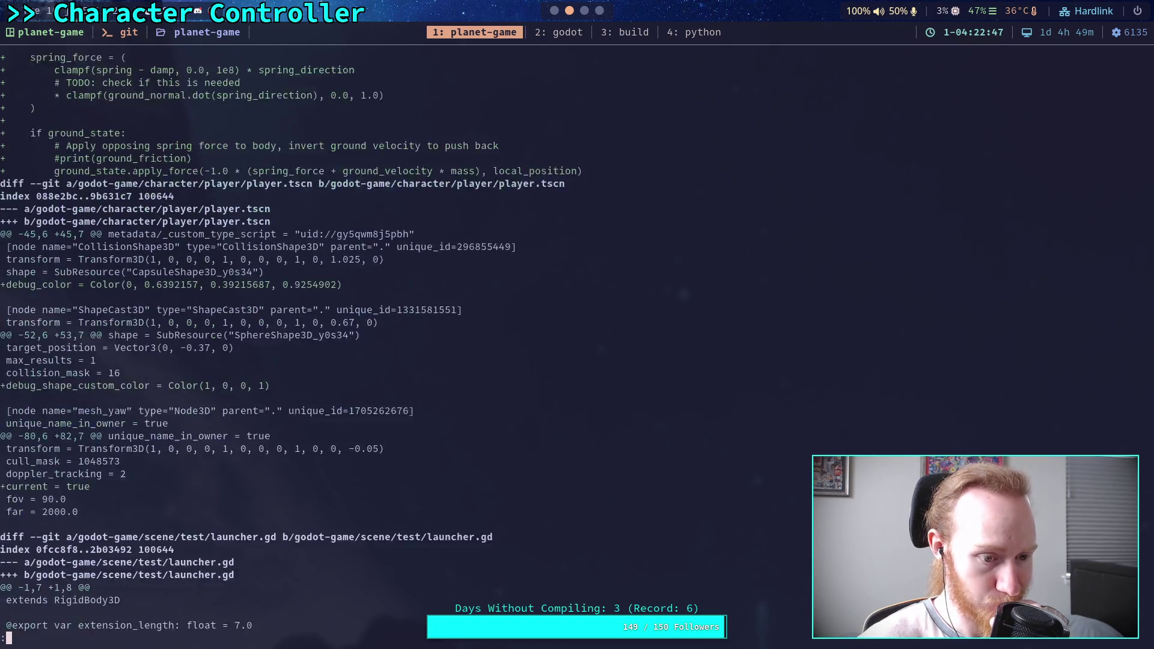
pyautogui.scroll(-4, 289, 343)
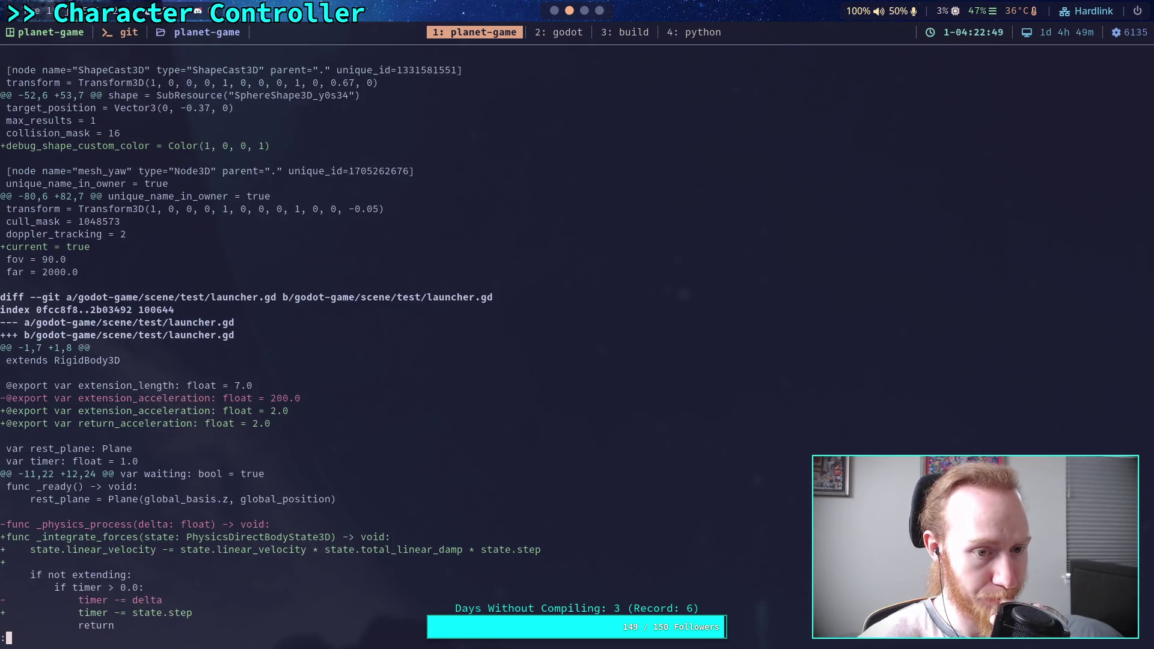
pyautogui.scroll(-8, 288, 343)
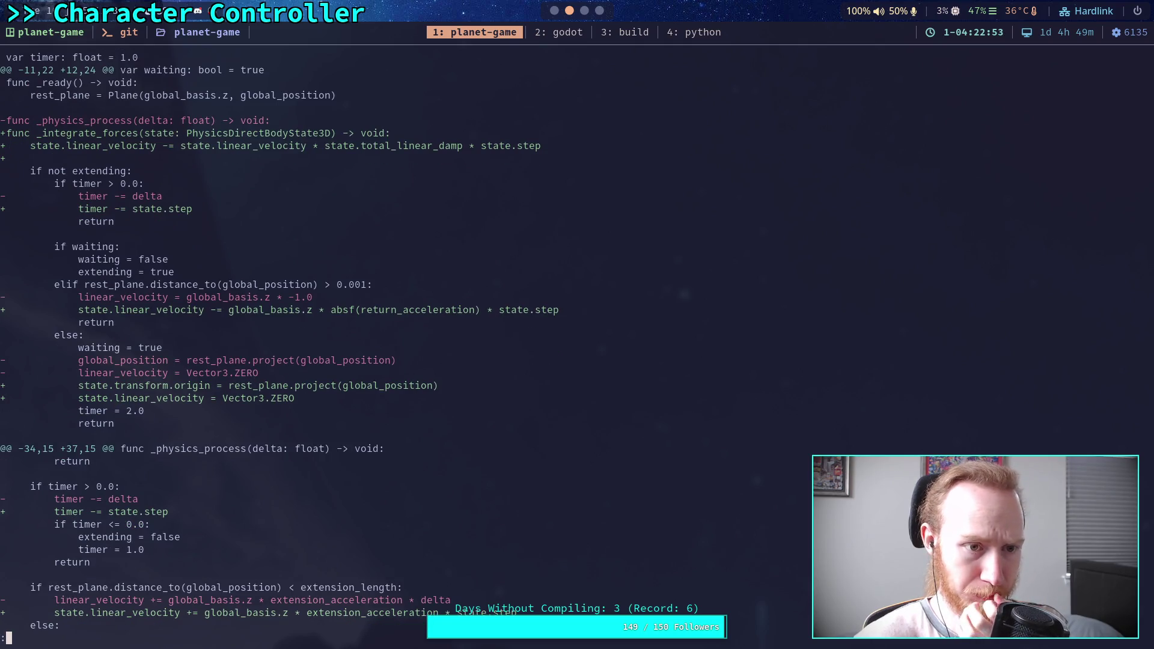
pyautogui.scroll(-2, 288, 342)
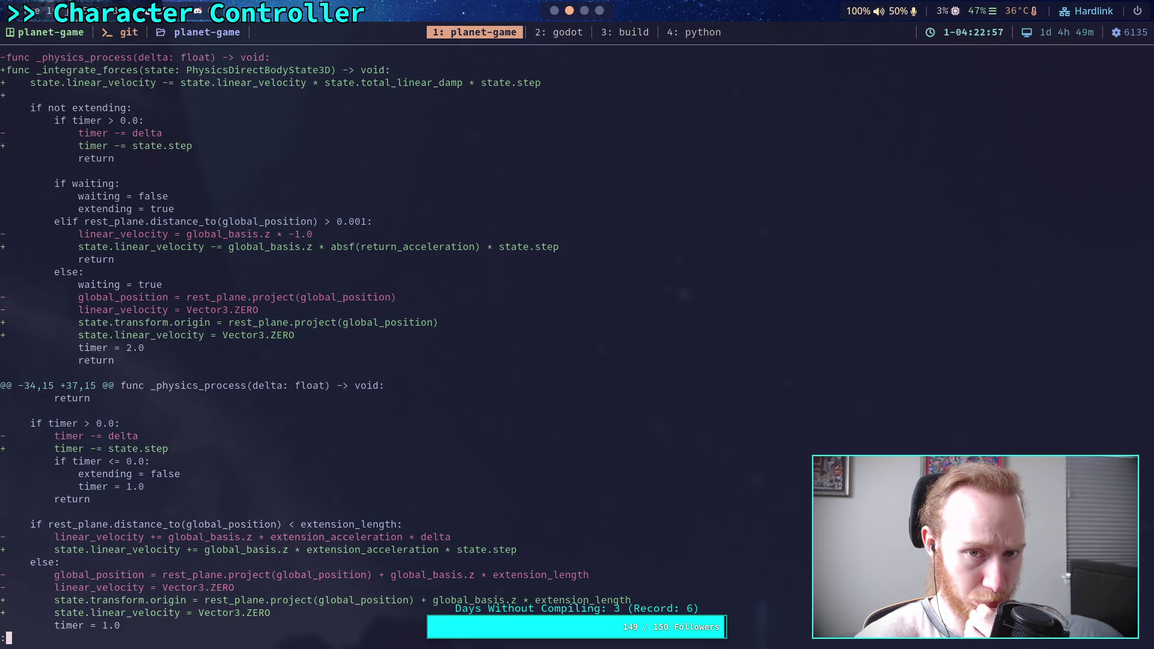
pyautogui.scroll(-4, 289, 343)
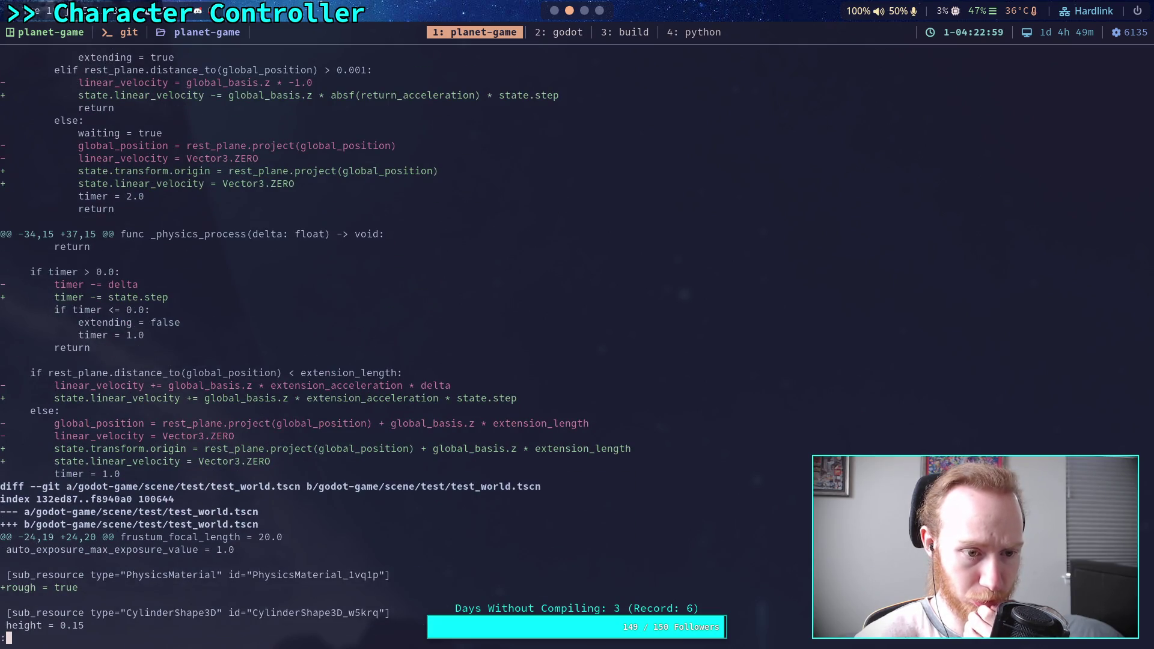
pyautogui.scroll(-6, 288, 342)
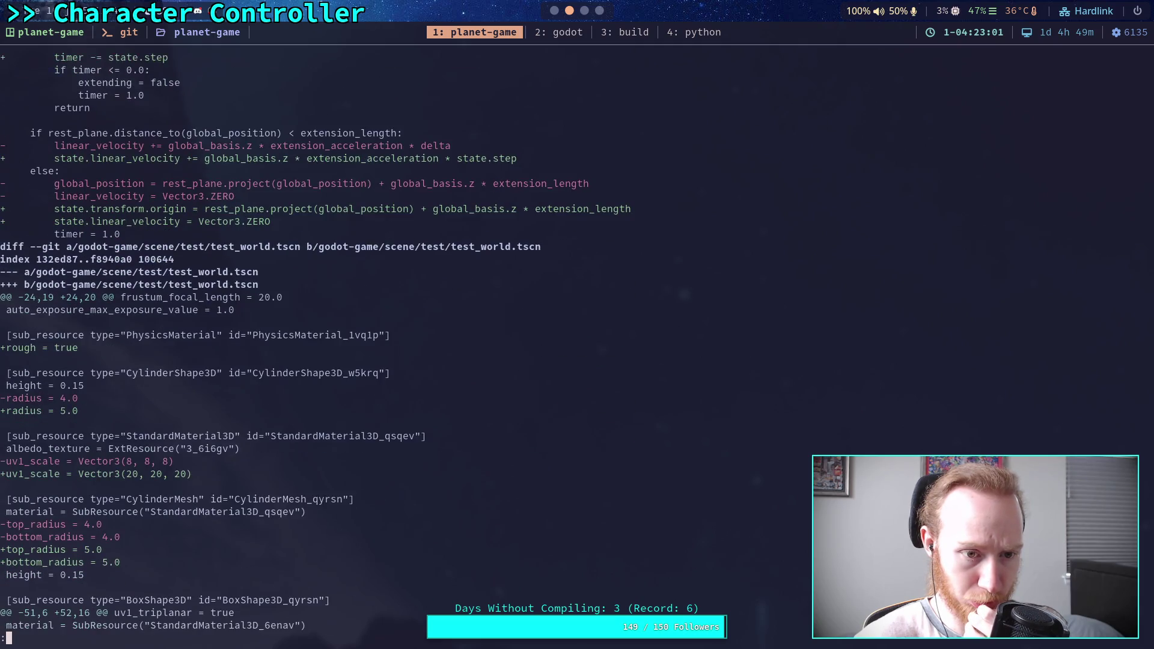
pyautogui.scroll(-8, 288, 342)
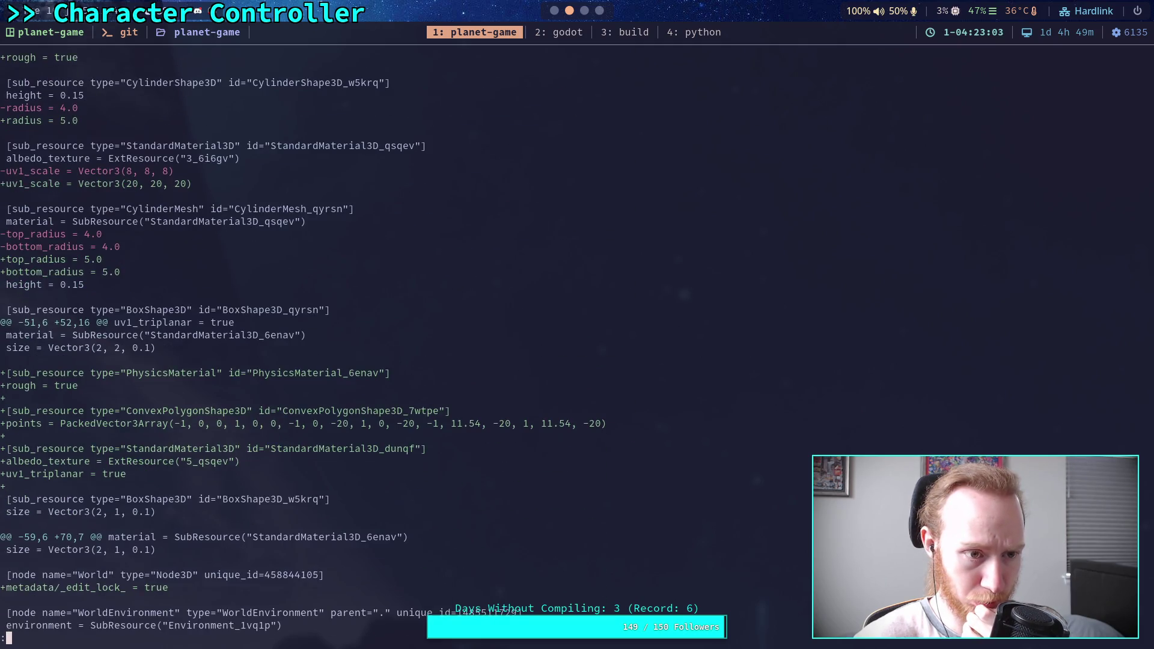
pyautogui.scroll(-8, 289, 343)
pyautogui.scroll(6, 288, 342)
pyautogui.scroll(4, 289, 342)
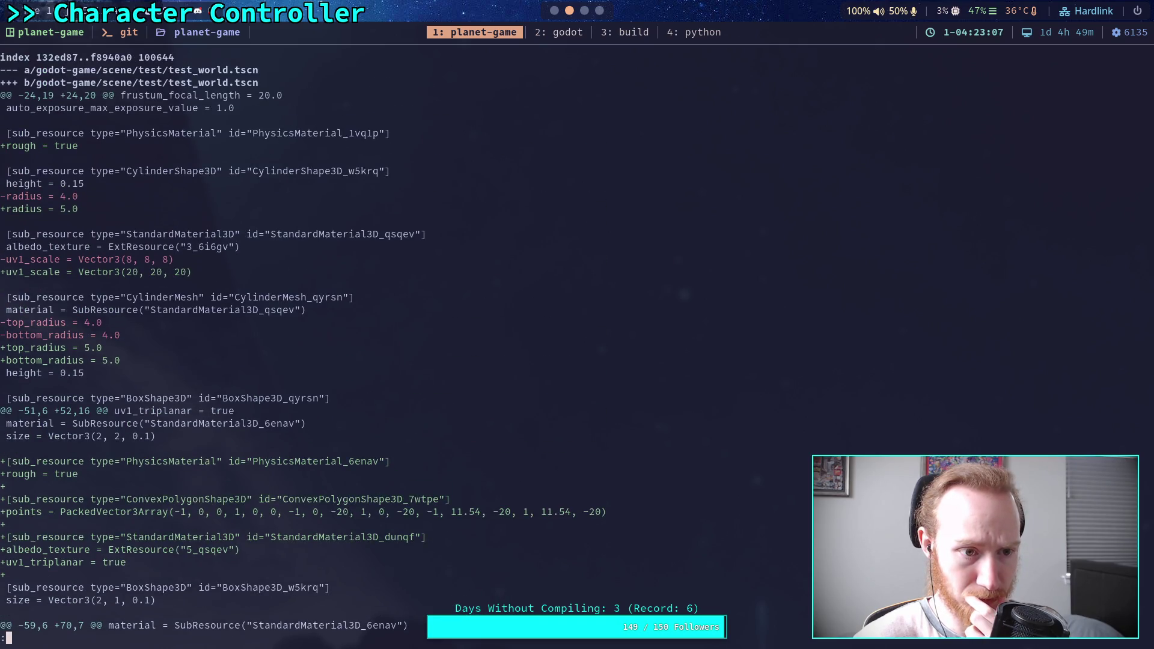
pyautogui.scroll(1, 289, 342)
pyautogui.scroll(-8, 288, 342)
pyautogui.scroll(-4, 288, 342)
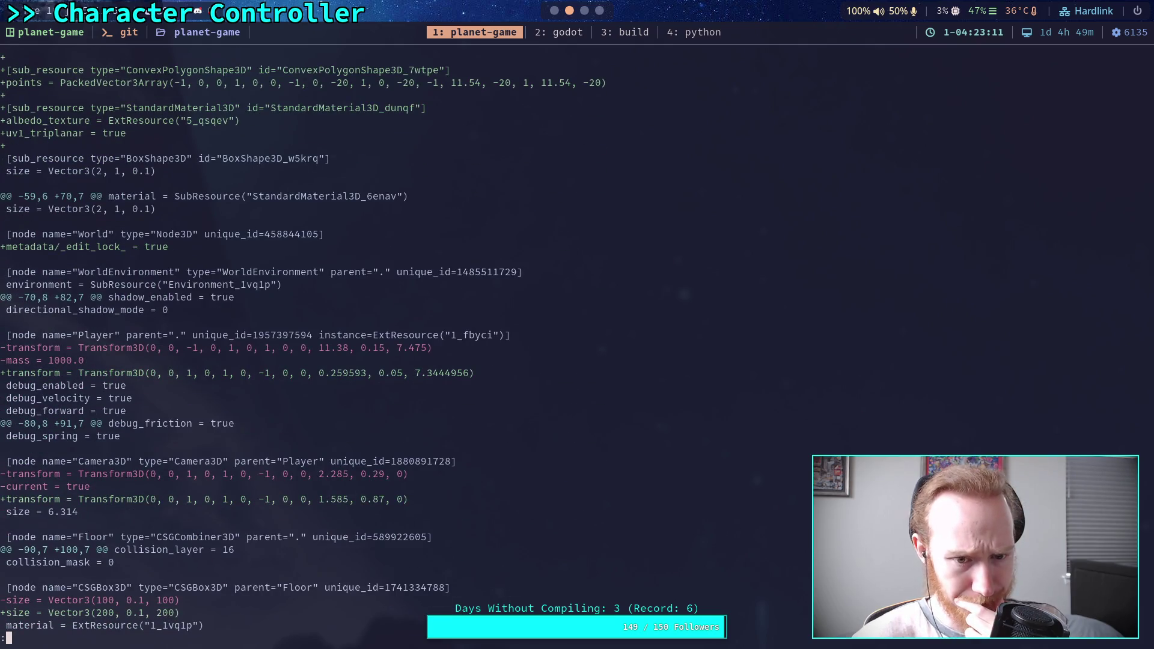
pyautogui.scroll(-8, 289, 343)
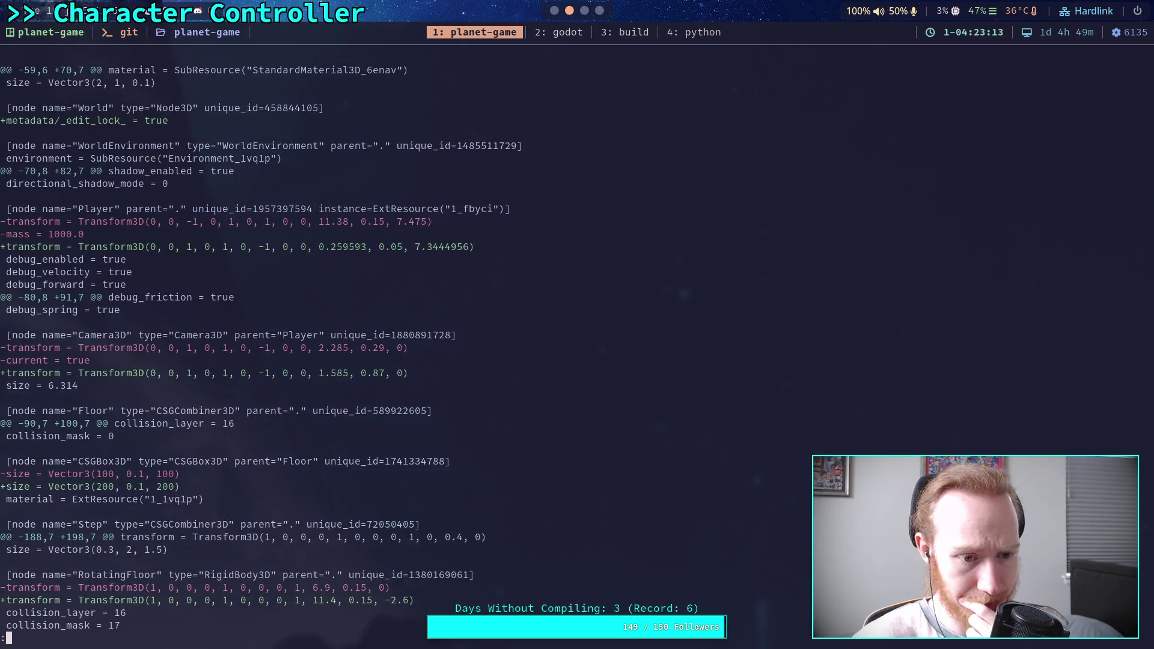
pyautogui.scroll(-3, 289, 342)
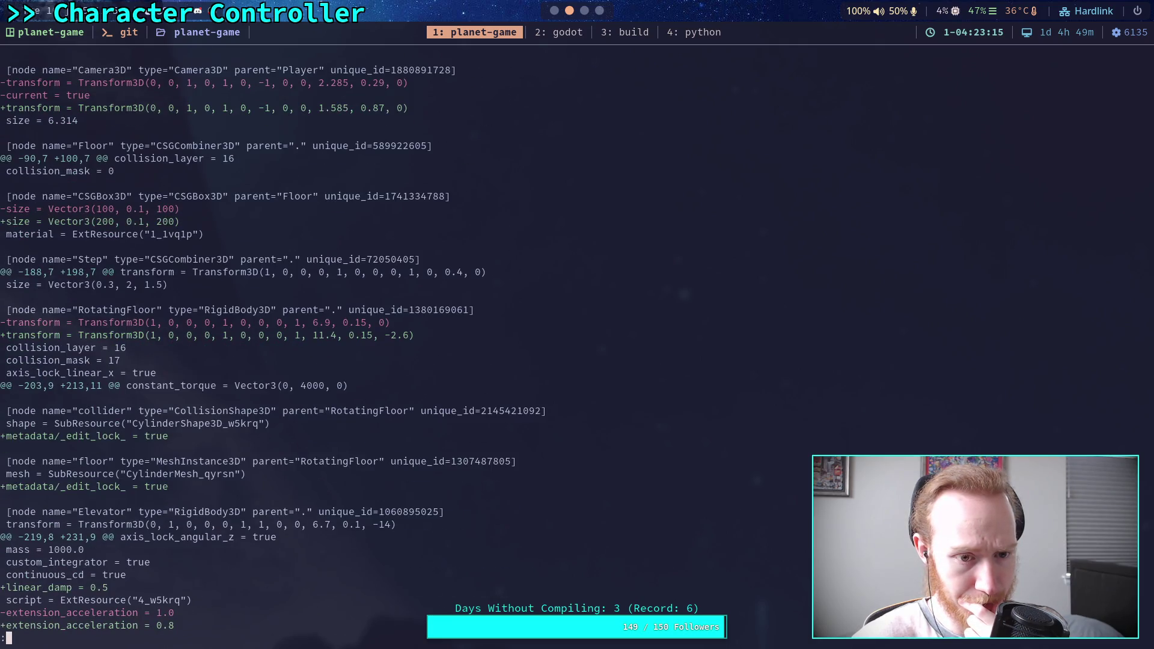
pyautogui.scroll(-3, 288, 342)
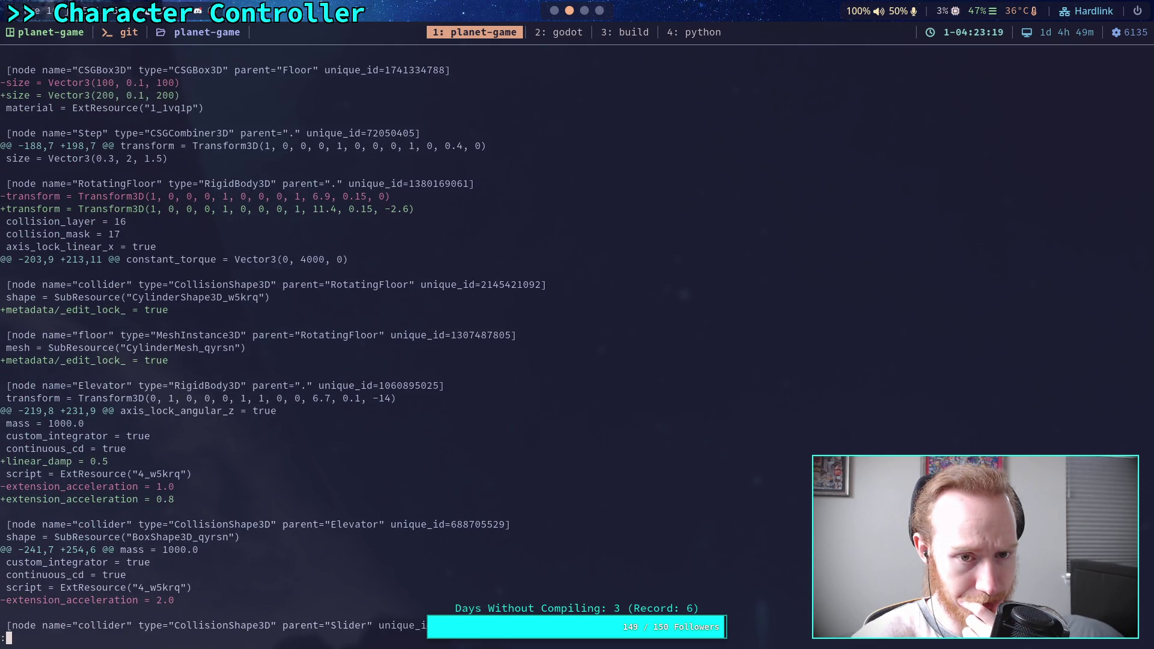
pyautogui.scroll(-4, 288, 342)
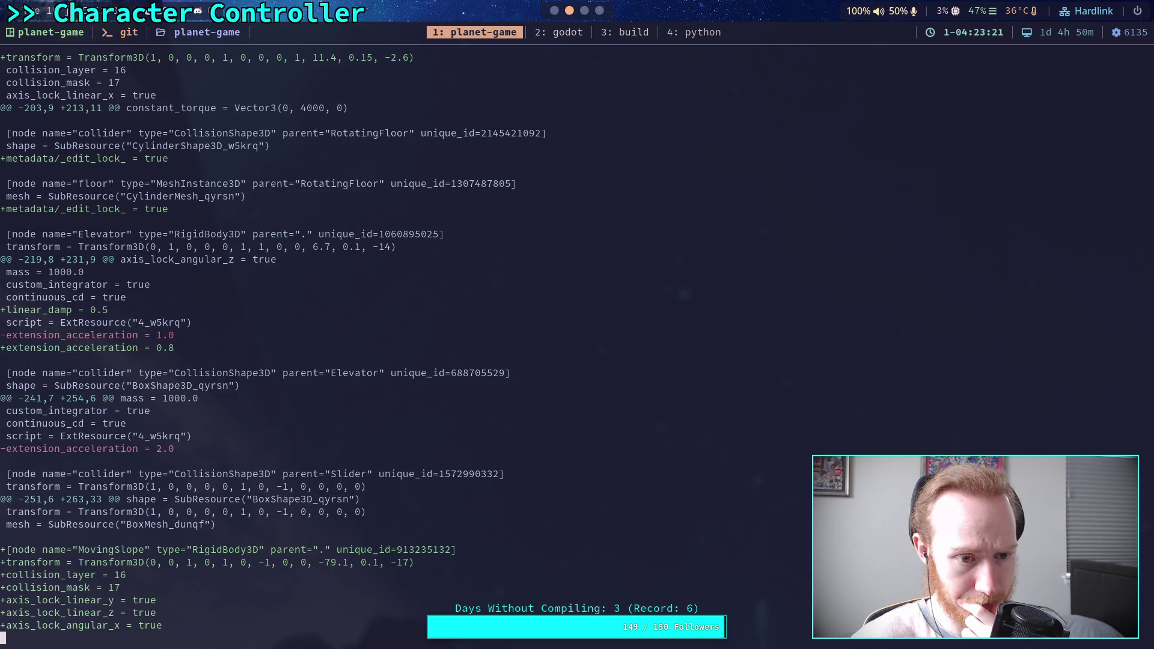
pyautogui.scroll(-4, 288, 343)
pyautogui.scroll(-6, 289, 342)
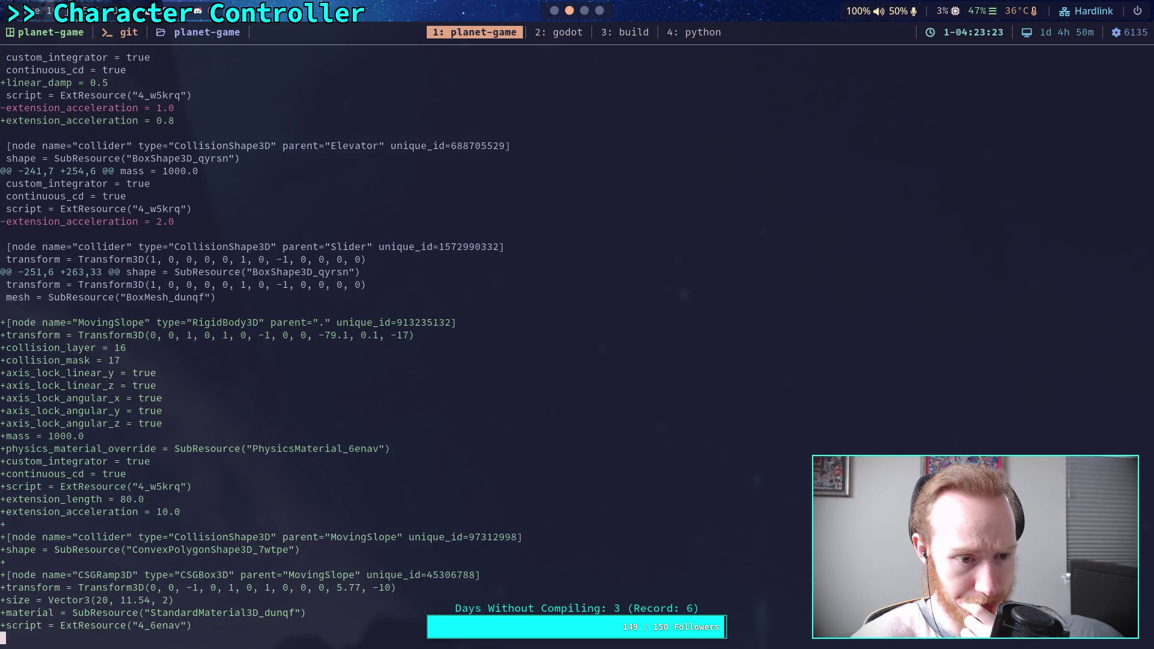
pyautogui.scroll(-9, 577, 343)
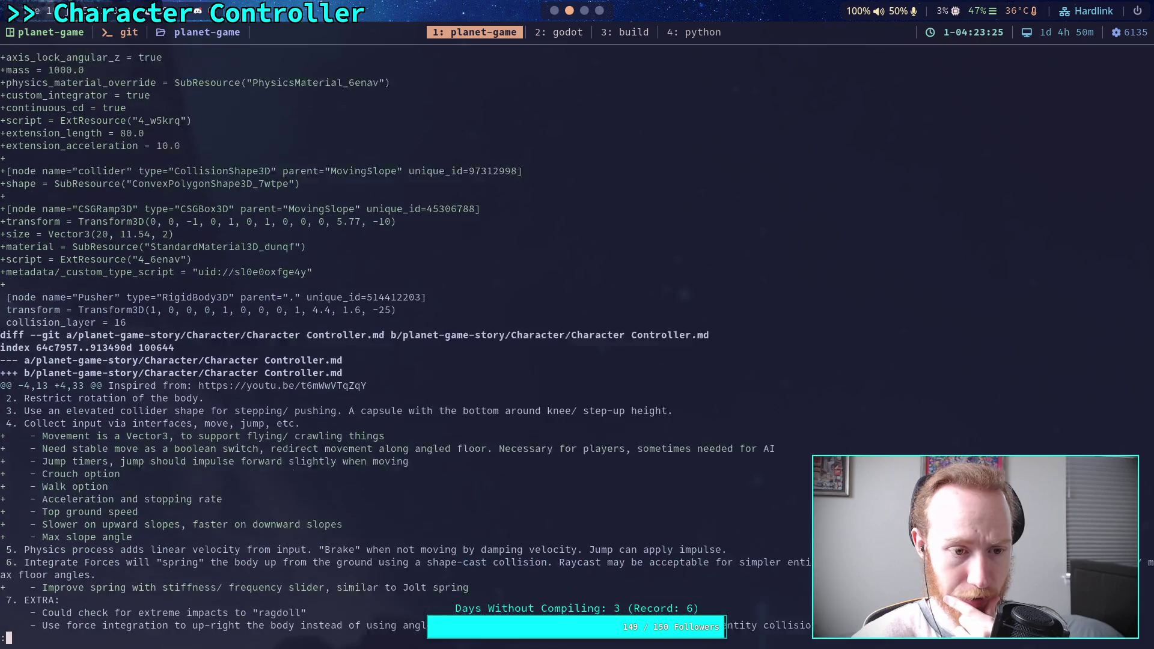
# Step: Check git status and stage all changes in the godot-game folder
pyautogui.scroll(-1, 577, 342)
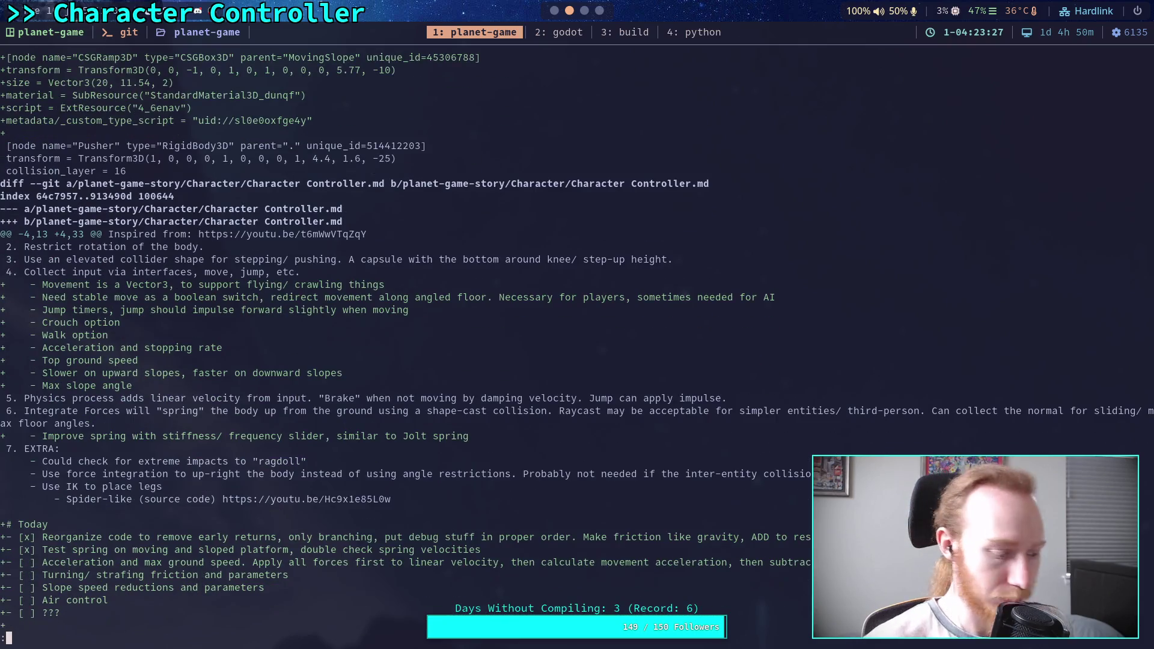
pyautogui.write('qgit status')
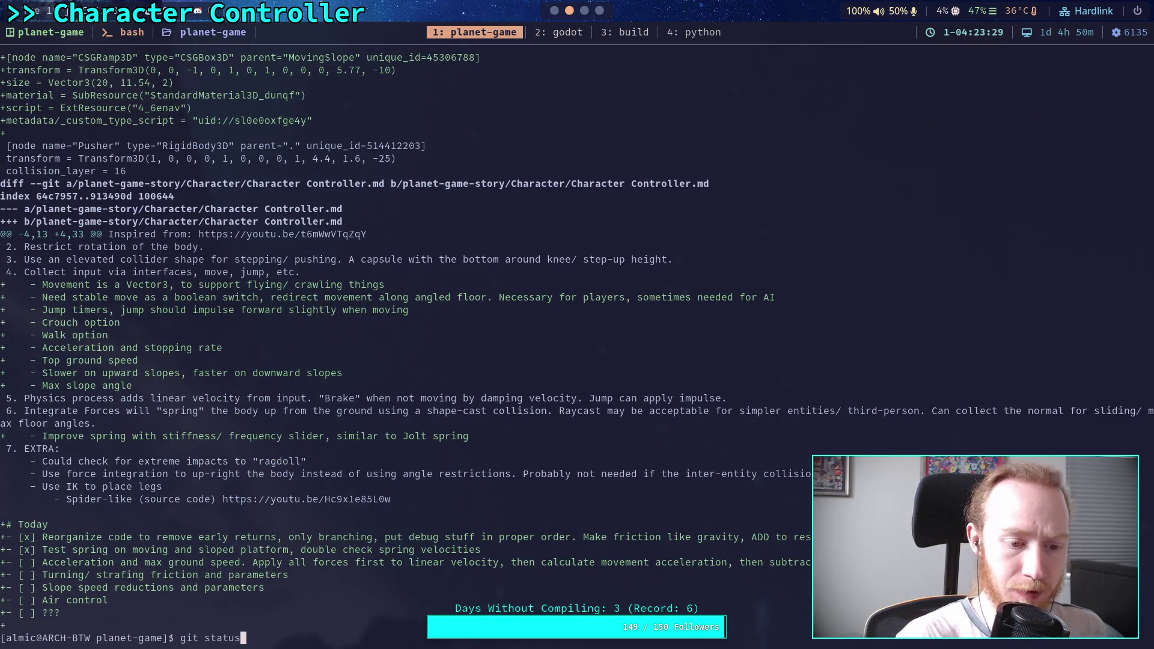
pyautogui.press('Return')
pyautogui.write('git add go')
pyautogui.press('Tab')
pyautogui.press('Return')
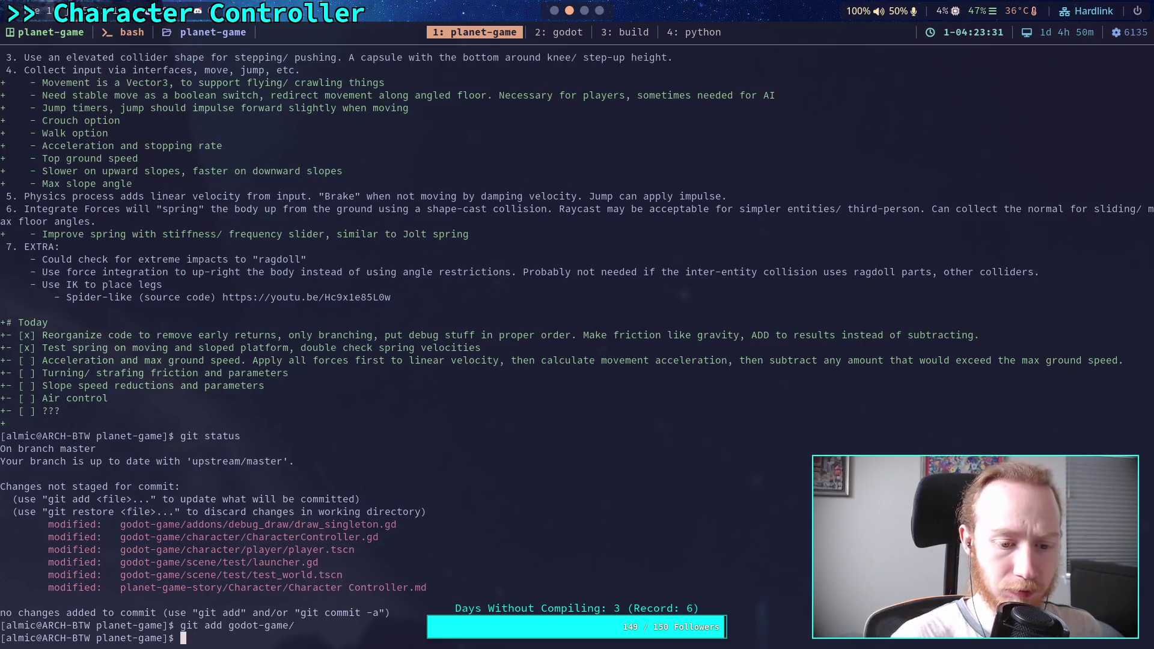
# Step: Start a git commit and enter insert mode in the Vim message buffer
pyautogui.write('git comm')
pyautogui.press('BackSpace')
pyautogui.press('BackSpace')
pyautogui.press('BackSpace')
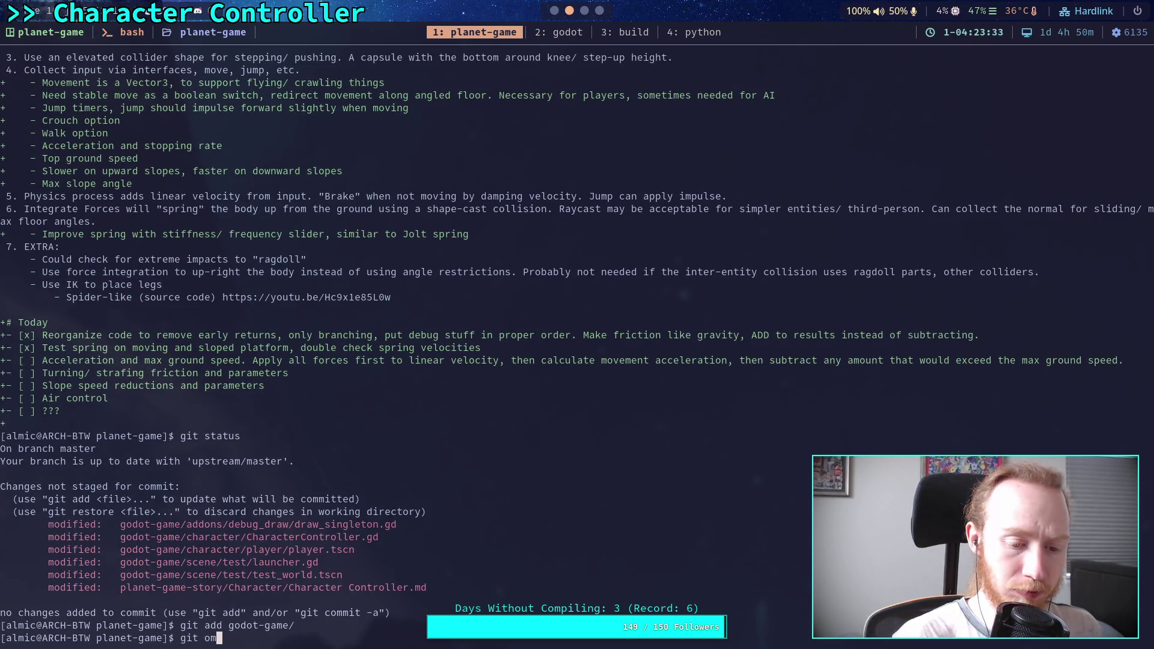
pyautogui.write('commit')
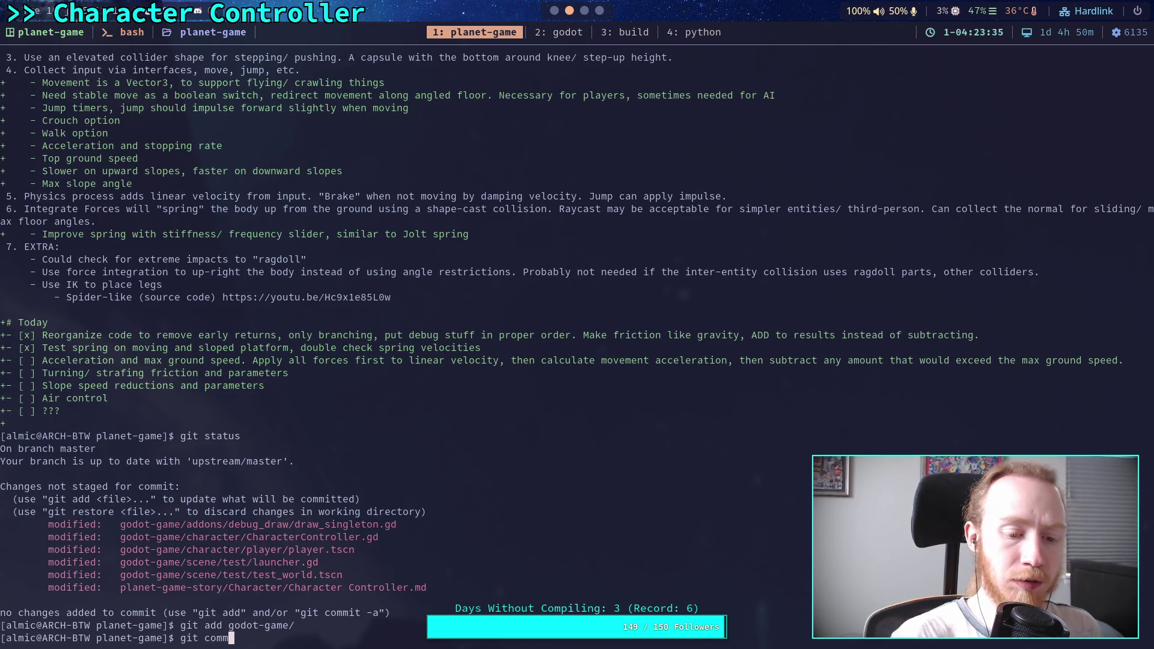
pyautogui.press('Return')
pyautogui.press('i')
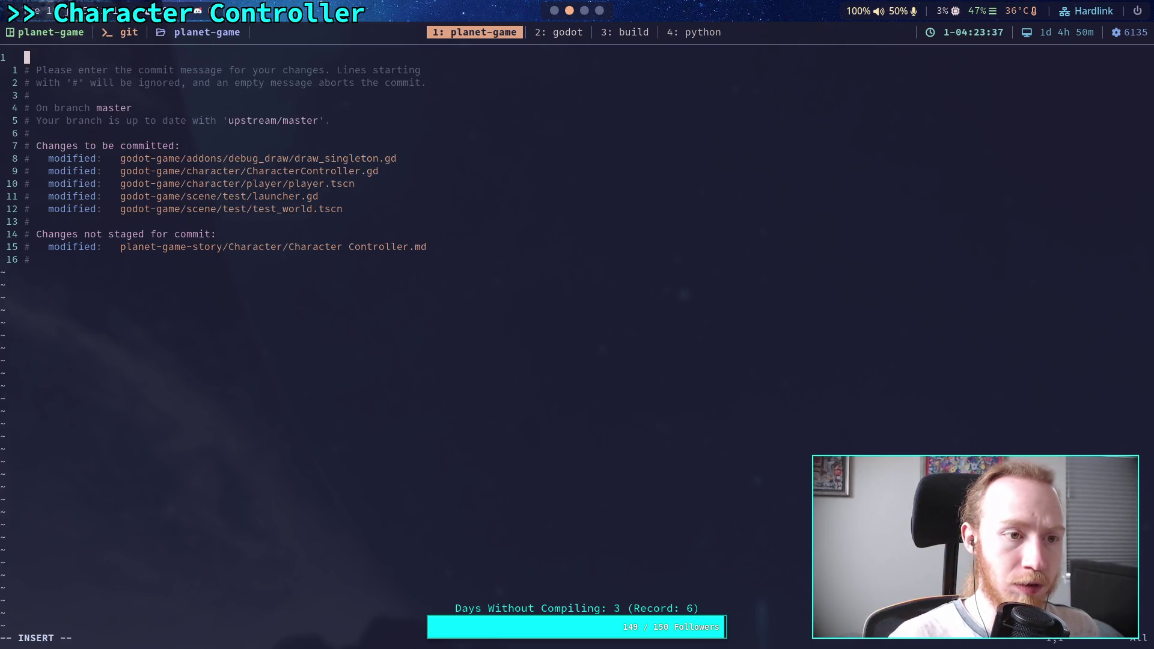
pyautogui.press('Return')
pyautogui.press('Up')
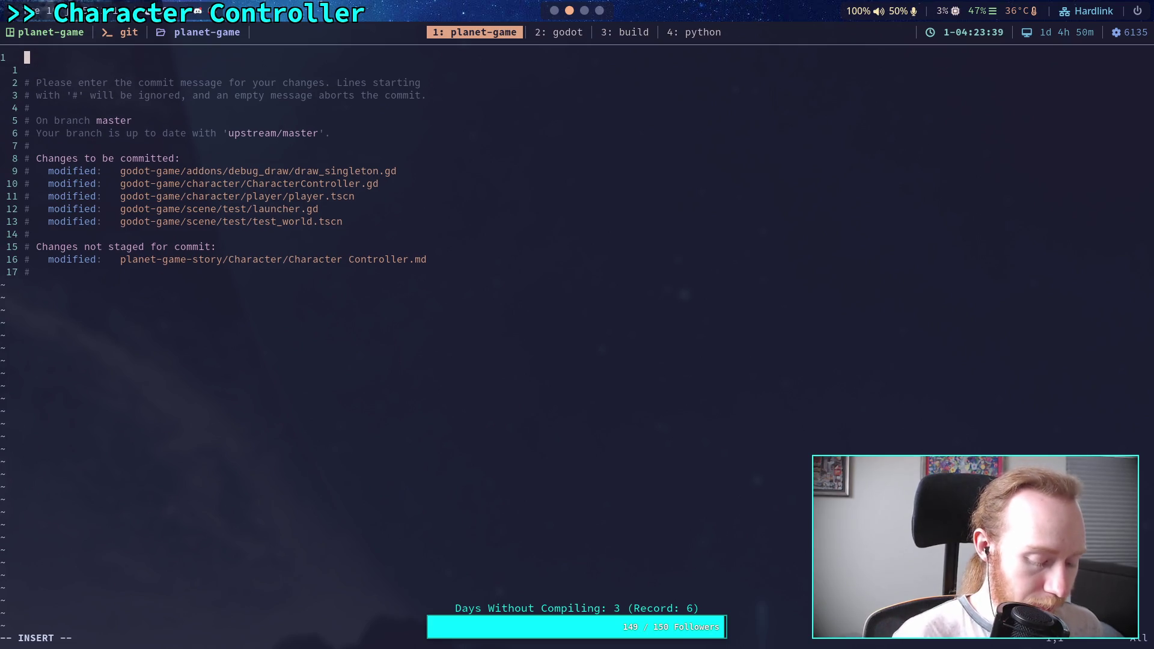
# Step: Write the summary 'Reorganize character code, add text to DebugDraw' and start a new line below
pyautogui.write('R')
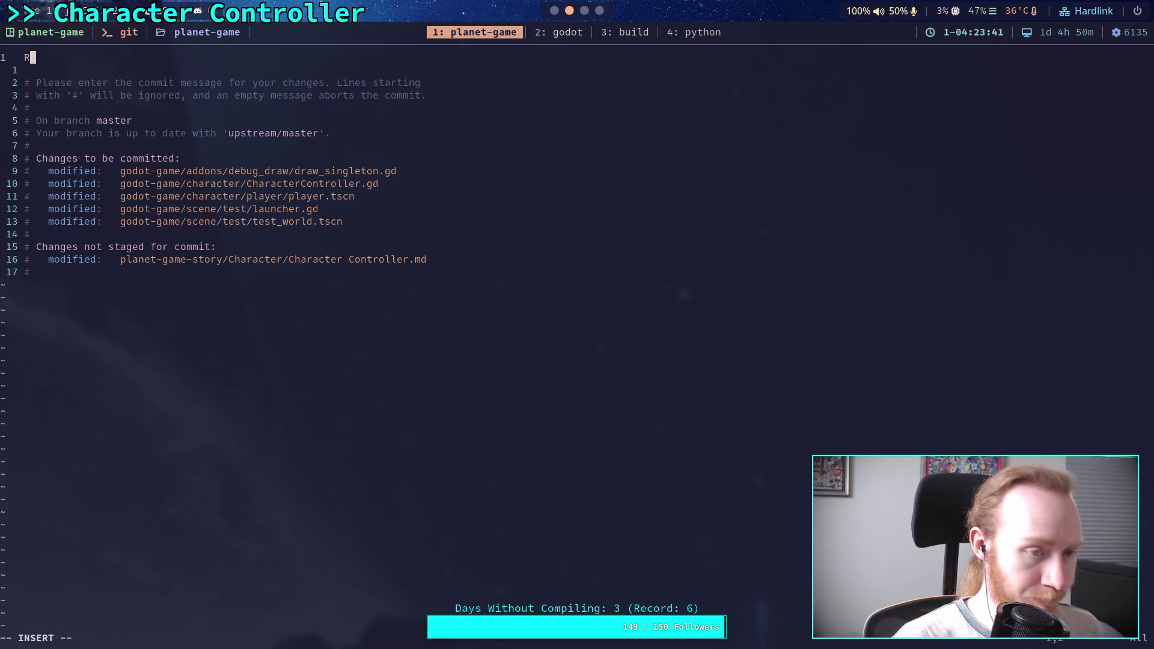
pyautogui.write('eo')
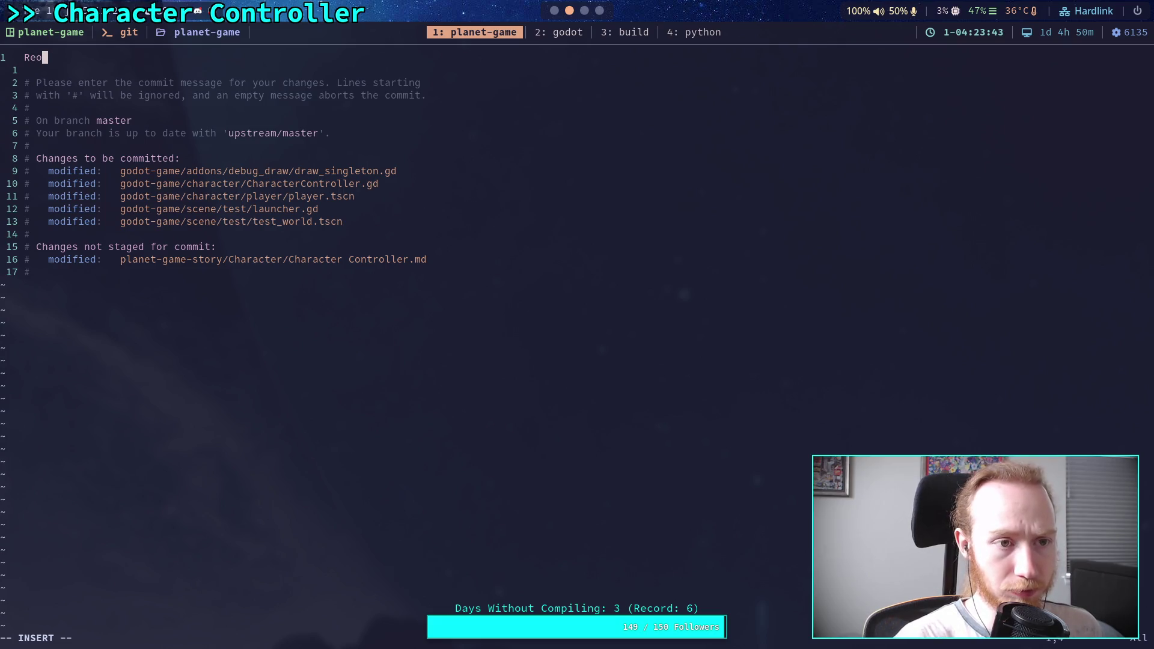
pyautogui.write('rganize ')
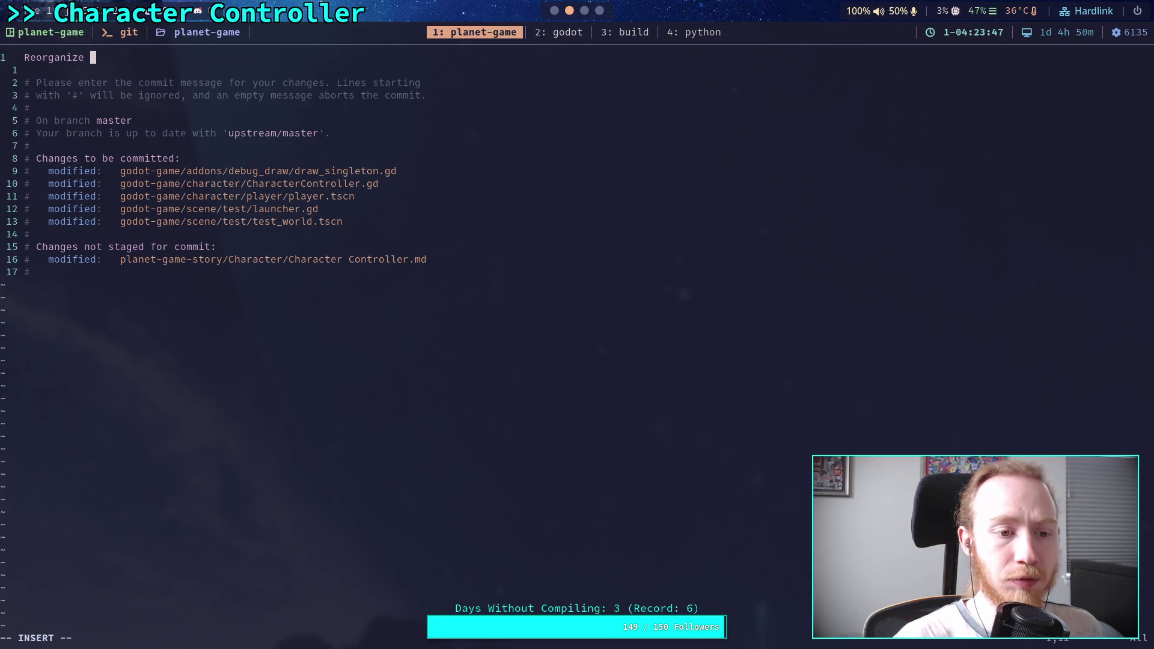
pyautogui.write('character ')
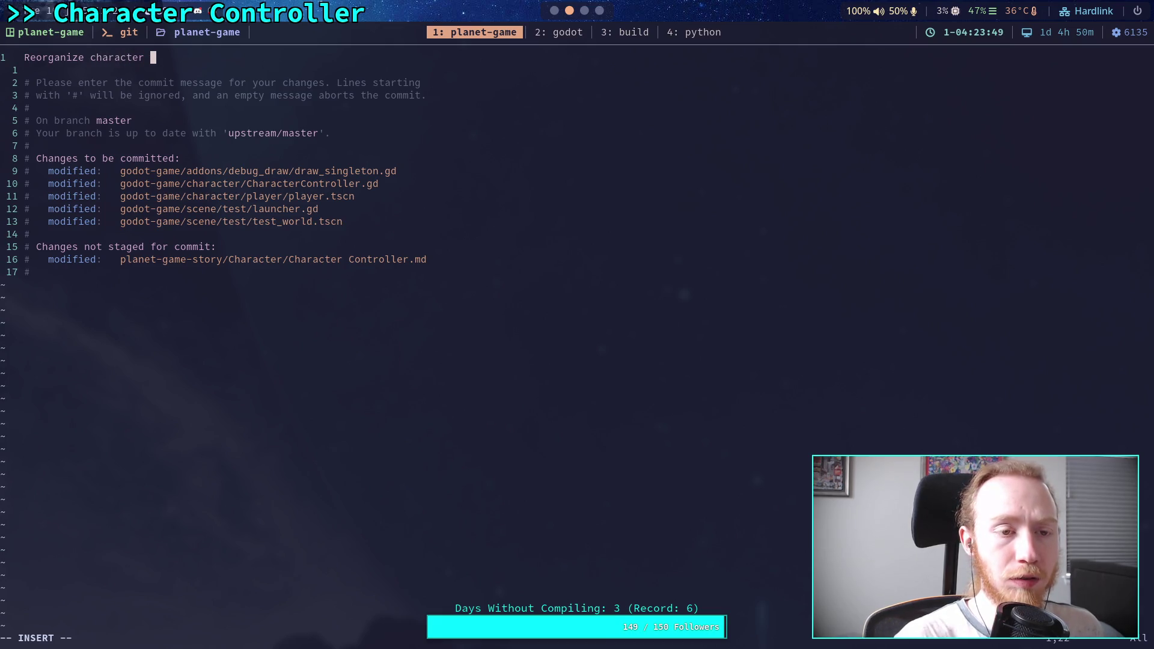
pyautogui.write('code, ')
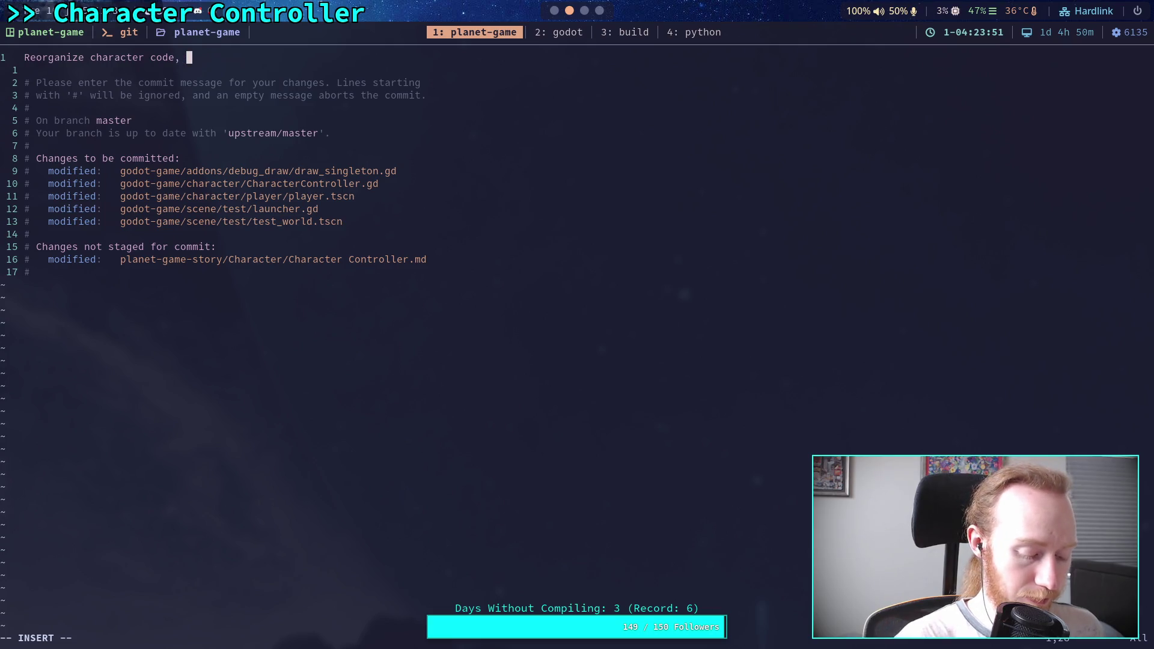
pyautogui.write('improv')
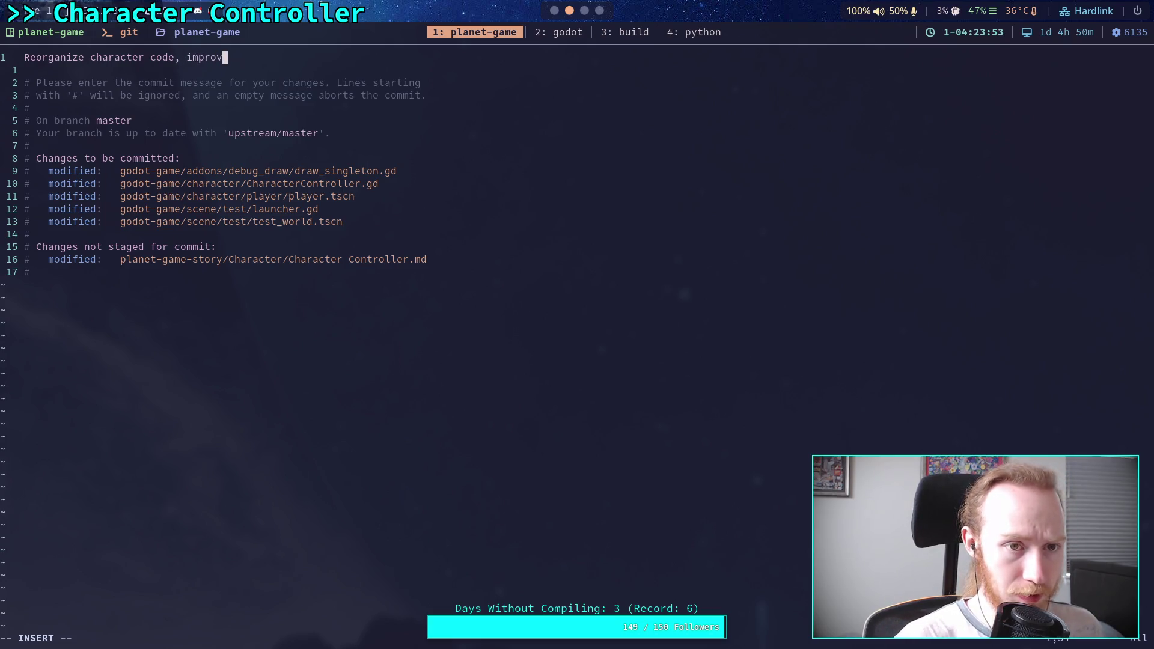
pyautogui.write('e friction')
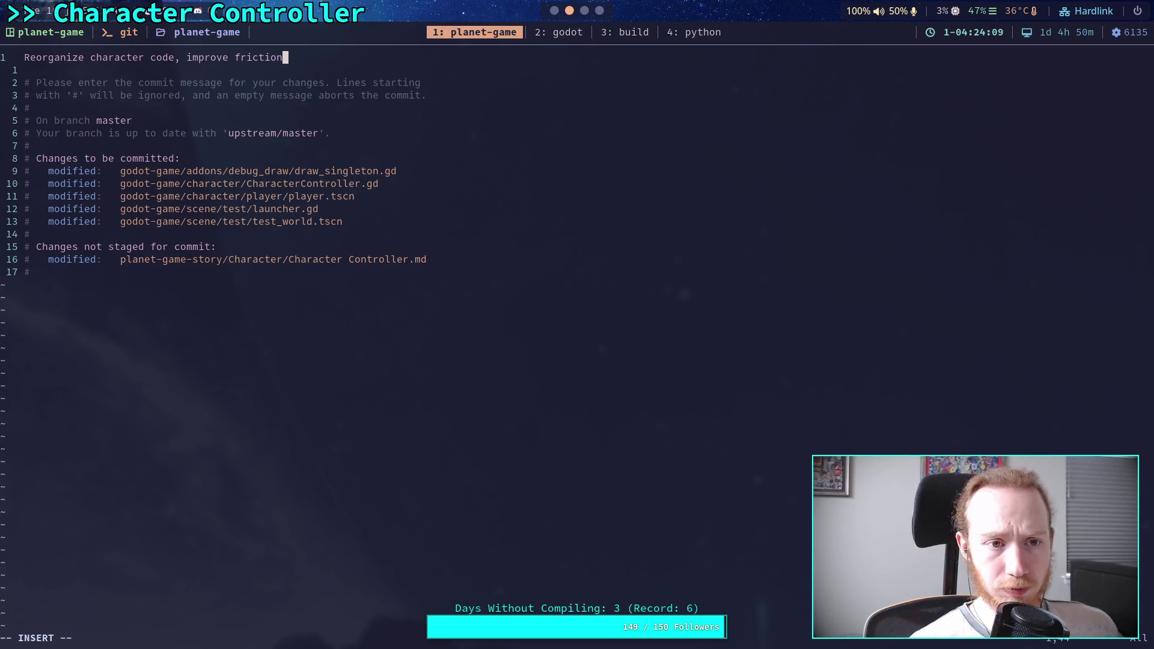
pyautogui.press('BackSpace')
pyautogui.press('BackSpace')
pyautogui.press('BackSpace')
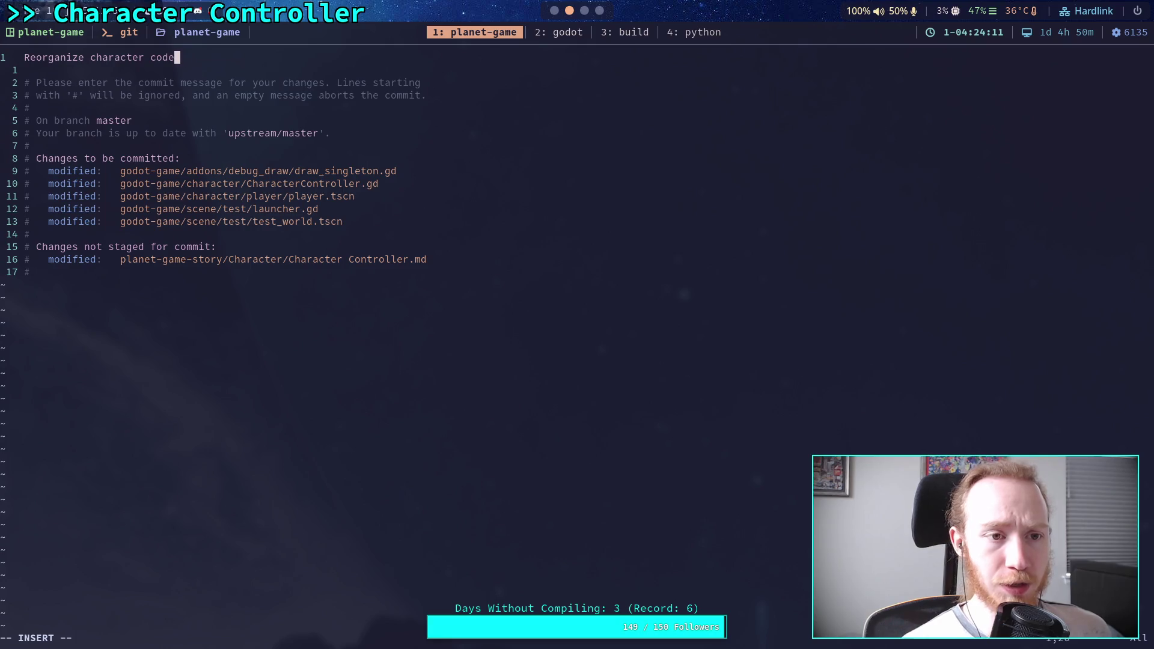
pyautogui.write(', ad')
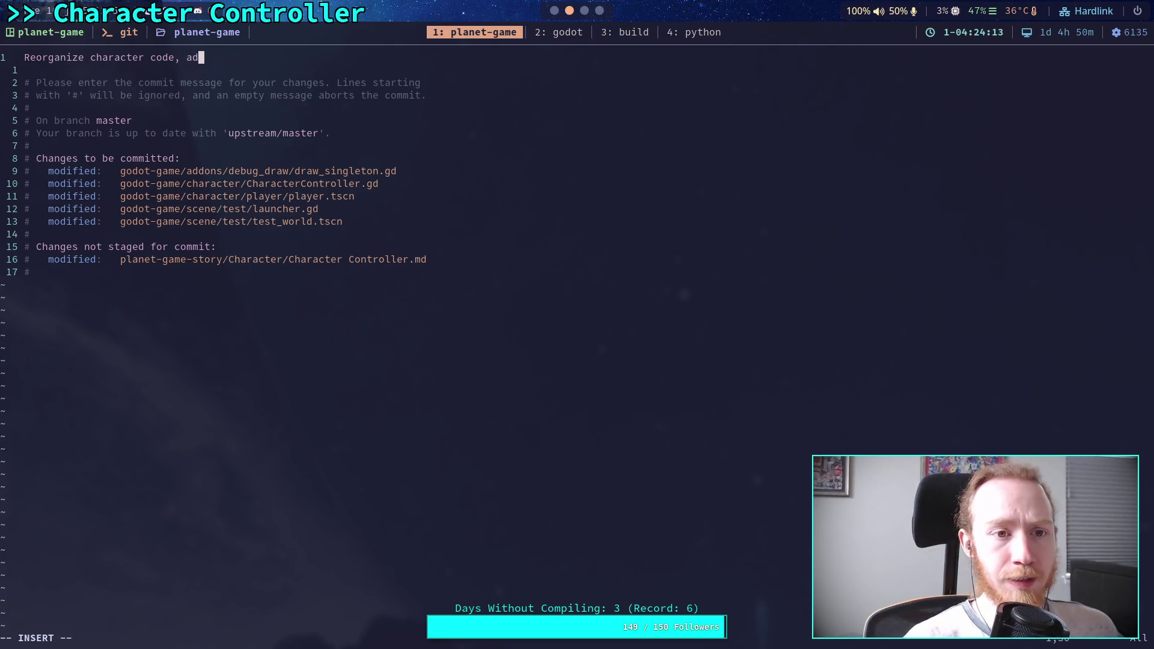
pyautogui.write('d ')
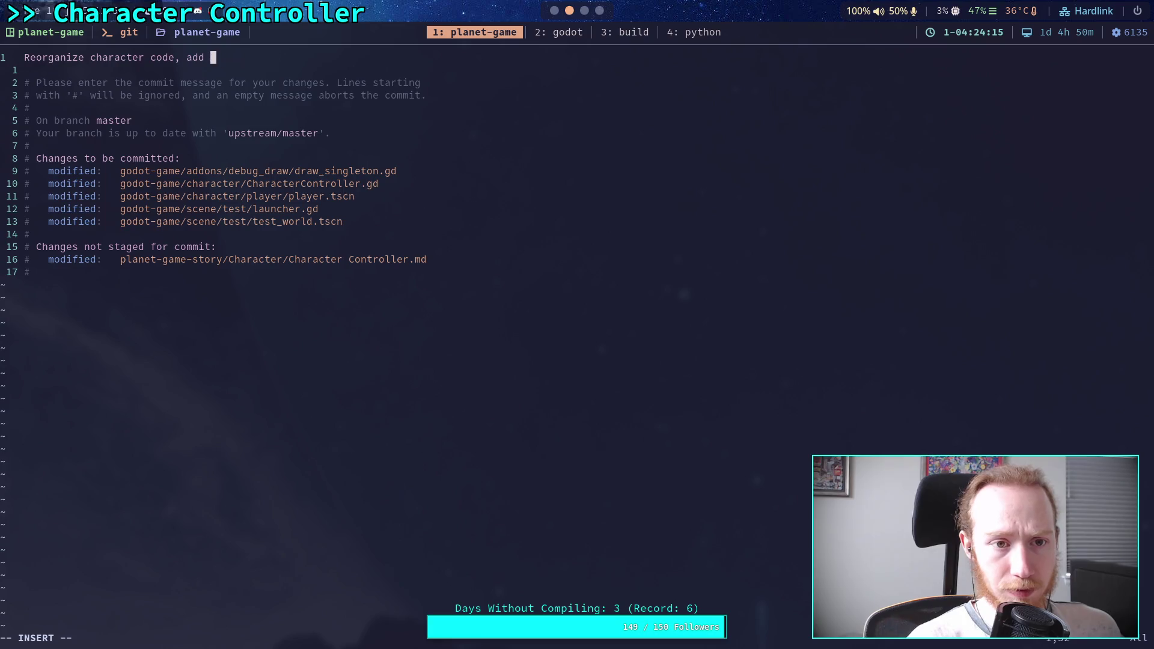
pyautogui.write('debug text')
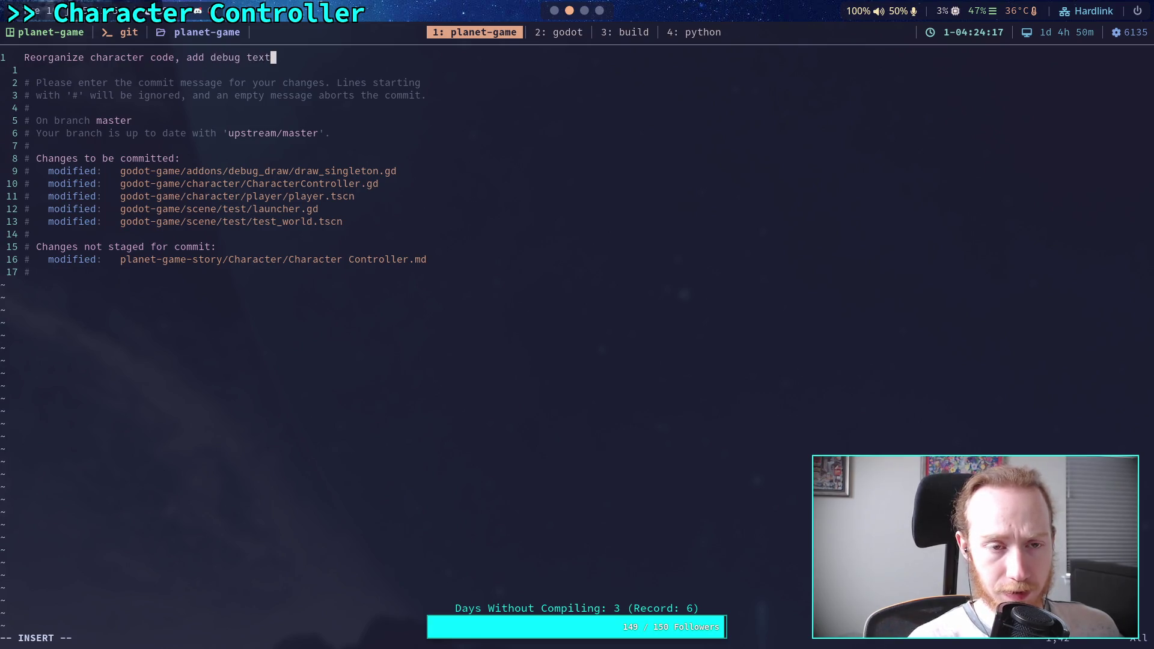
pyautogui.press('BackSpace')
pyautogui.press('BackSpace')
pyautogui.press('BackSpace')
pyautogui.write('tex')
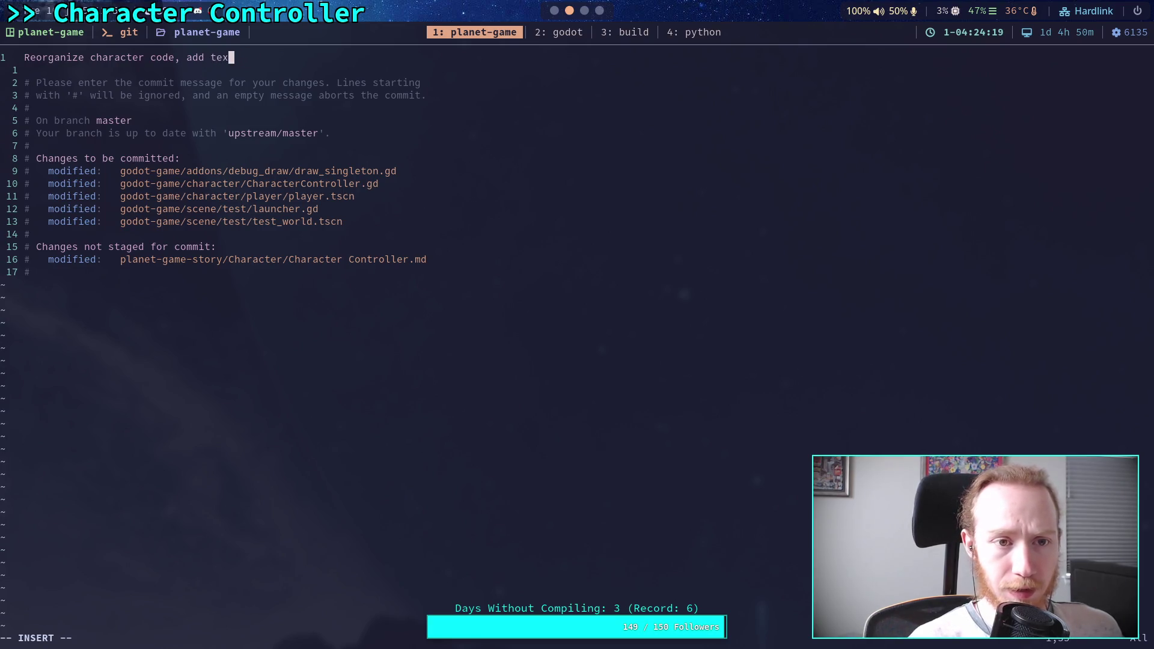
pyautogui.write('t to debu')
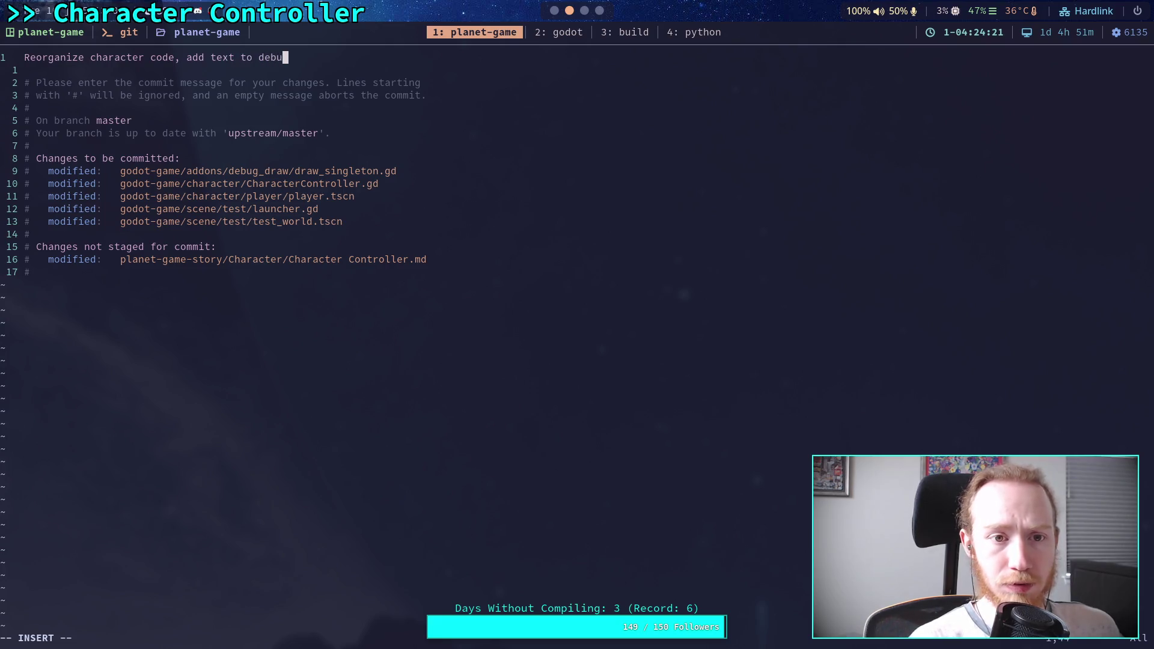
pyautogui.press('BackSpace')
pyautogui.press('BackSpace')
pyautogui.write('Debug')
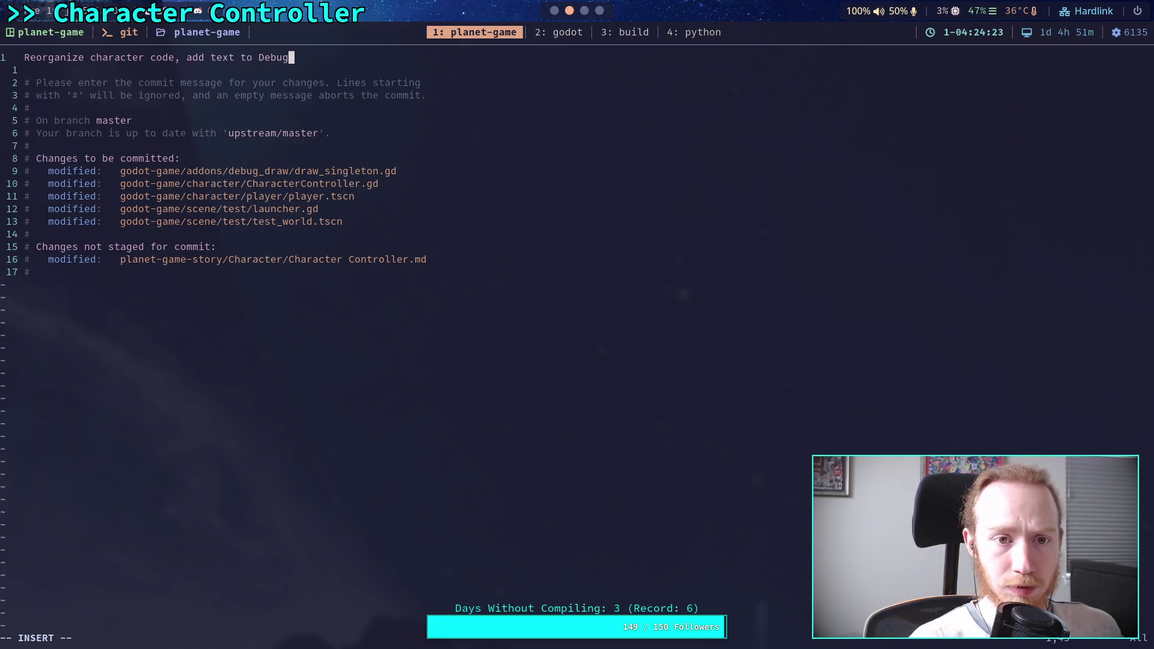
pyautogui.write('Draw')
pyautogui.press('Return')
pyautogui.press('Return')
# Step: Add the bullet '- Also added big moving ramp to test level'
pyautogui.write('- ')
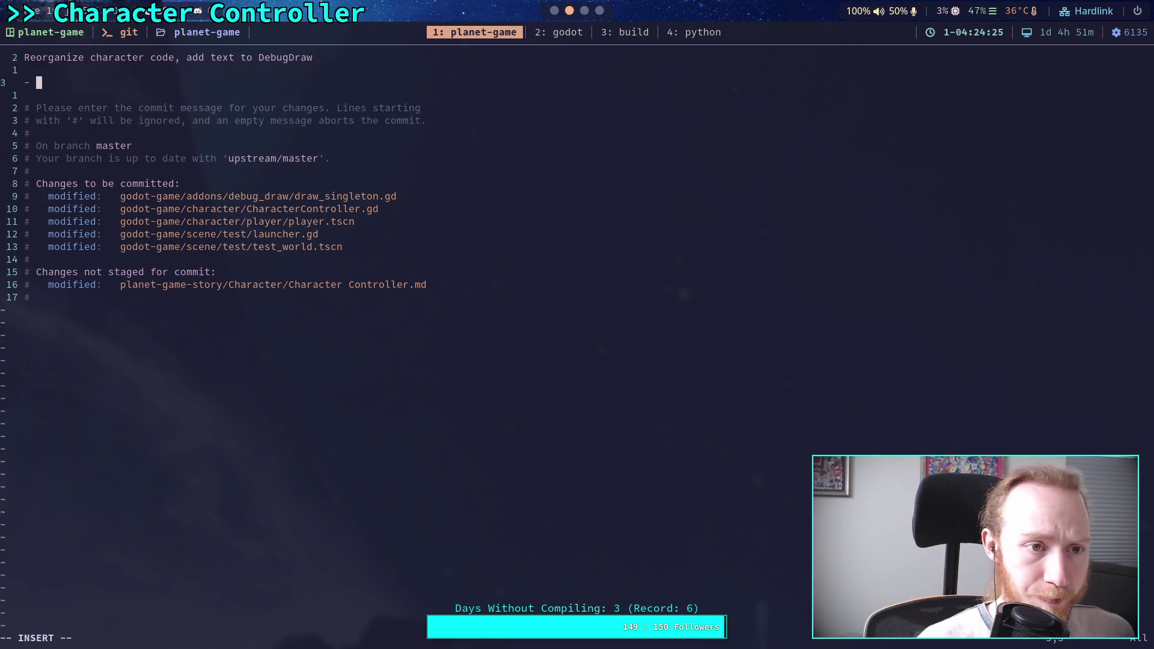
pyautogui.write('Also a')
pyautogui.press('BackSpace')
pyautogui.press('BackSpace')
pyautogui.press('BackSpace')
pyautogui.write('lso added ')
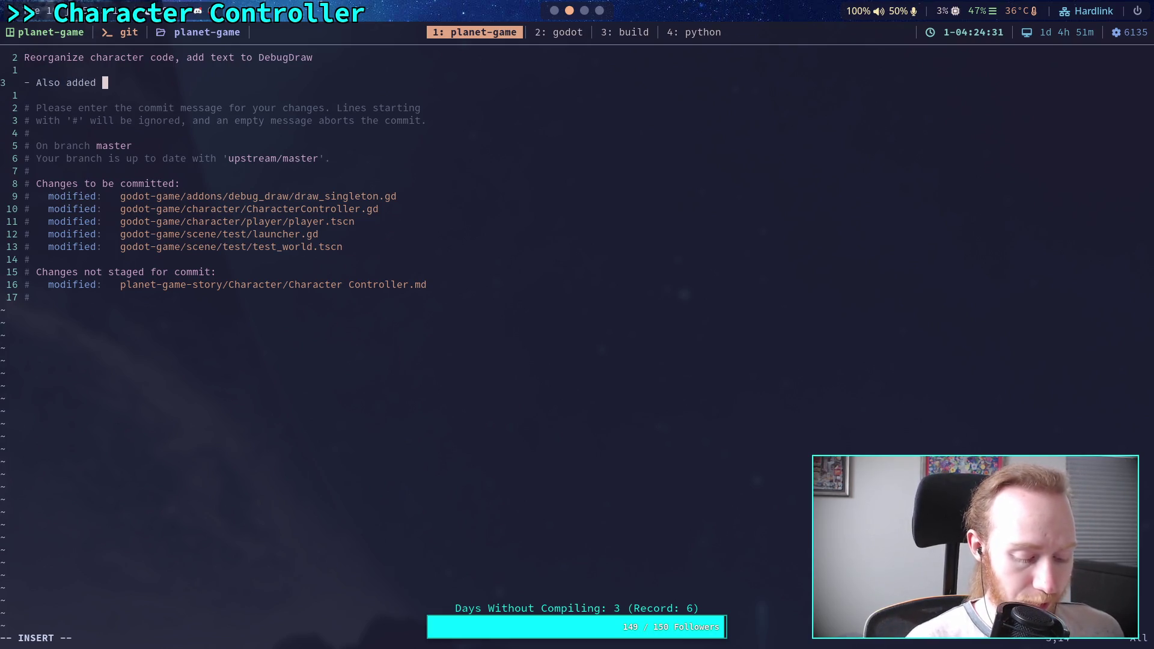
pyautogui.write('big m')
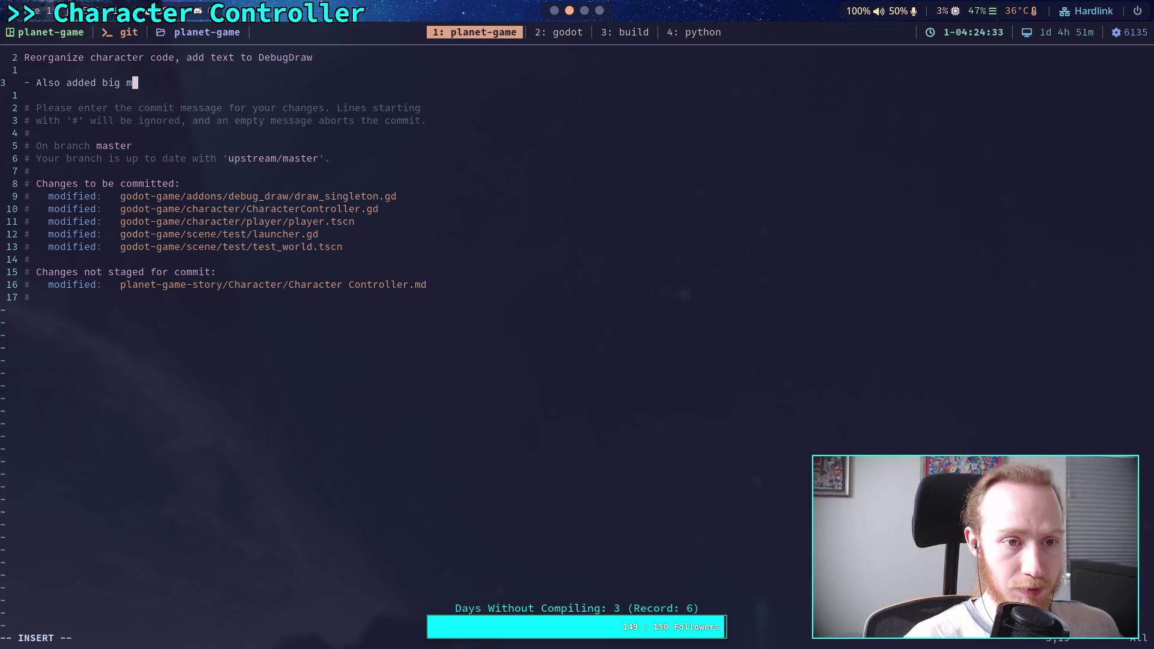
pyautogui.write('oving stair')
pyautogui.press('BackSpace')
pyautogui.press('BackSpace')
pyautogui.press('BackSpace')
pyautogui.write('ramp')
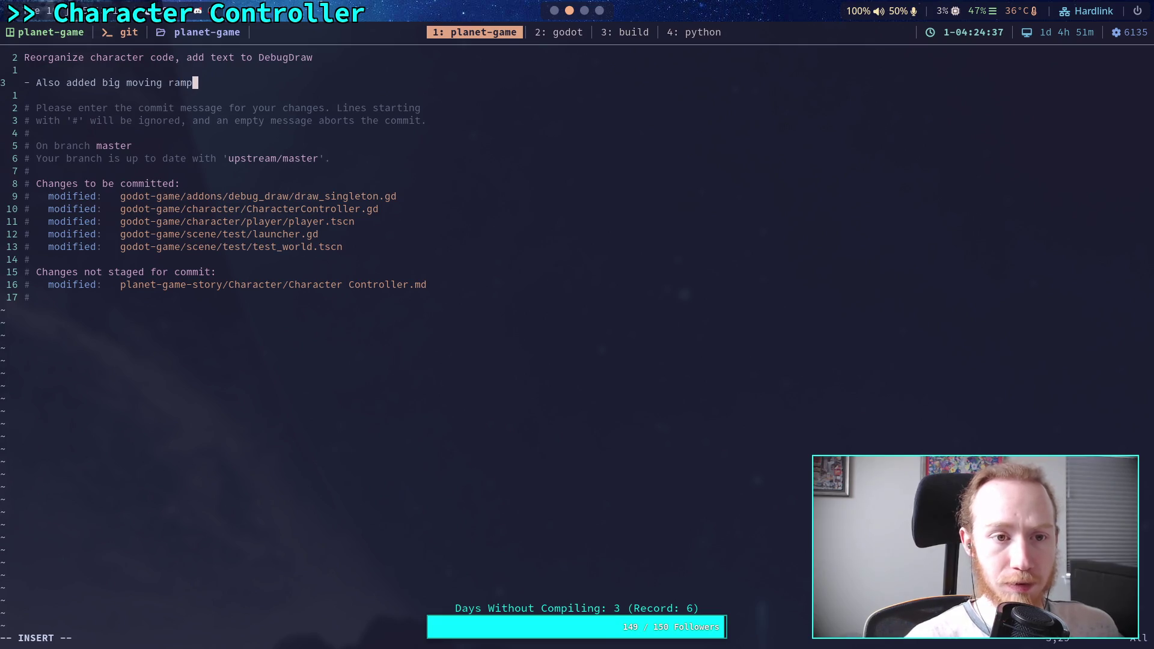
pyautogui.press('Return')
pyautogui.write('-')
pyautogui.press('BackSpace')
pyautogui.press('BackSpace')
pyautogui.press('BackSpace')
pyautogui.write('to')
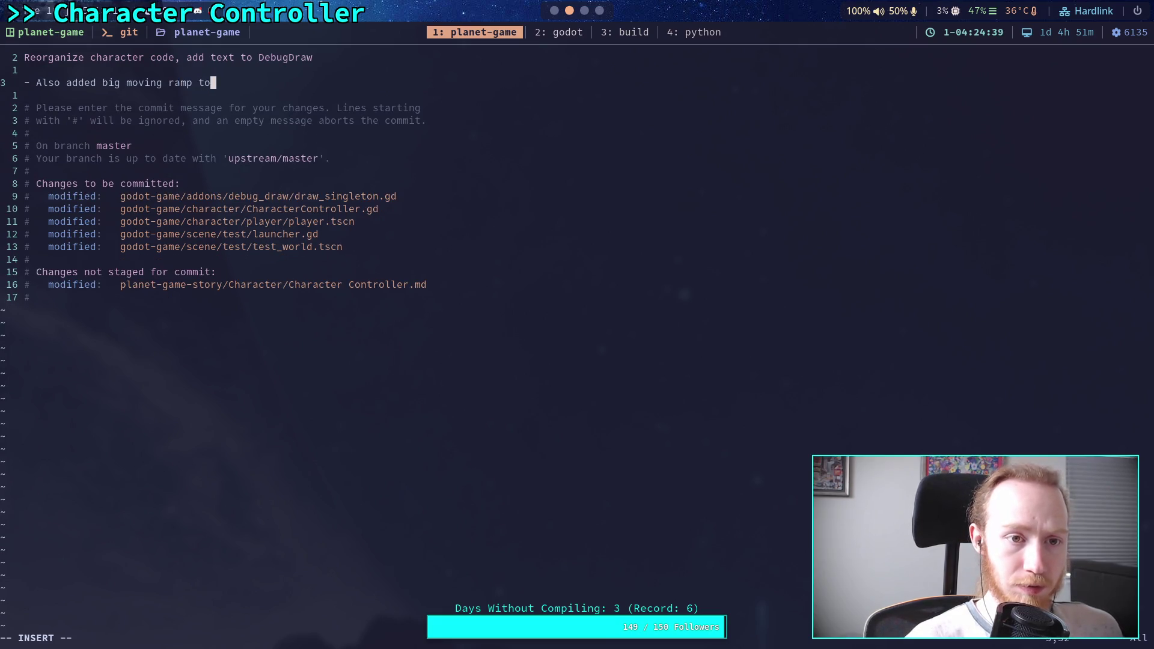
pyautogui.write(' test level')
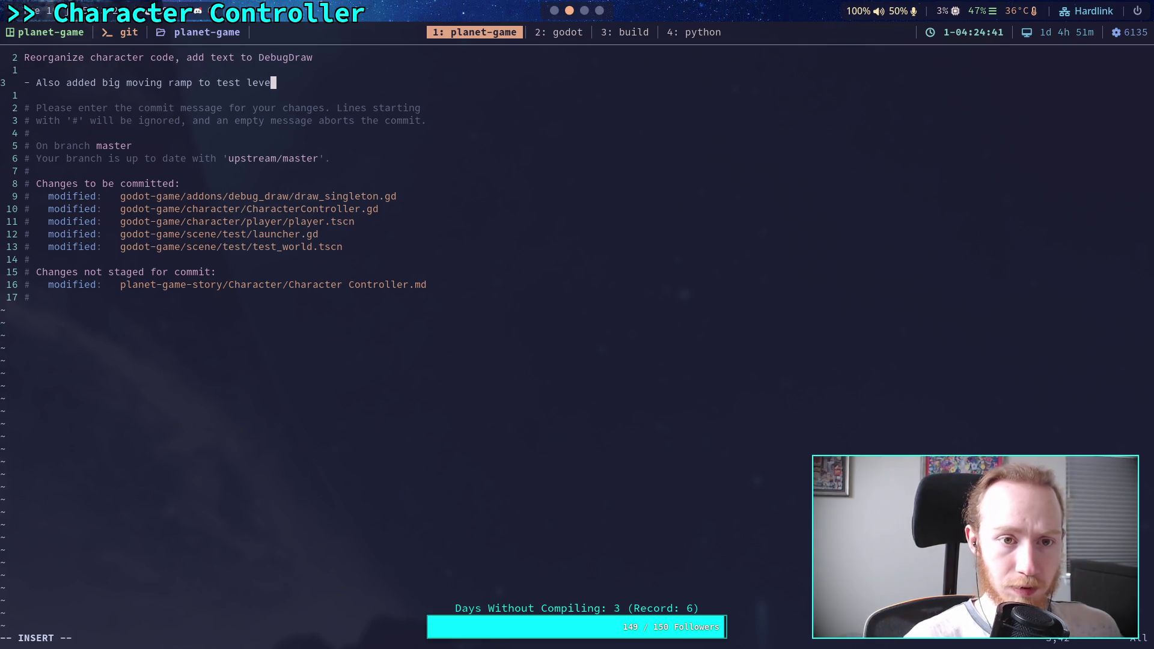
# Step: Add the bullet '- Updated launcher to use force integration, damping' and save with :wq
pyautogui.press('Return')
pyautogui.write('-')
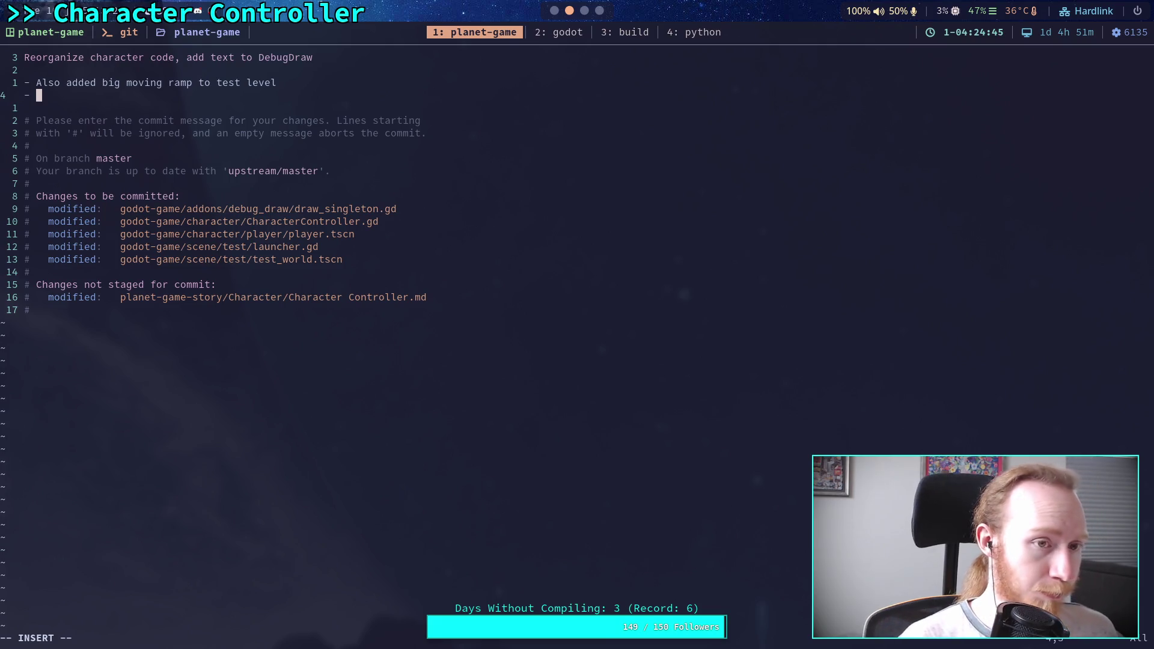
pyautogui.write(' Updated launcher to use force integration, damping')
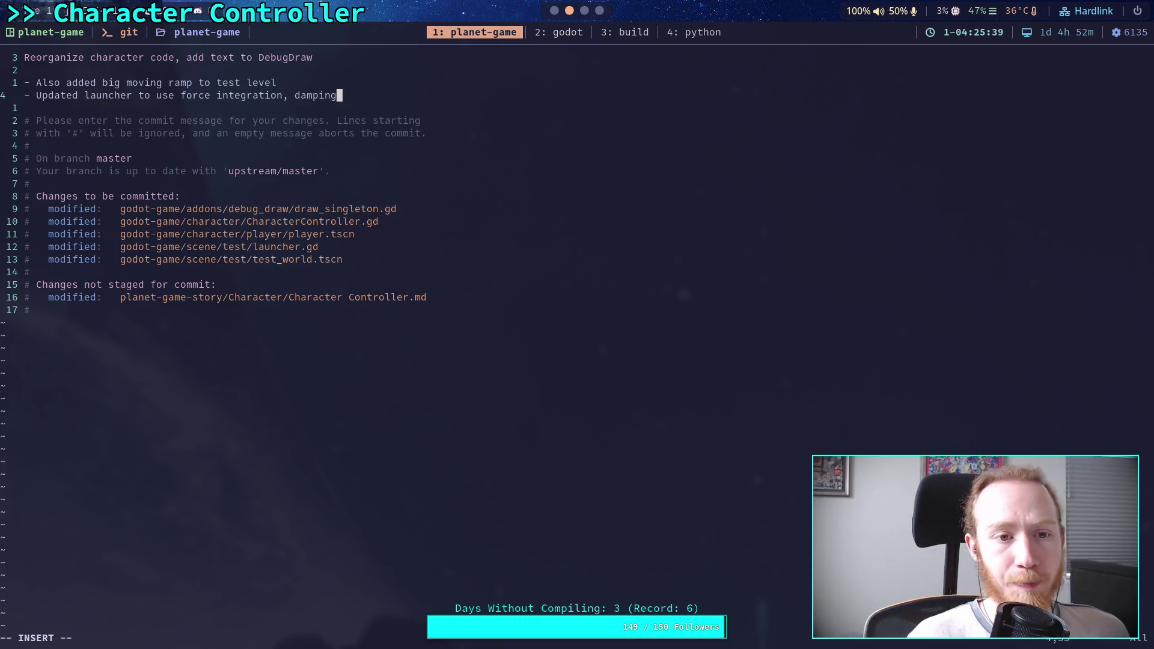
pyautogui.press('Escape')
pyautogui.write(':wq')
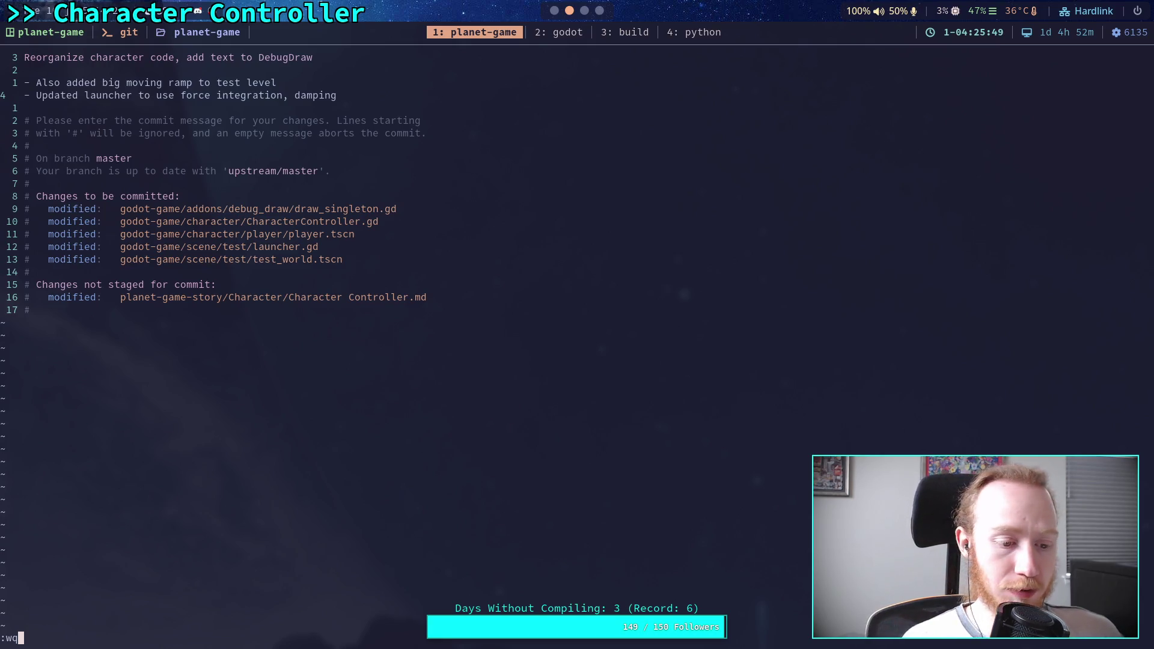
pyautogui.press('Return')
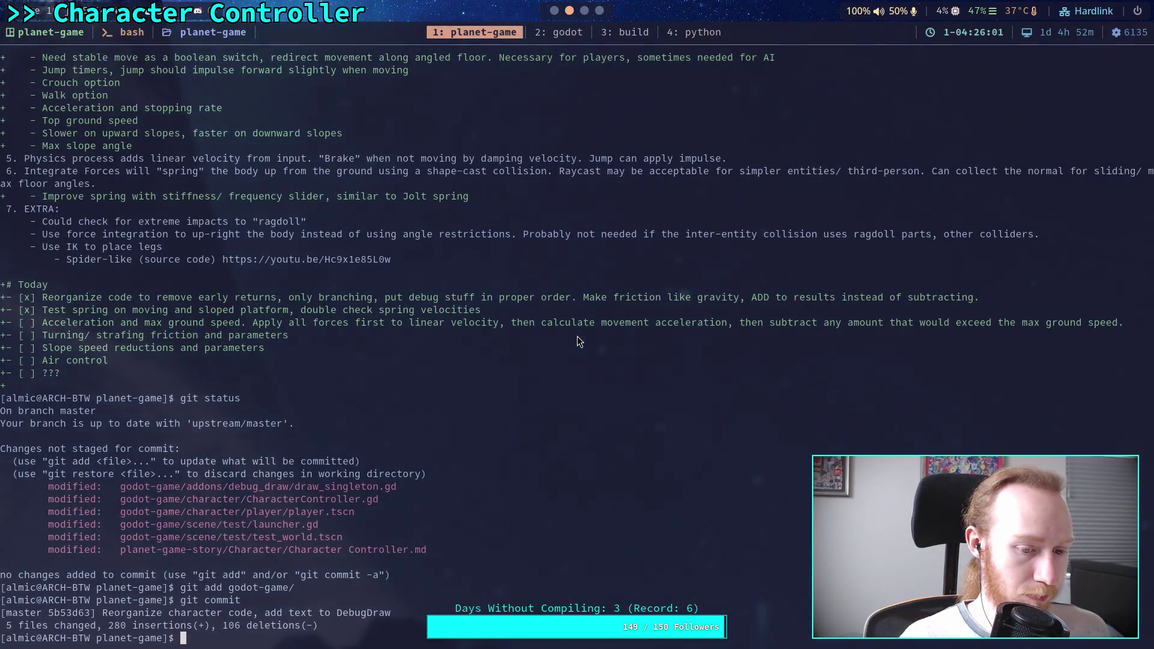
# Step: Push the new commit to the remote with git push
pyautogui.write('git pu')
pyautogui.write('sh')
pyautogui.press('Return')
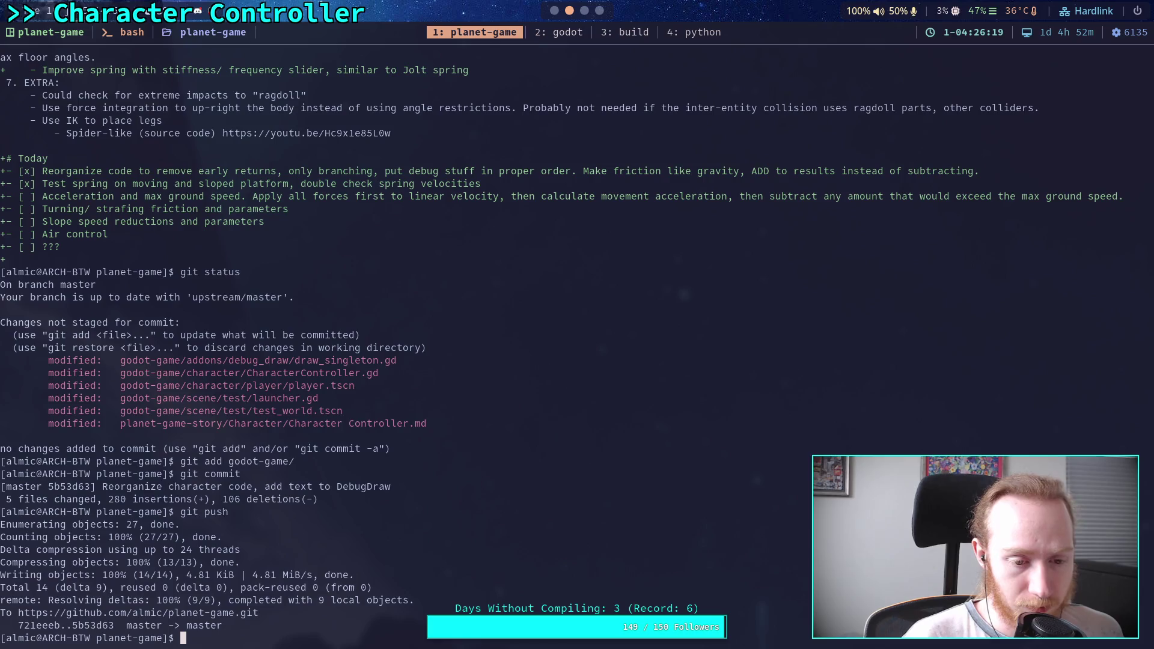
# Step: Return to the Godot editor and open CharacterController.gd from the script list
pyautogui.press('super+3')
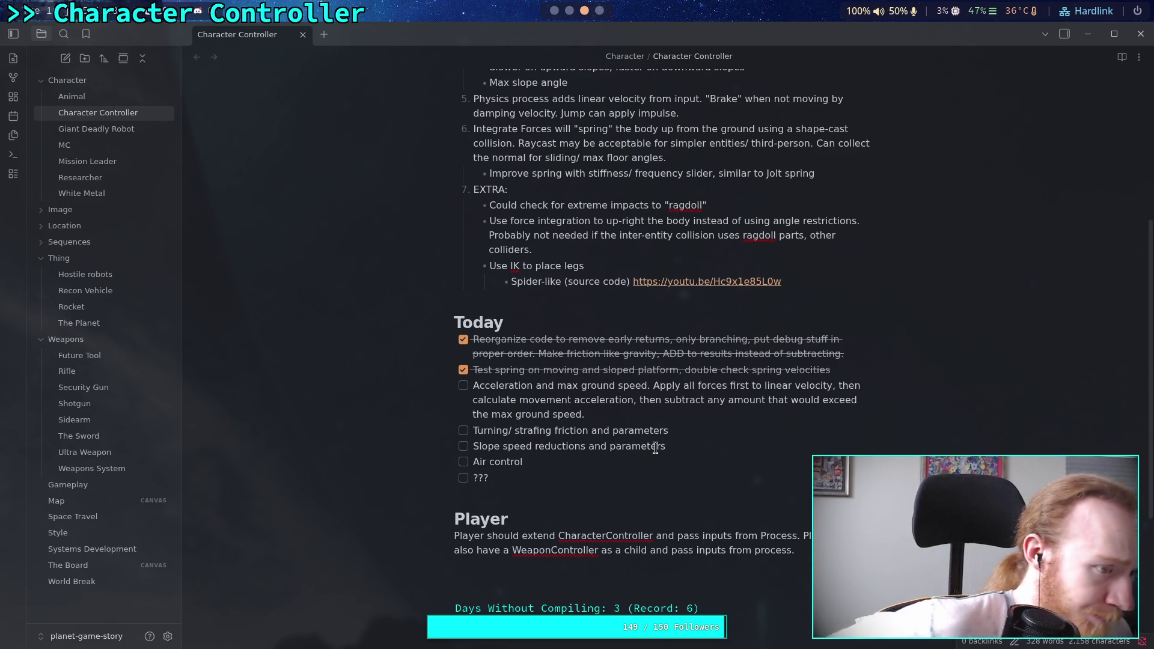
pyautogui.click(554, 10)
pyautogui.click(485, 352)
pyautogui.scroll(4, 485, 352)
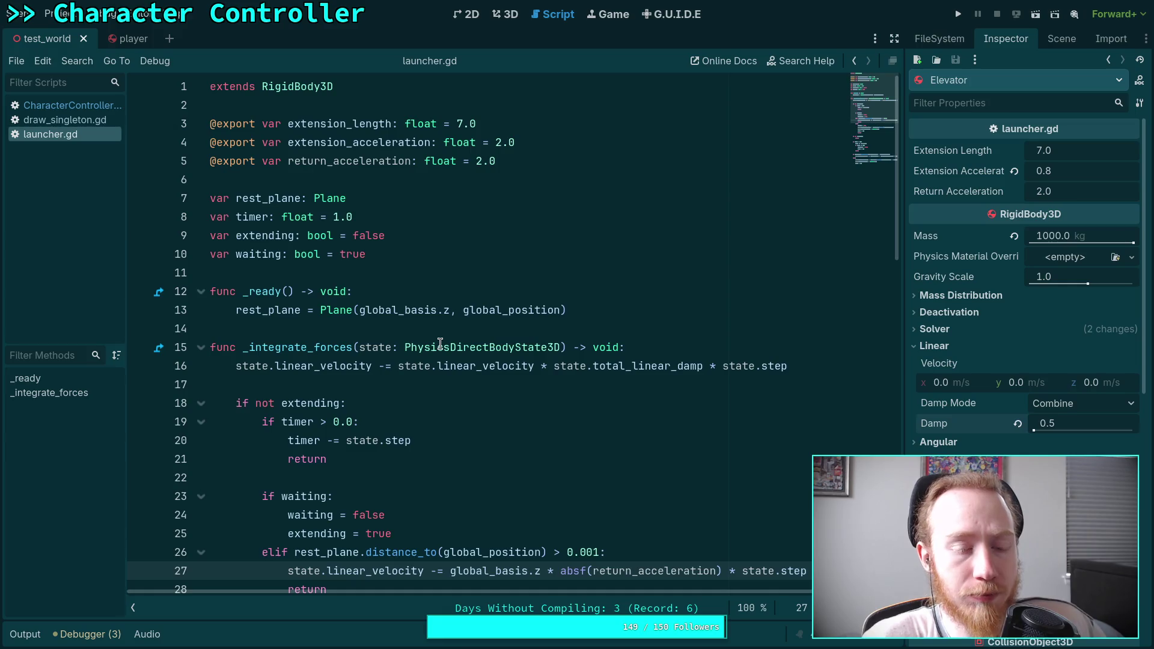
pyautogui.scroll(-12, 457, 347)
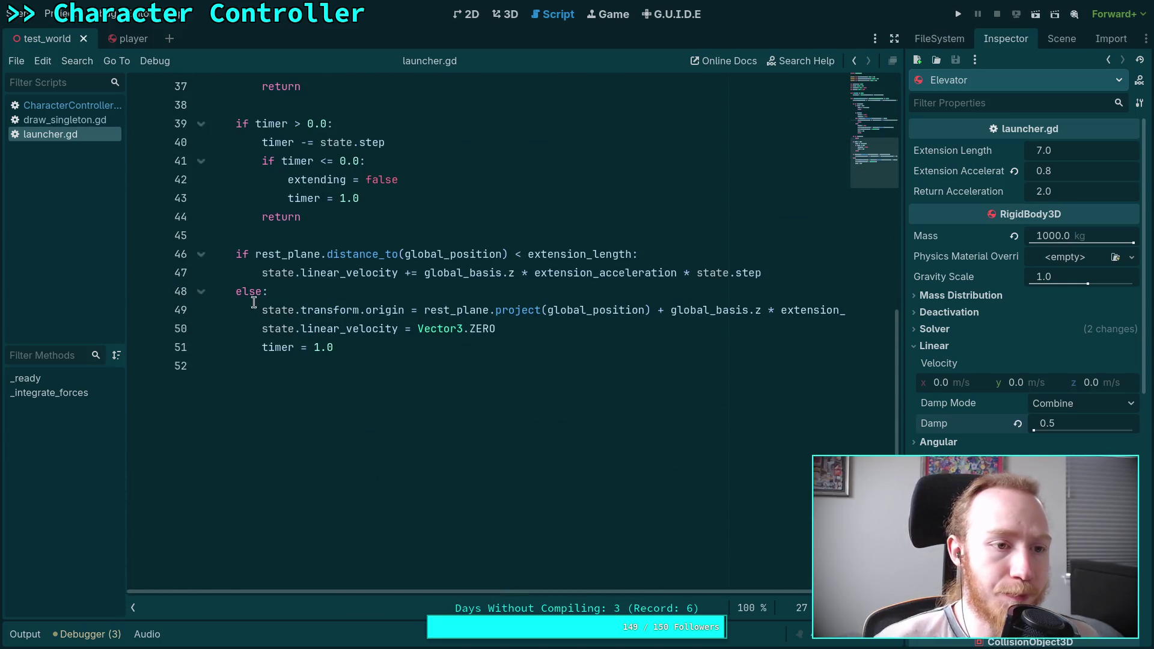
pyautogui.click(71, 105)
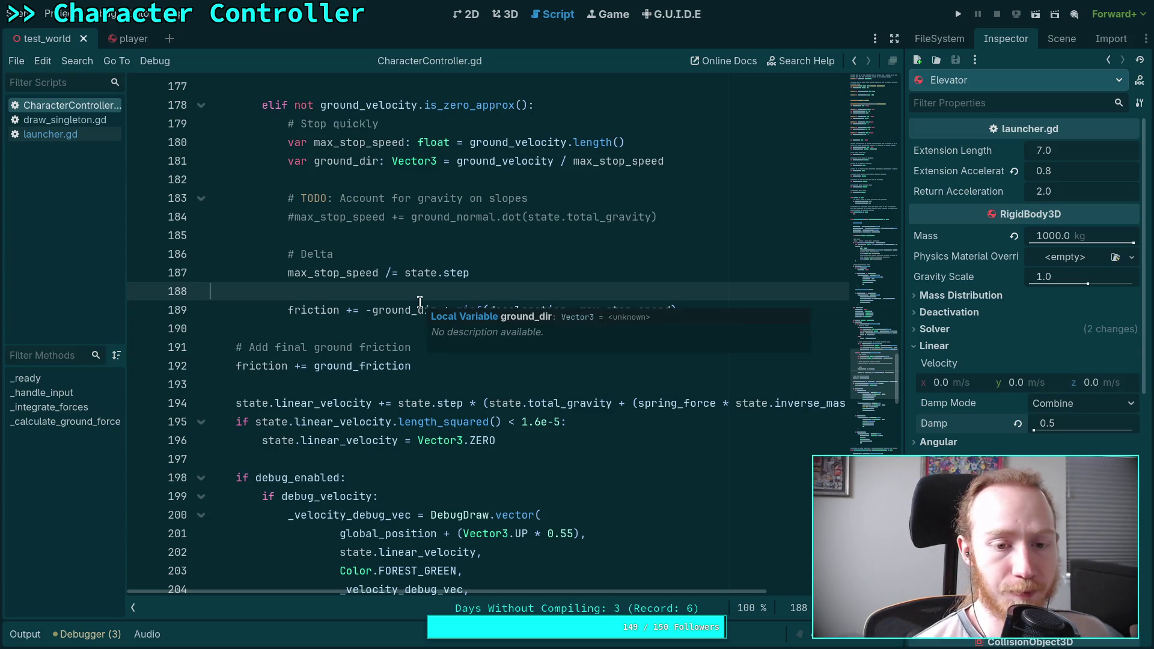
pyautogui.scroll(-2, 355, 354)
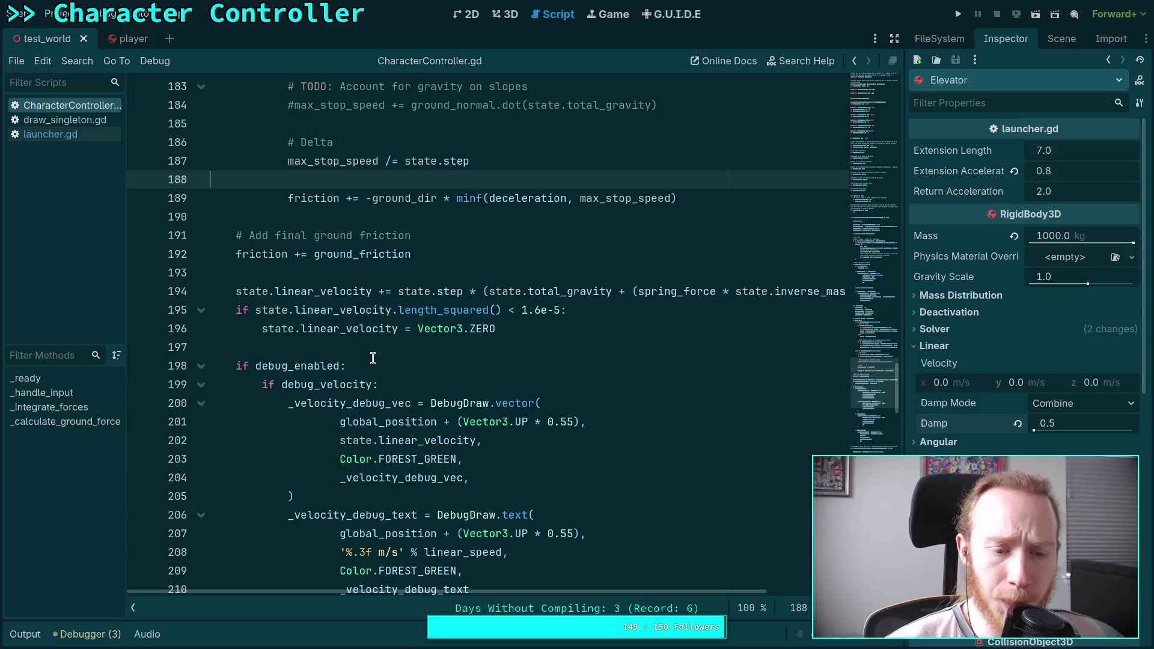
pyautogui.scroll(-3, 385, 370)
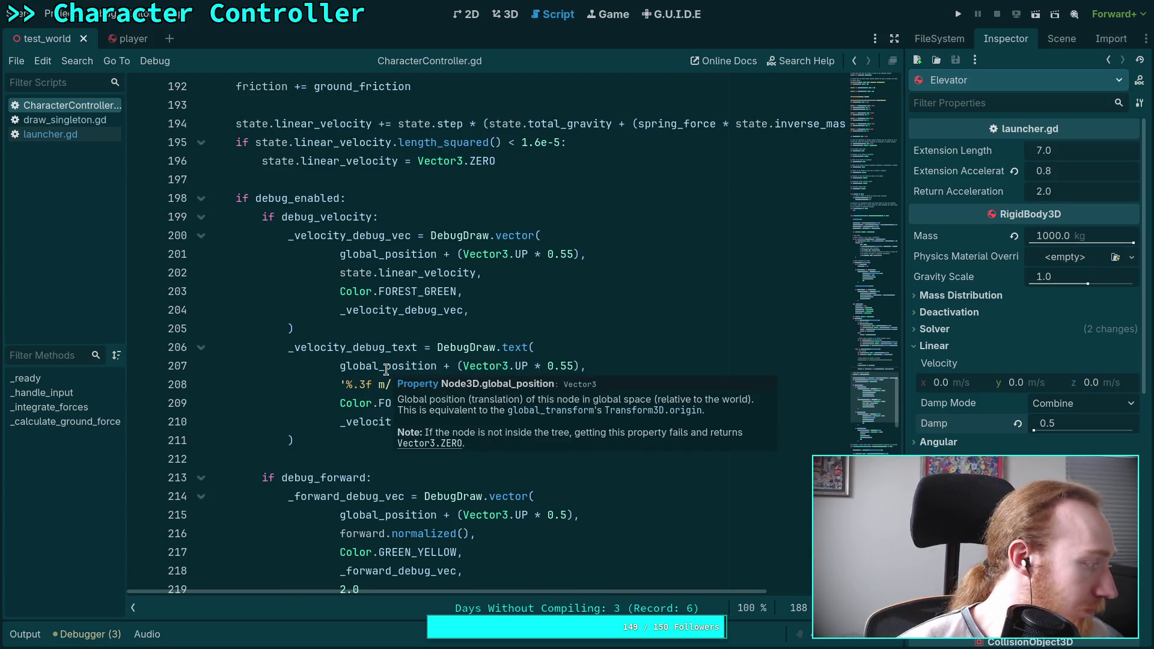
pyautogui.scroll(-5, 386, 370)
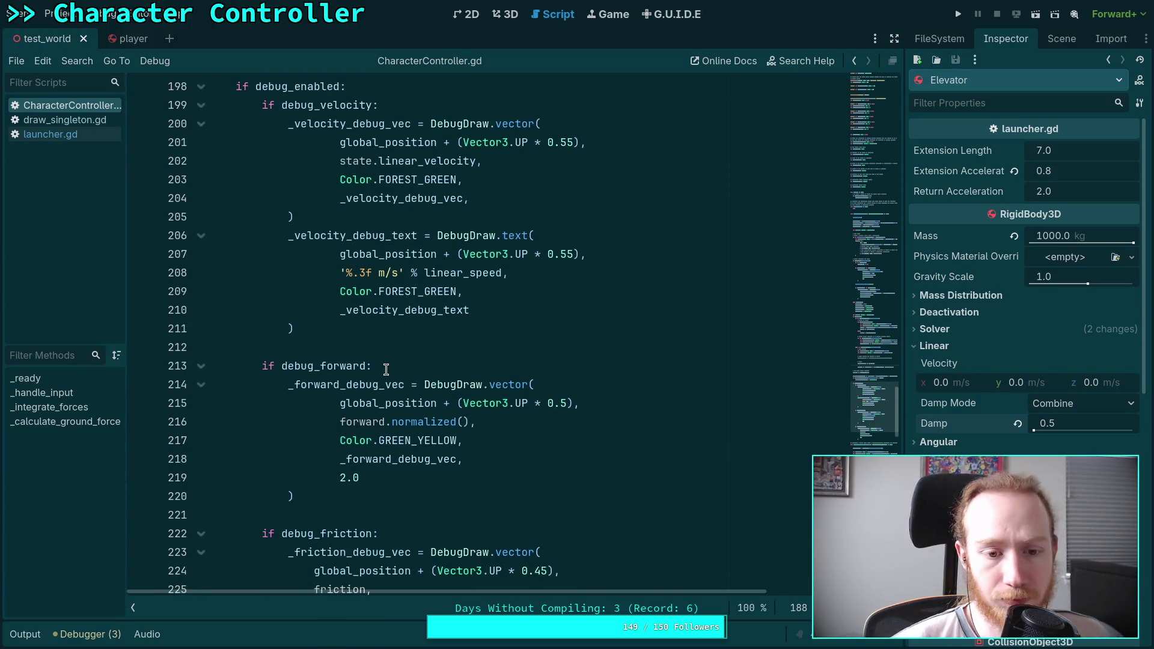
pyautogui.scroll(-4, 386, 370)
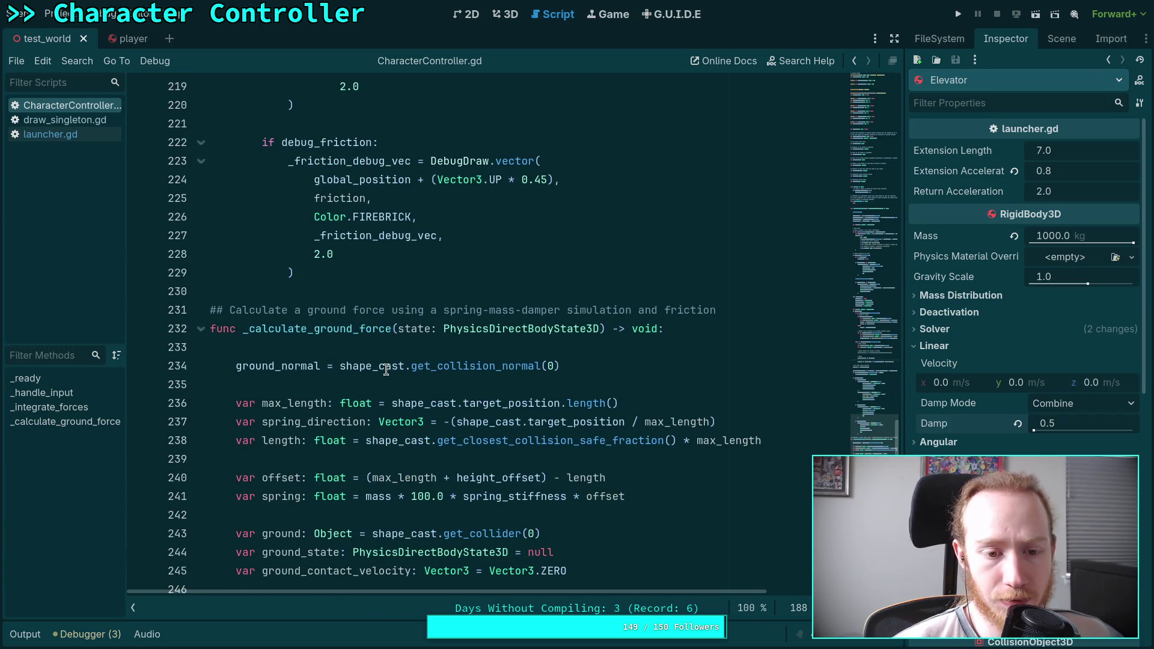
pyautogui.scroll(15, 386, 369)
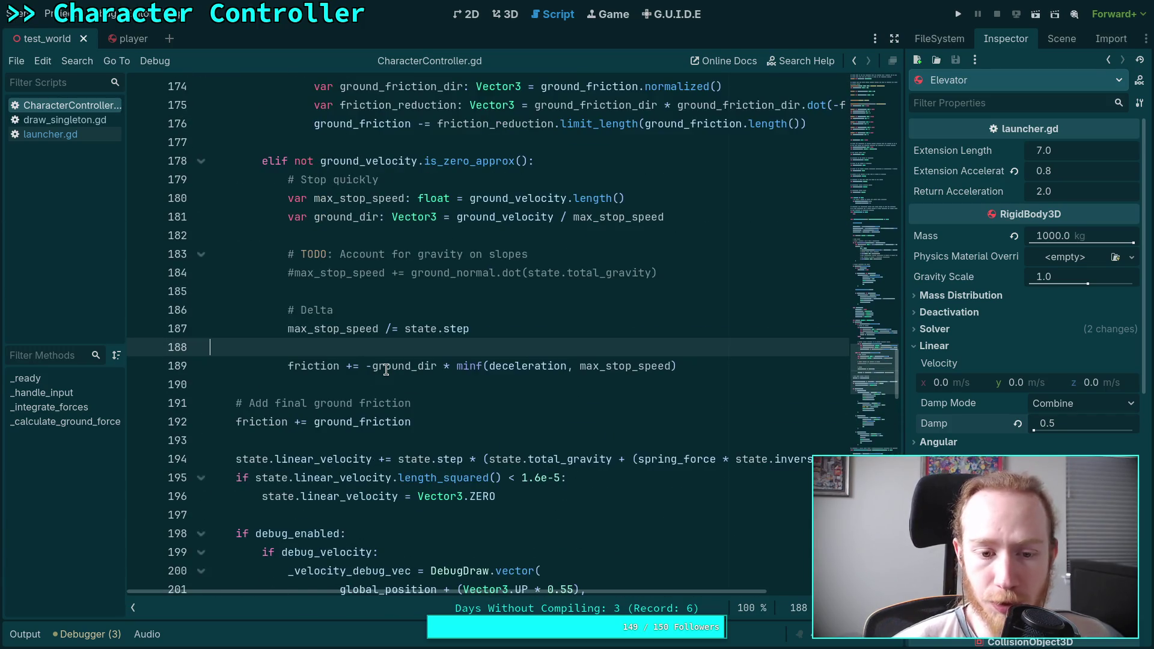
pyautogui.doubleClick(406, 421)
pyautogui.click(461, 415)
pyautogui.scroll(4, 492, 406)
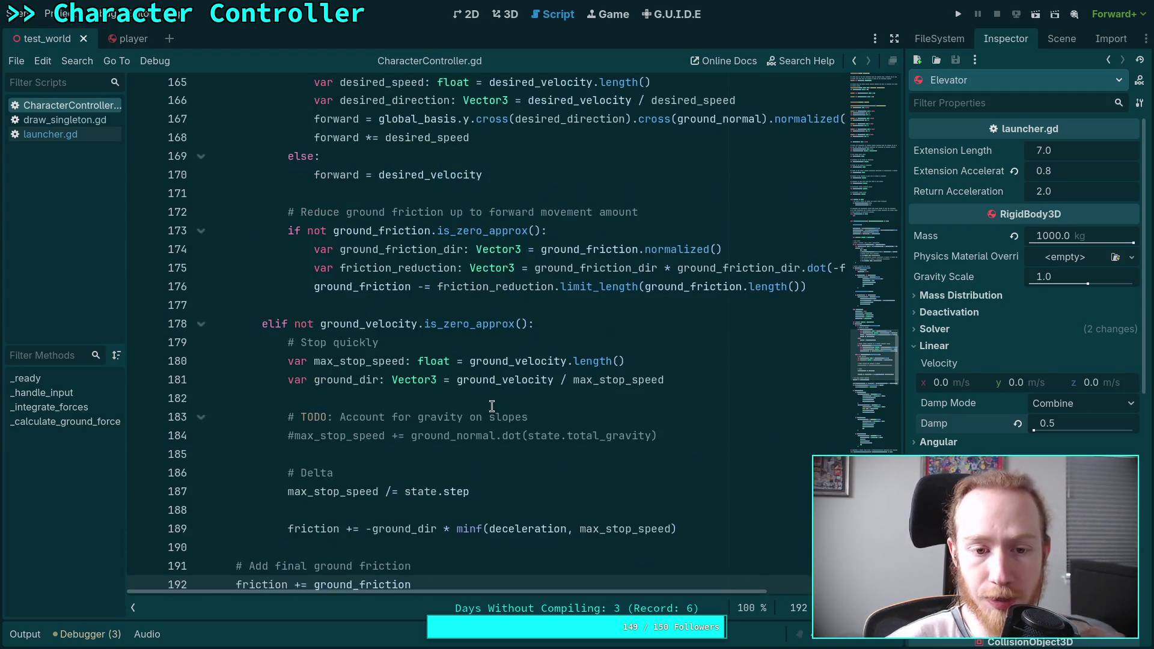
pyautogui.scroll(16, 491, 407)
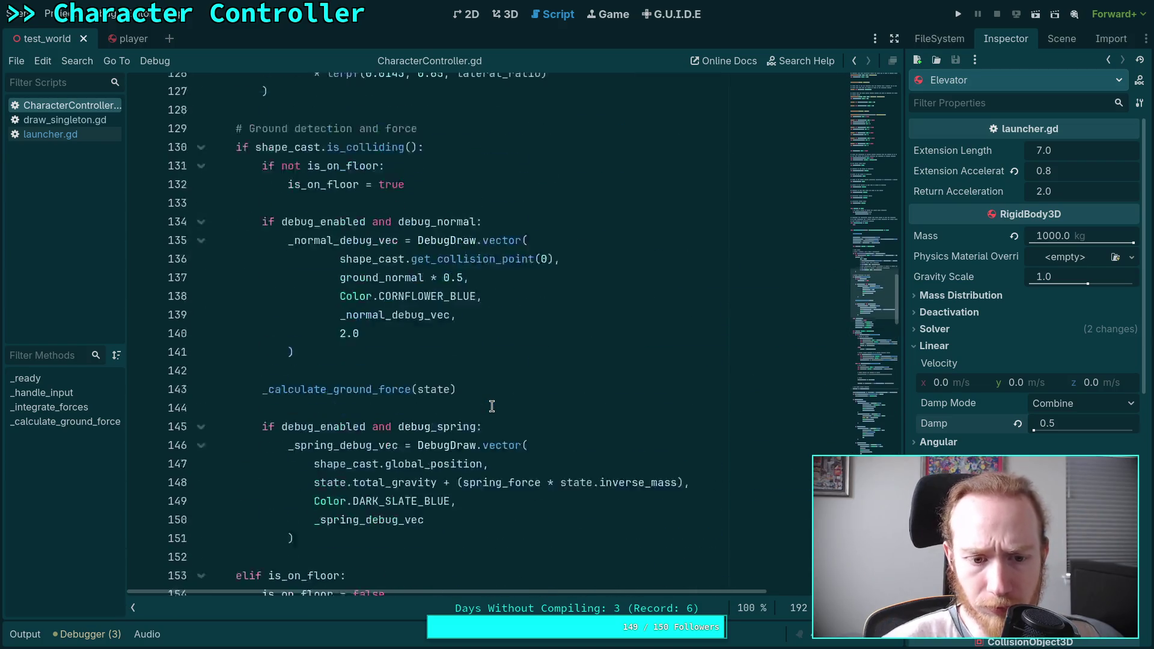
pyautogui.scroll(6, 491, 406)
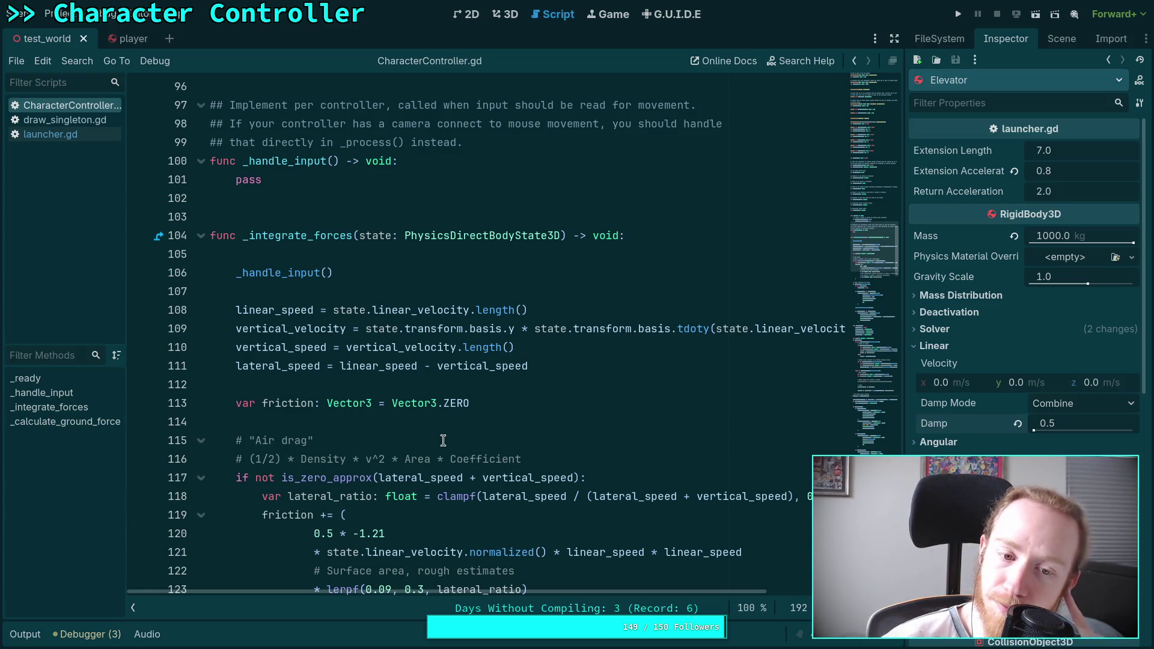
pyautogui.click(462, 424)
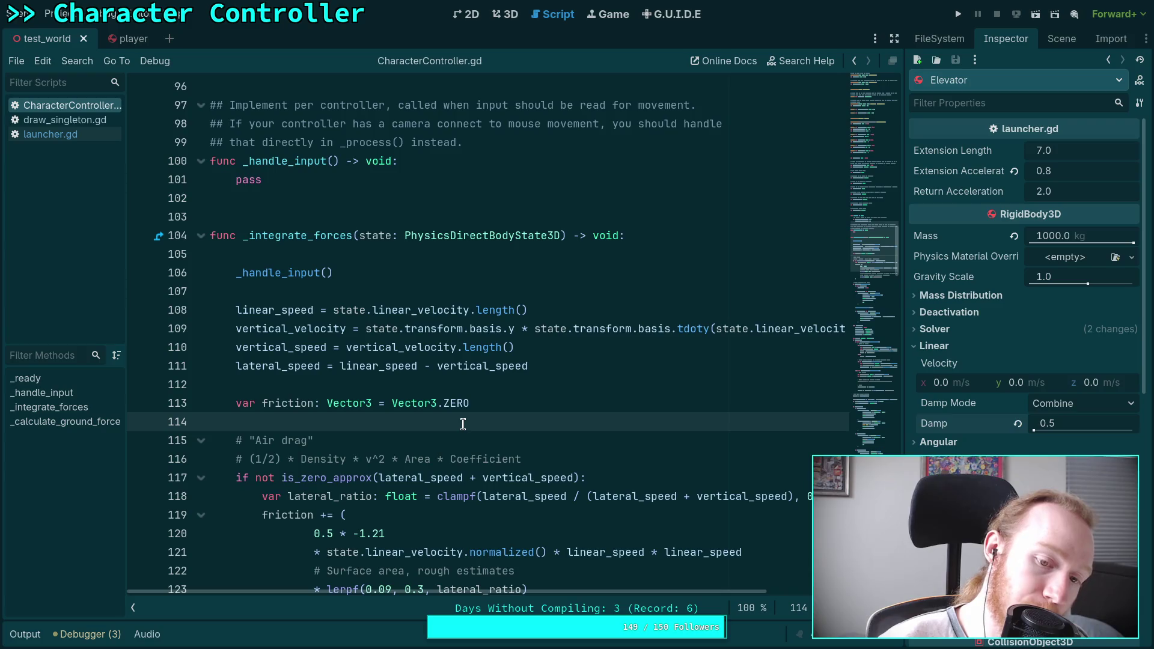
pyautogui.scroll(-4, 463, 424)
pyautogui.moveTo(290, 435); pyautogui.dragTo(263, 292)
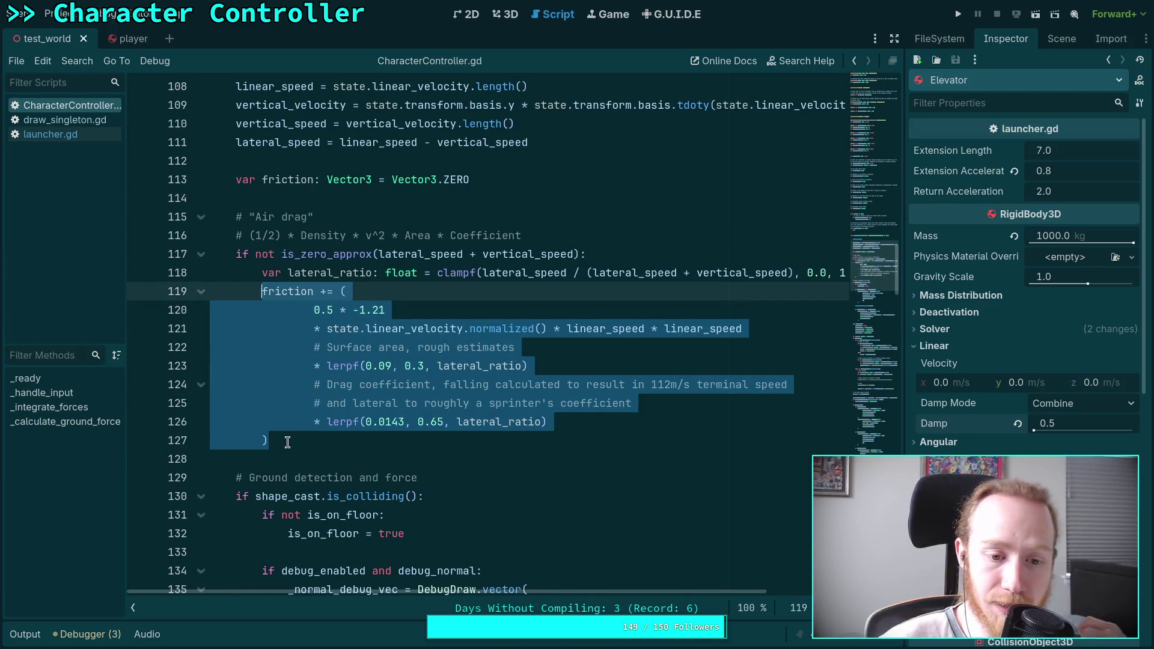
pyautogui.click(287, 442)
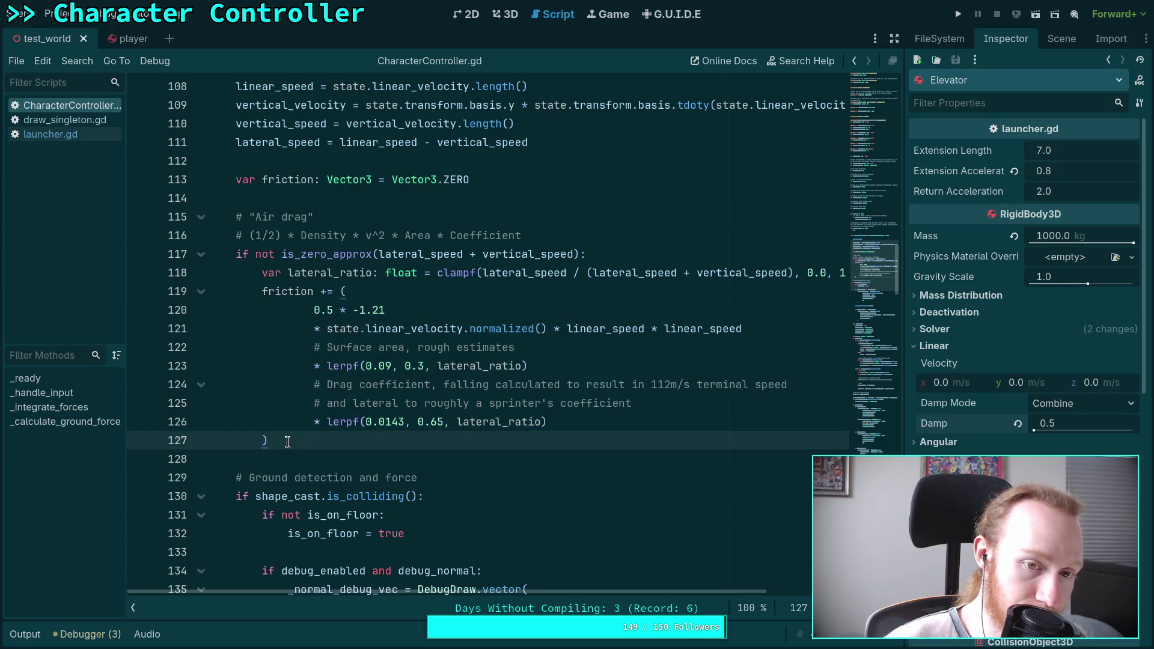
pyautogui.click(289, 295)
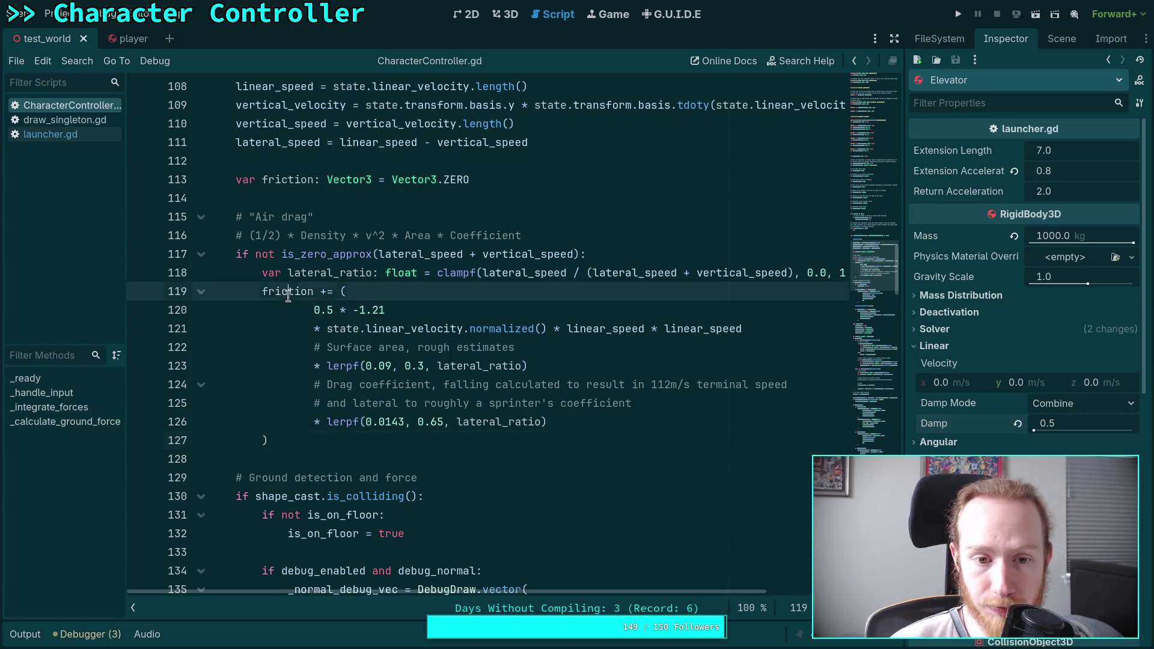
pyautogui.scroll(-10, 372, 416)
pyautogui.scroll(-10, 372, 415)
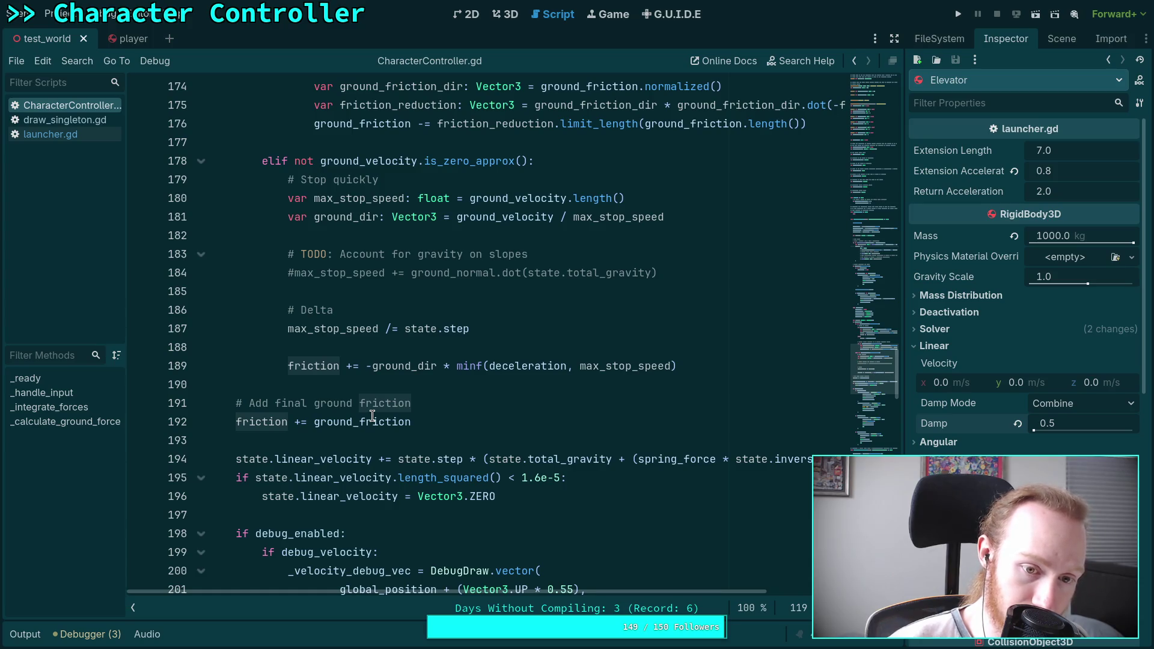
pyautogui.scroll(12, 373, 416)
pyautogui.scroll(-4, 315, 404)
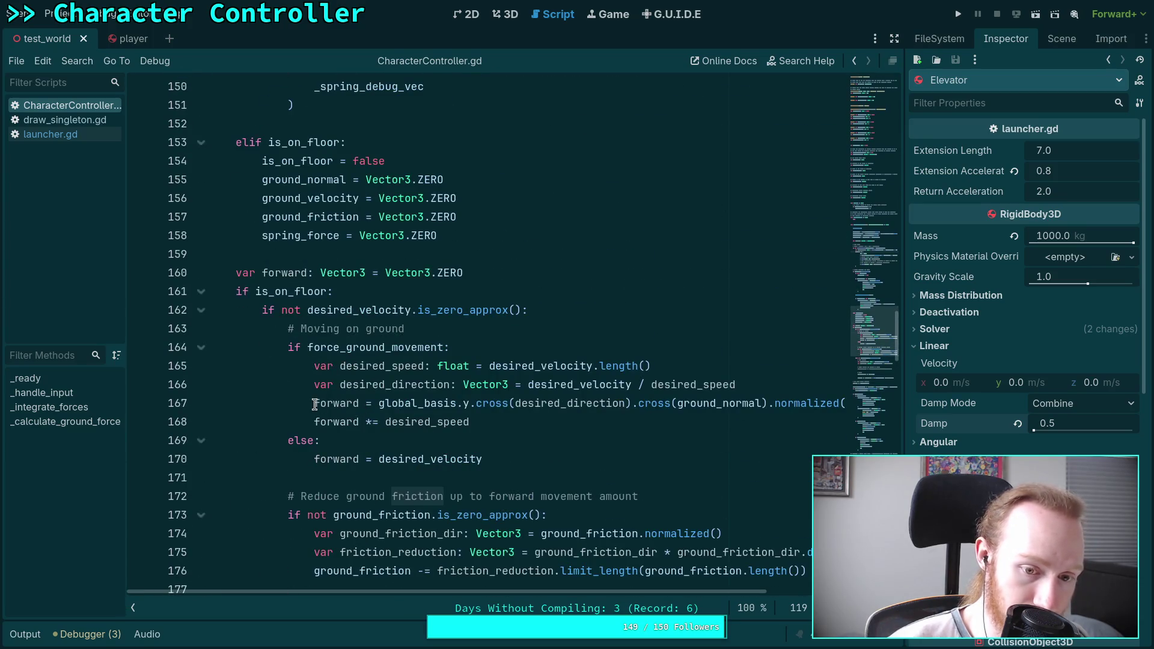
pyautogui.scroll(13, 313, 405)
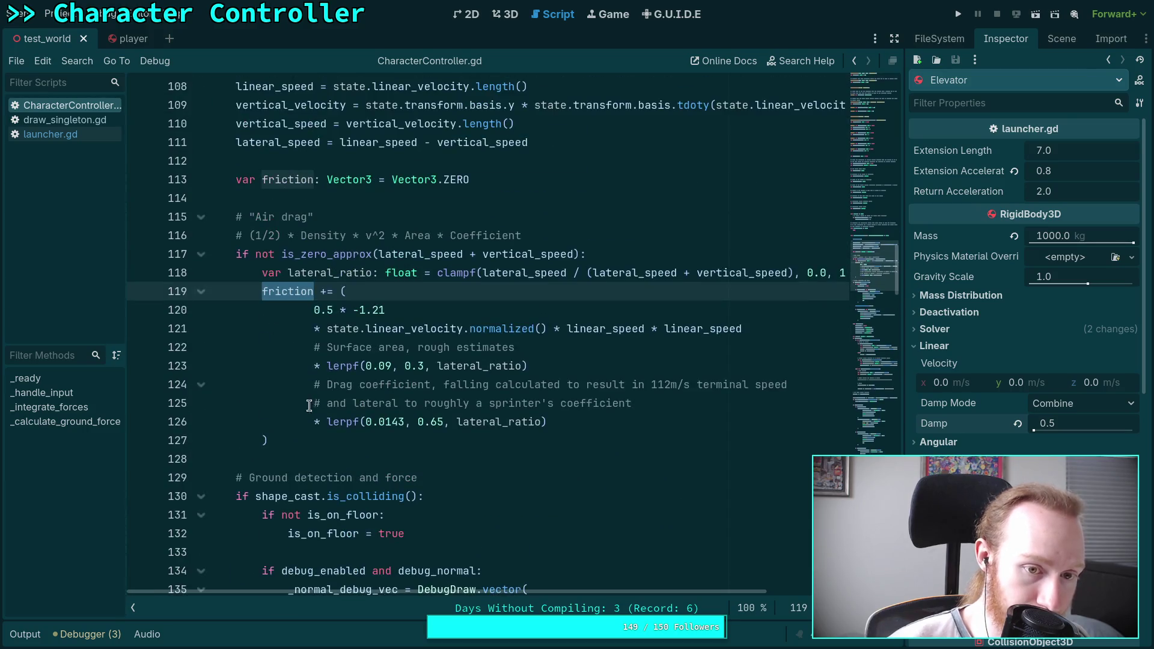
pyautogui.moveTo(274, 443); pyautogui.dragTo(237, 216)
pyautogui.doubleClick(264, 181)
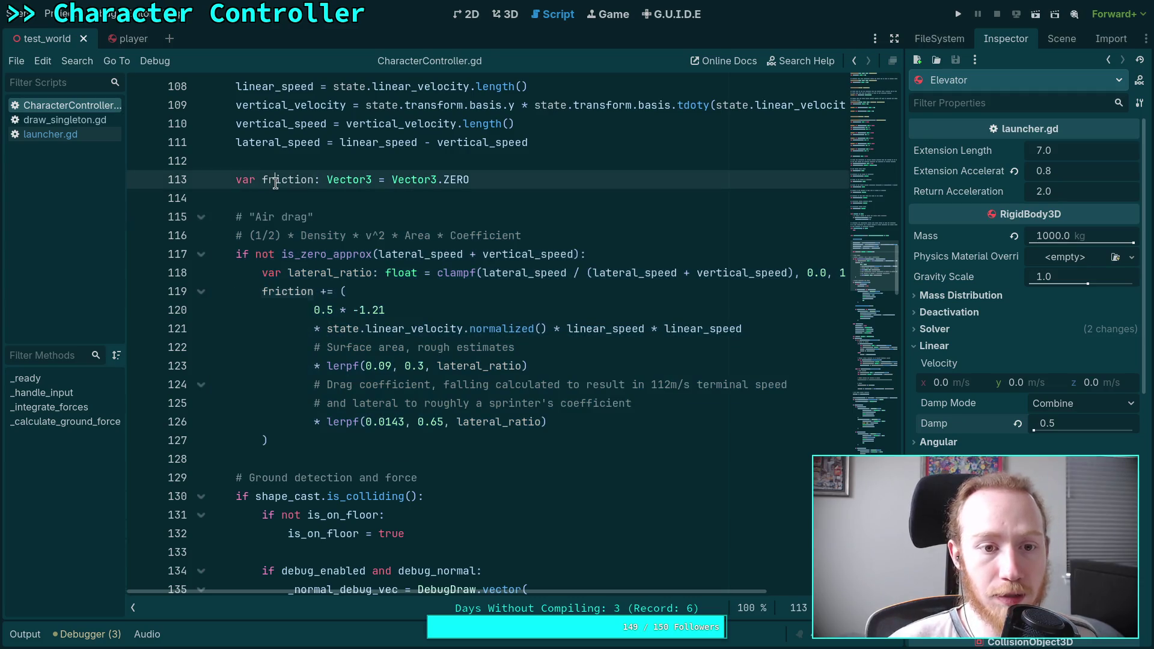
pyautogui.scroll(-9, 370, 356)
pyautogui.scroll(11, 370, 355)
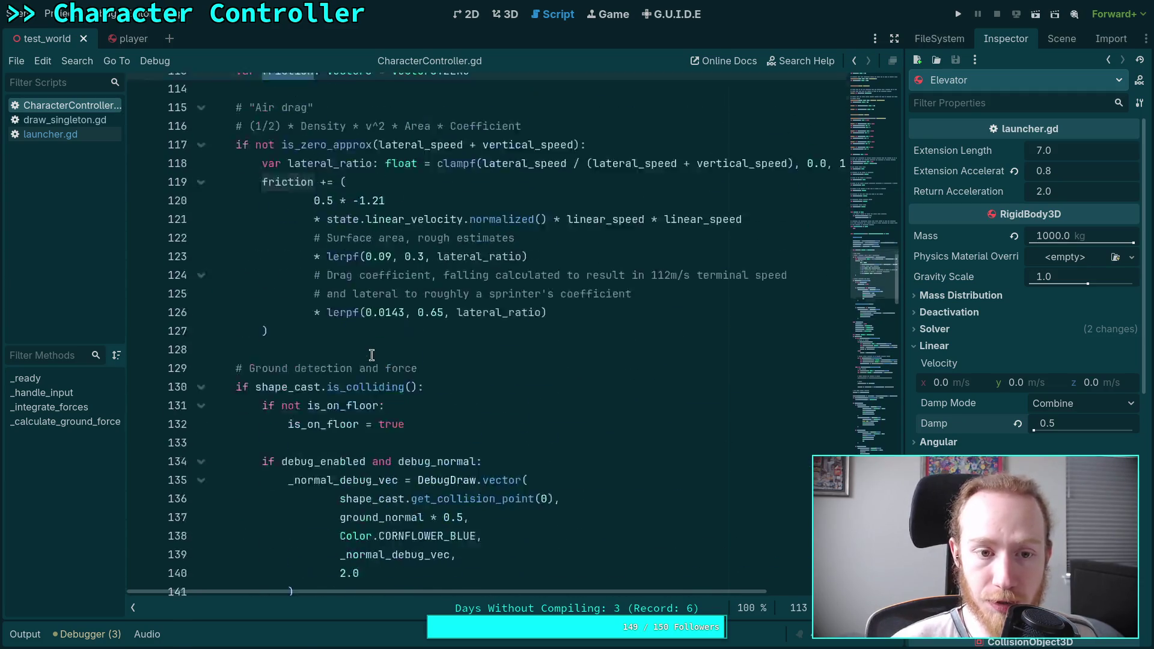
pyautogui.moveTo(238, 291)
pyautogui.mouseDown()
pyautogui.moveTo(313, 328)
pyautogui.moveTo(332, 395)
pyautogui.mouseUp()
pyautogui.hotkey('ctrl', 'c')
pyautogui.scroll(-3, 327, 376)
# Step: Cut the friction declaration and air drag block from the start of _integrate_forces
pyautogui.press('BackSpace')
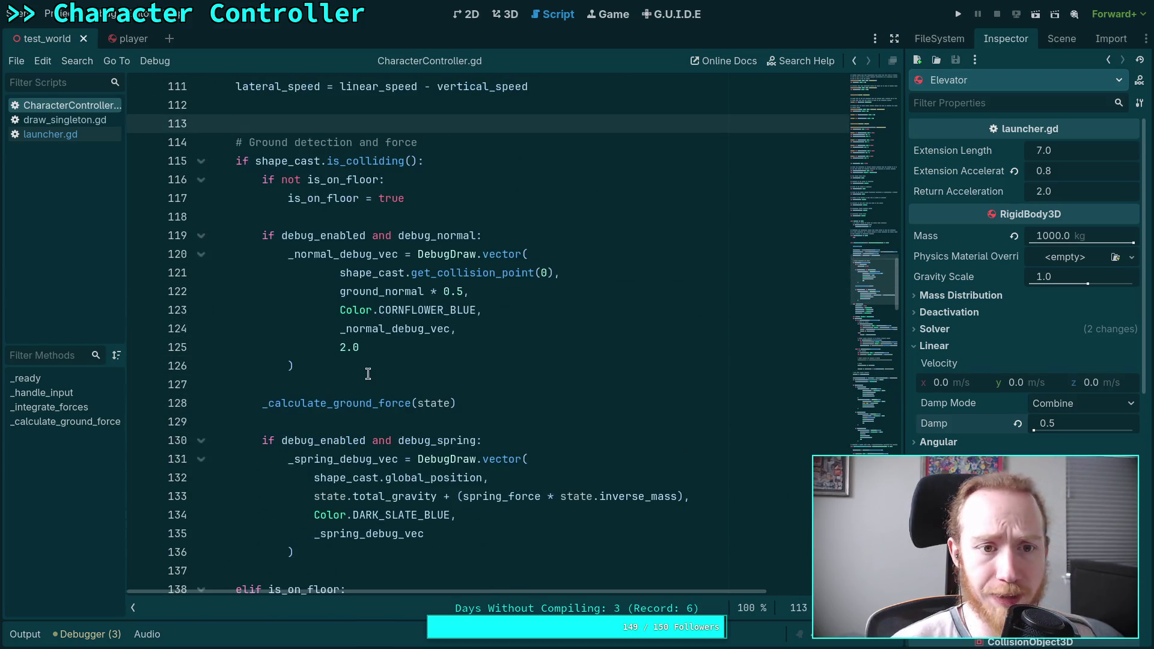
pyautogui.scroll(2, 370, 375)
pyautogui.scroll(-20, 378, 379)
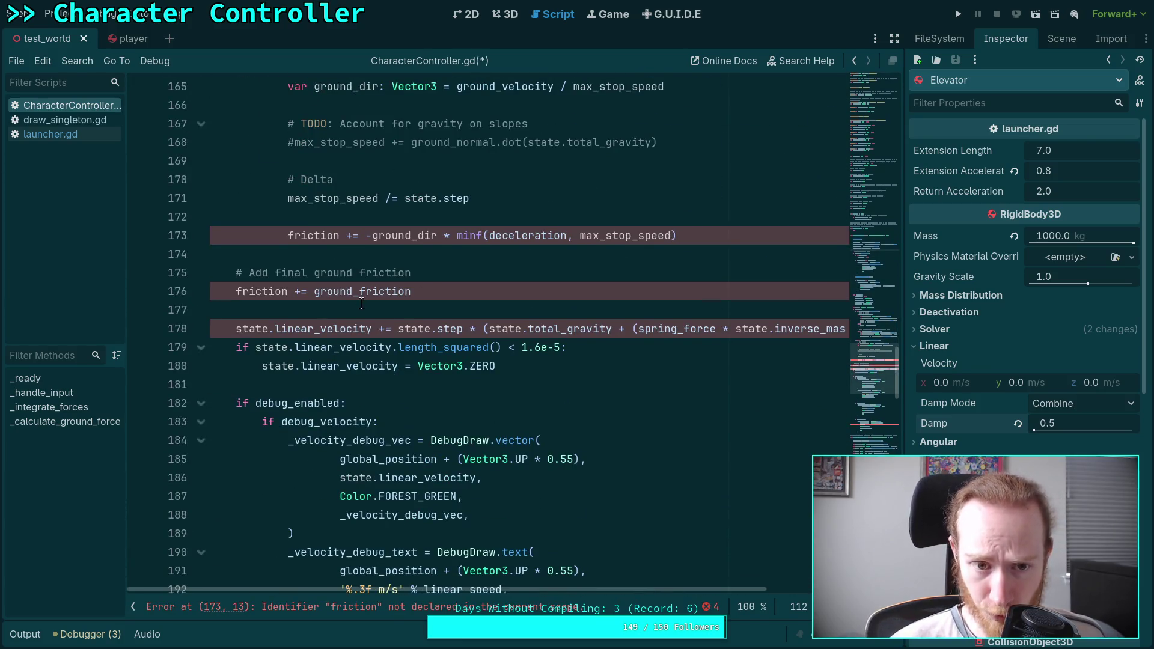
pyautogui.scroll(4, 359, 352)
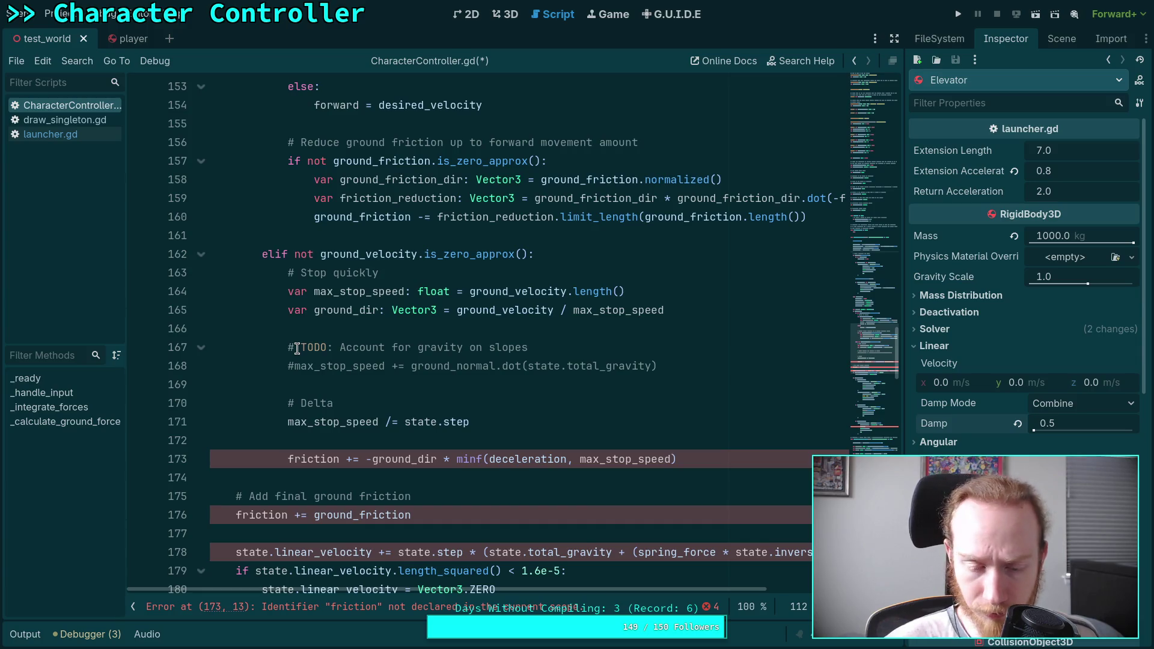
pyautogui.scroll(1, 297, 348)
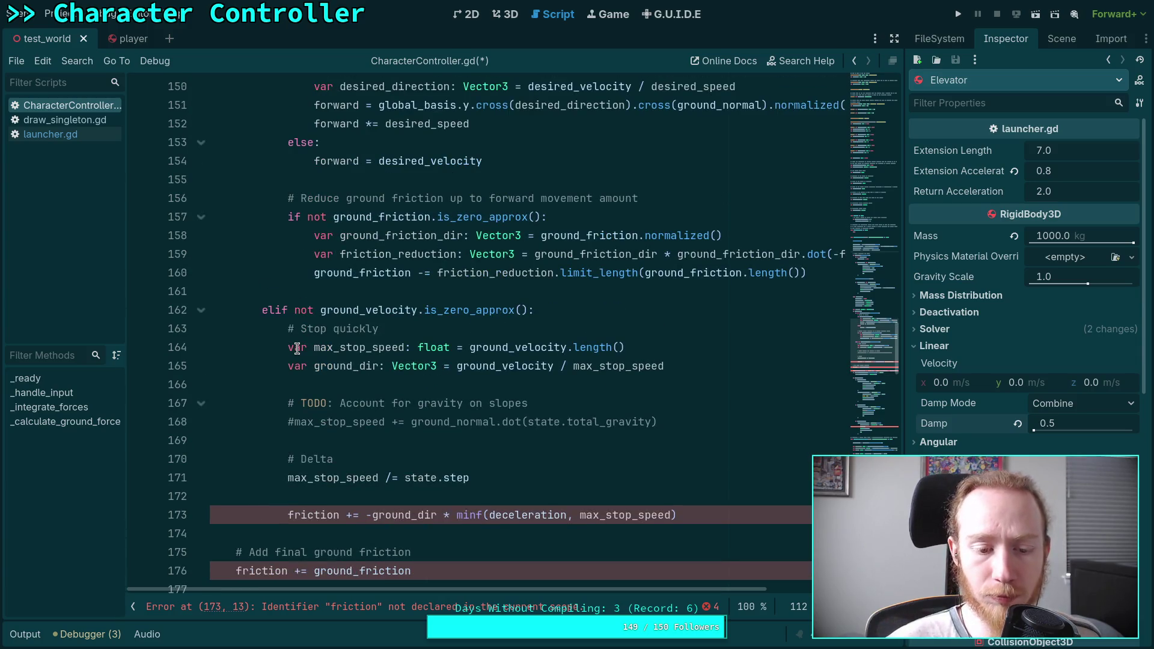
pyautogui.scroll(5, 297, 349)
pyautogui.scroll(-2, 297, 348)
pyautogui.scroll(-3, 296, 348)
pyautogui.scroll(-2, 297, 348)
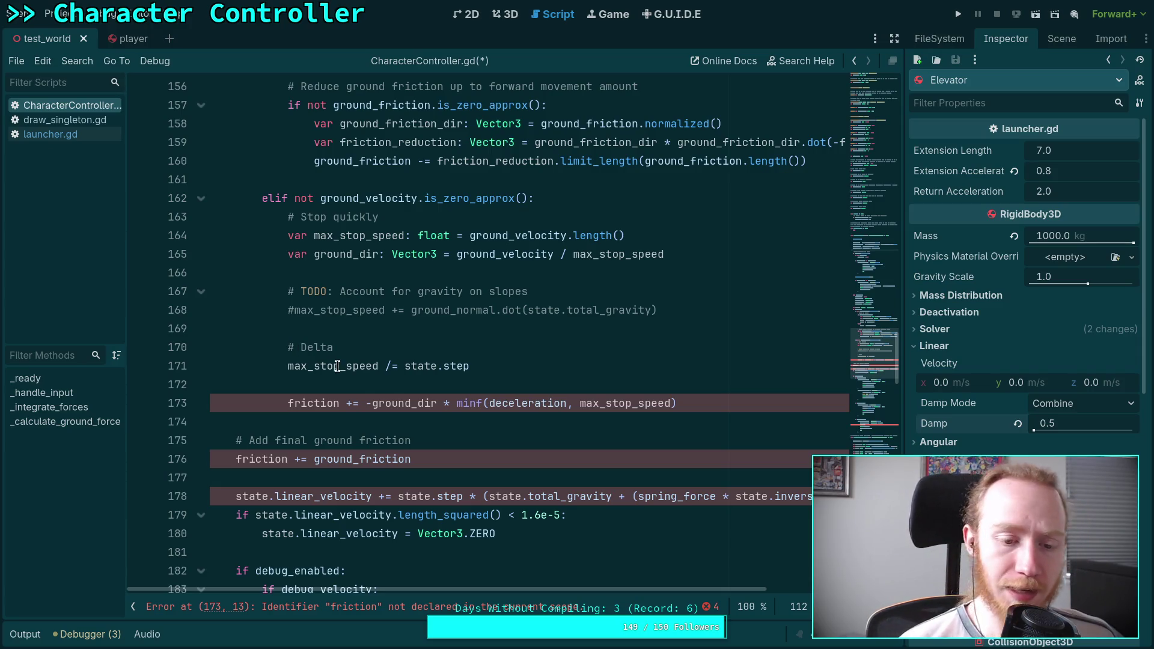
# Step: Open blank space below the stop-quickly ground friction line
pyautogui.moveTo(336, 366)
pyautogui.scroll(2, 337, 363)
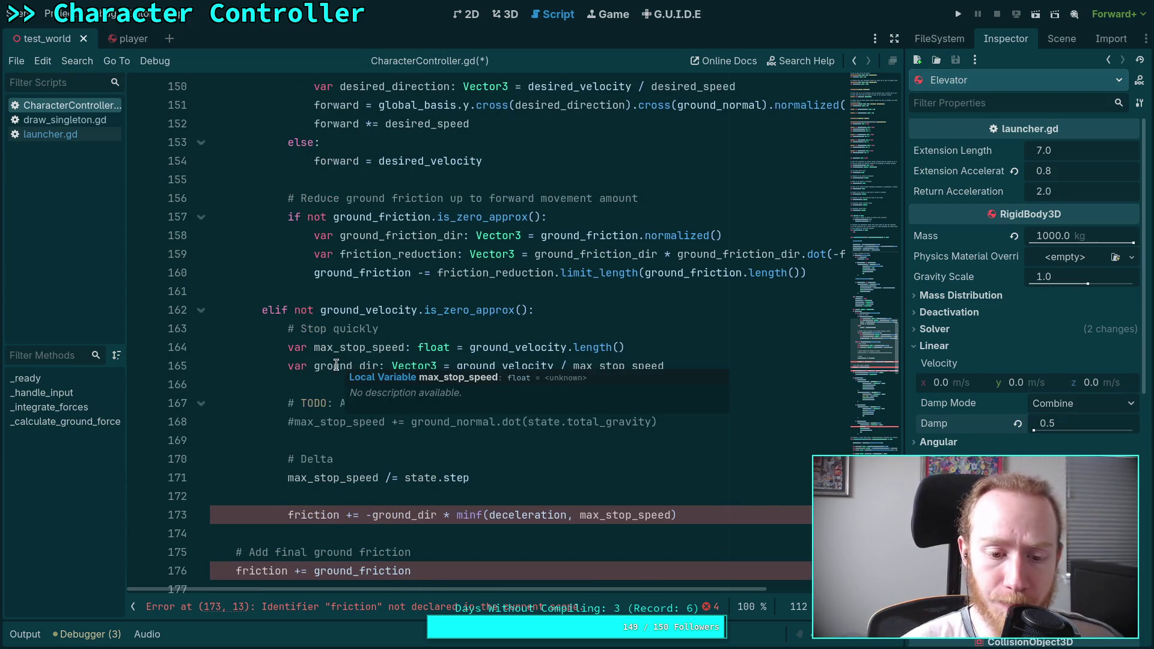
pyautogui.scroll(5, 337, 366)
pyautogui.scroll(-7, 355, 391)
pyautogui.click(374, 413)
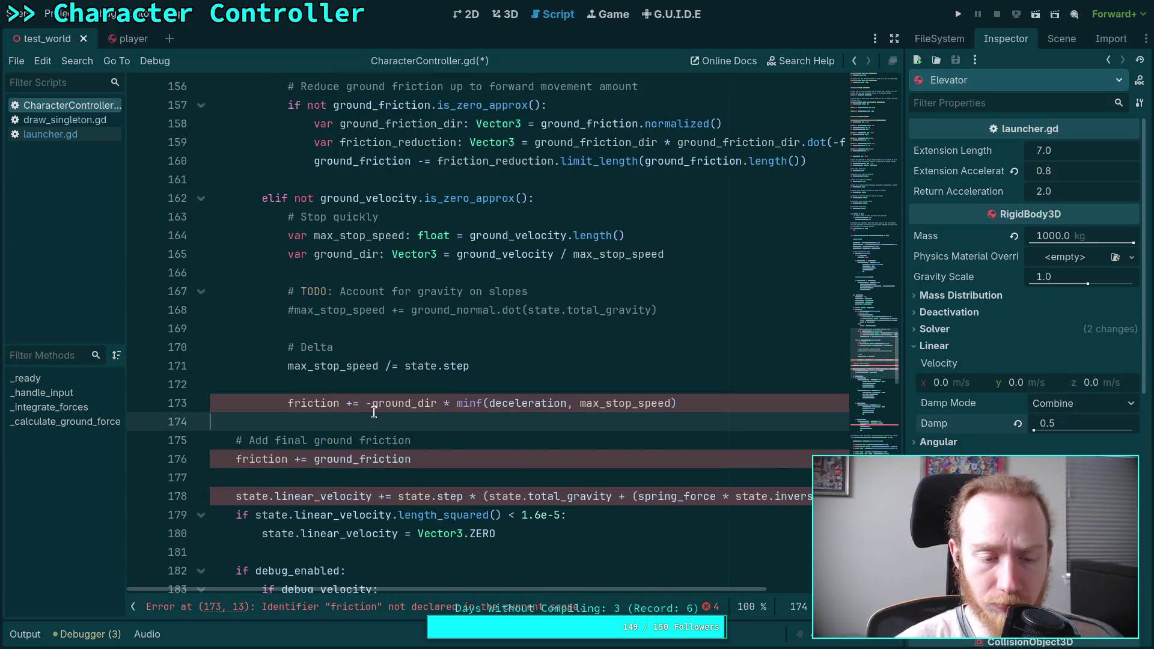
pyautogui.scroll(7, 373, 413)
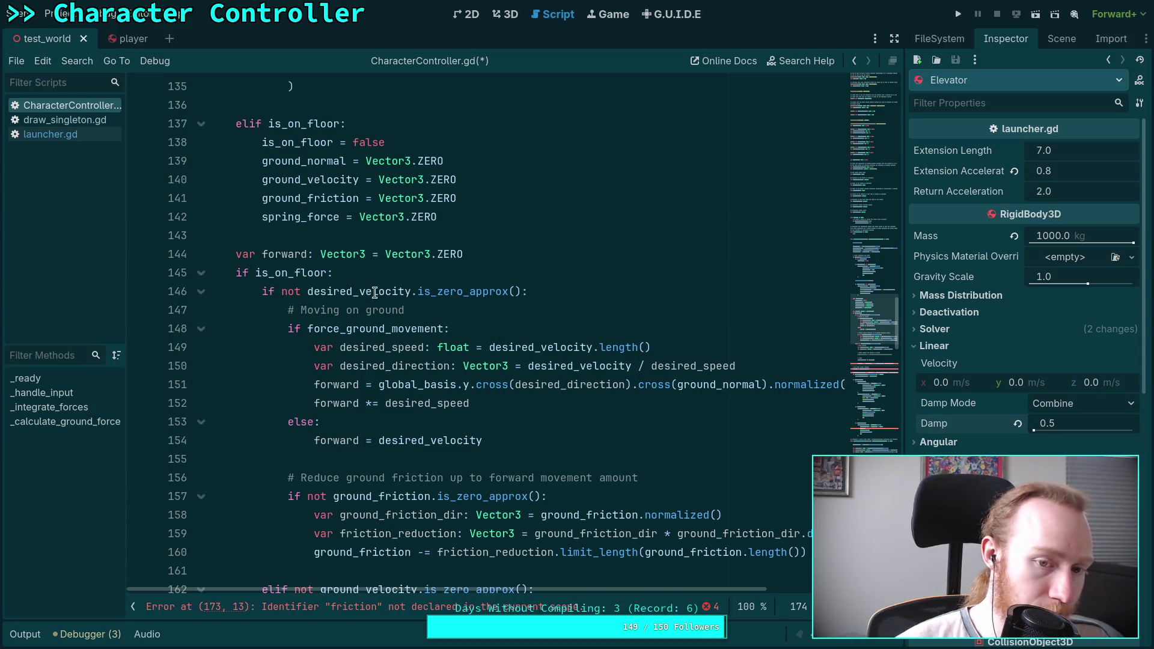
pyautogui.scroll(-7, 493, 249)
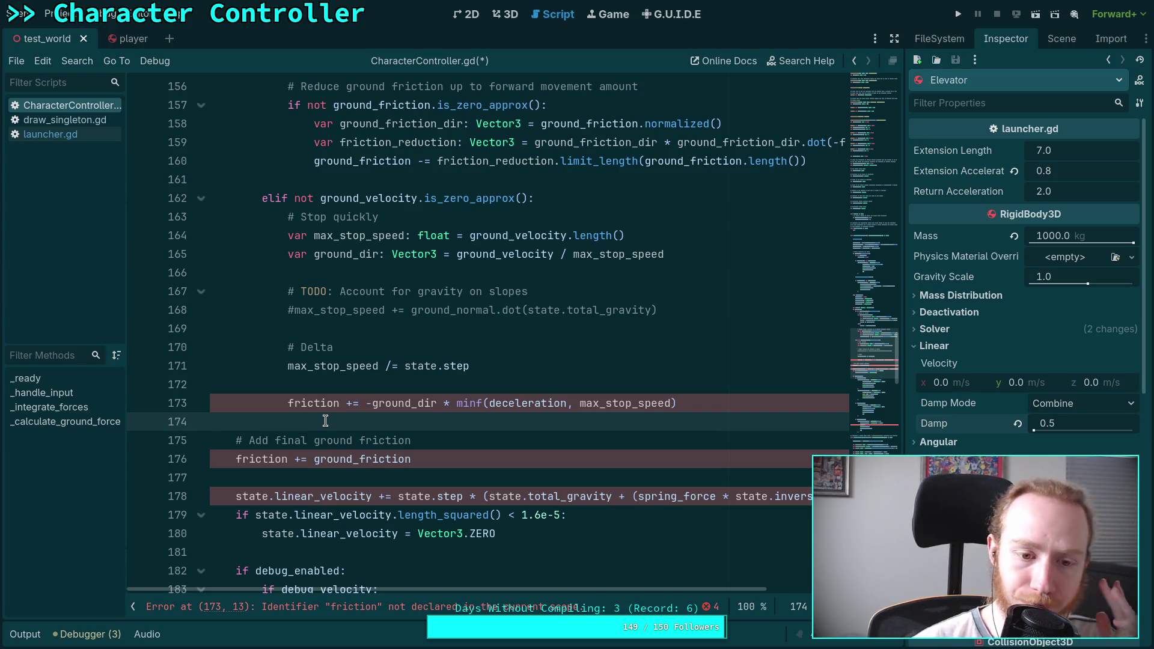
pyautogui.press('Return')
pyautogui.press('Return')
pyautogui.press('Up')
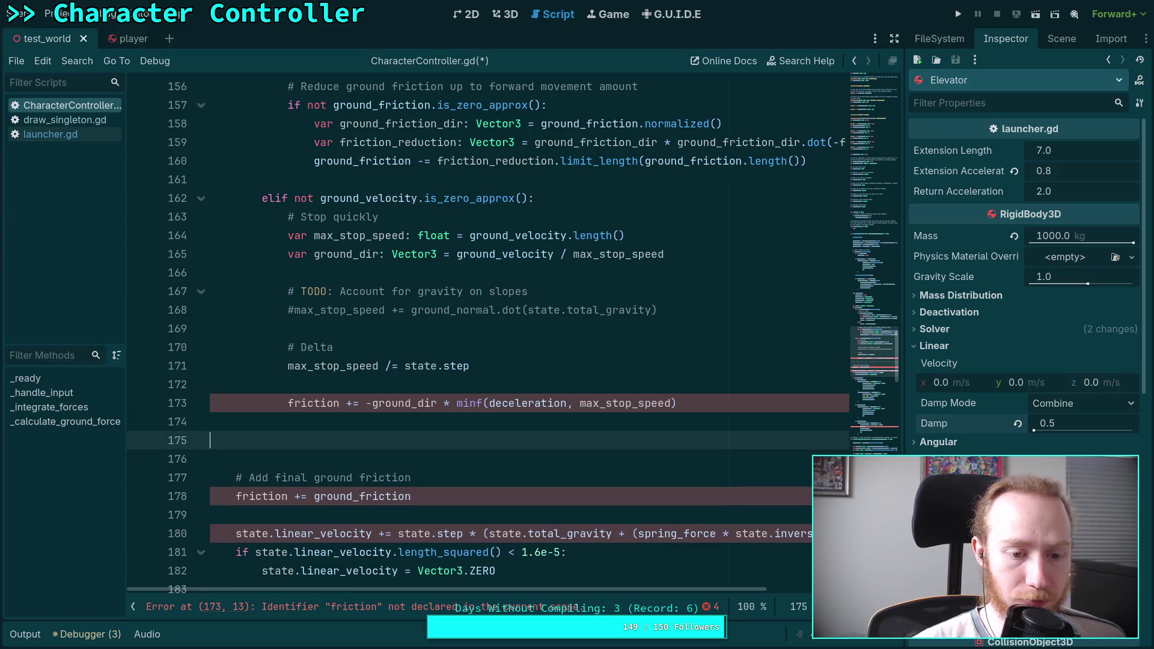
# Step: Paste the friction declaration and air drag block below the ground friction sum
pyautogui.press('BackSpace')
pyautogui.press('BackSpace')
pyautogui.press('Down')
pyautogui.press('Down')
pyautogui.press('Down')
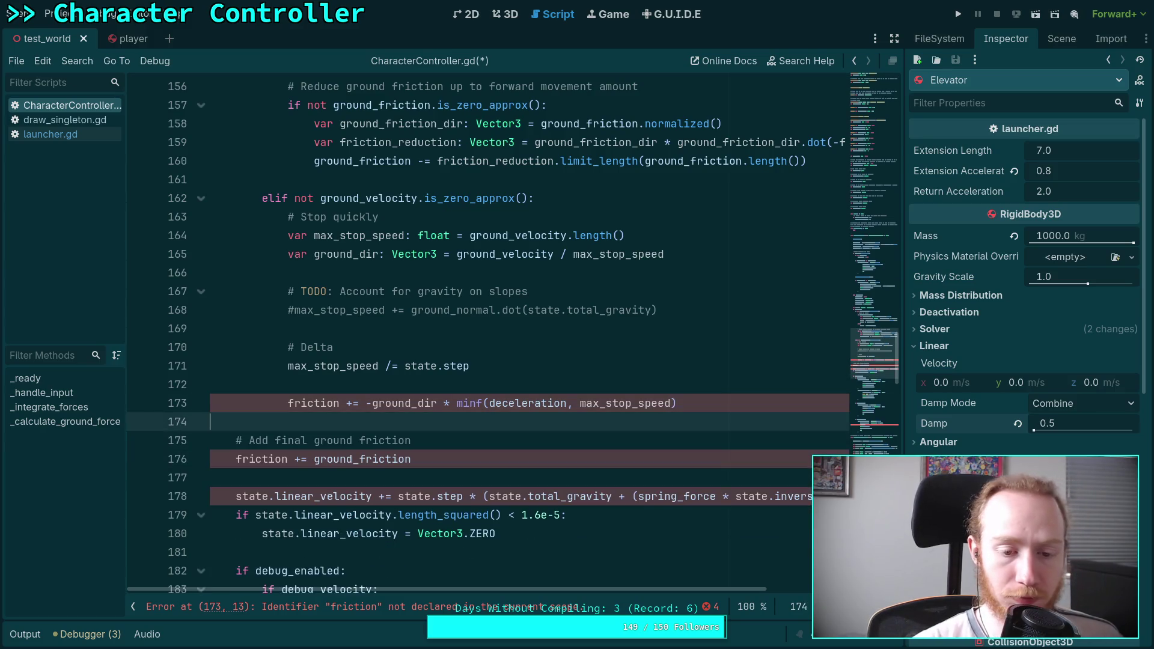
pyautogui.press('Return')
pyautogui.hotkey('ctrl', 'v')
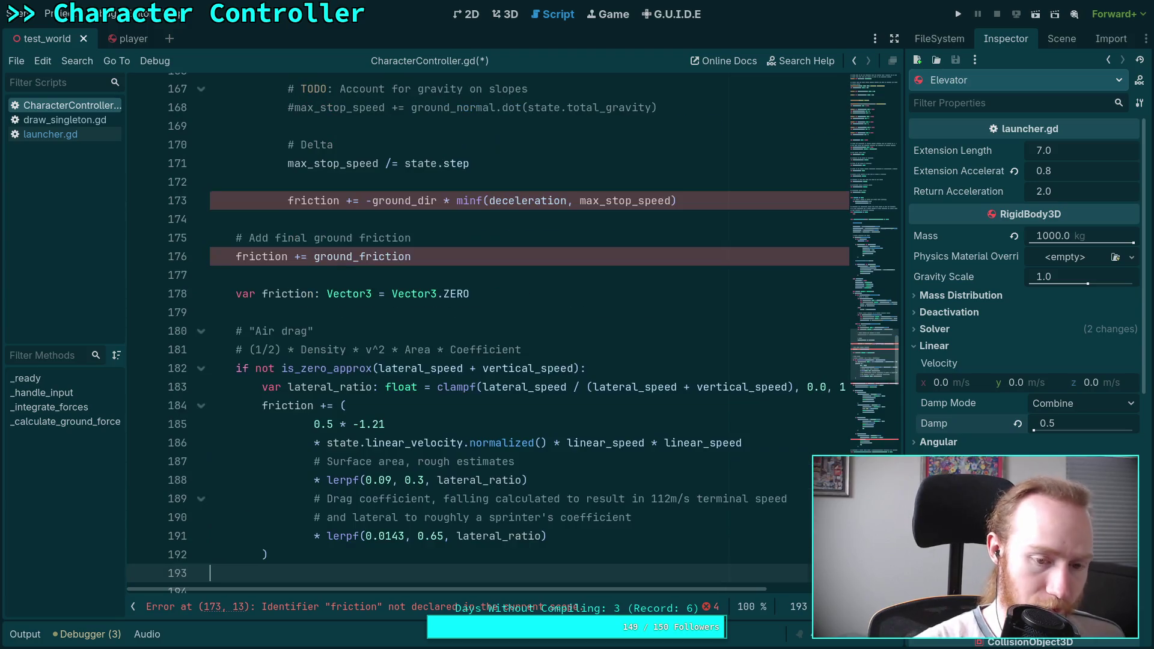
pyautogui.scroll(-2, 291, 399)
pyautogui.press('BackSpace')
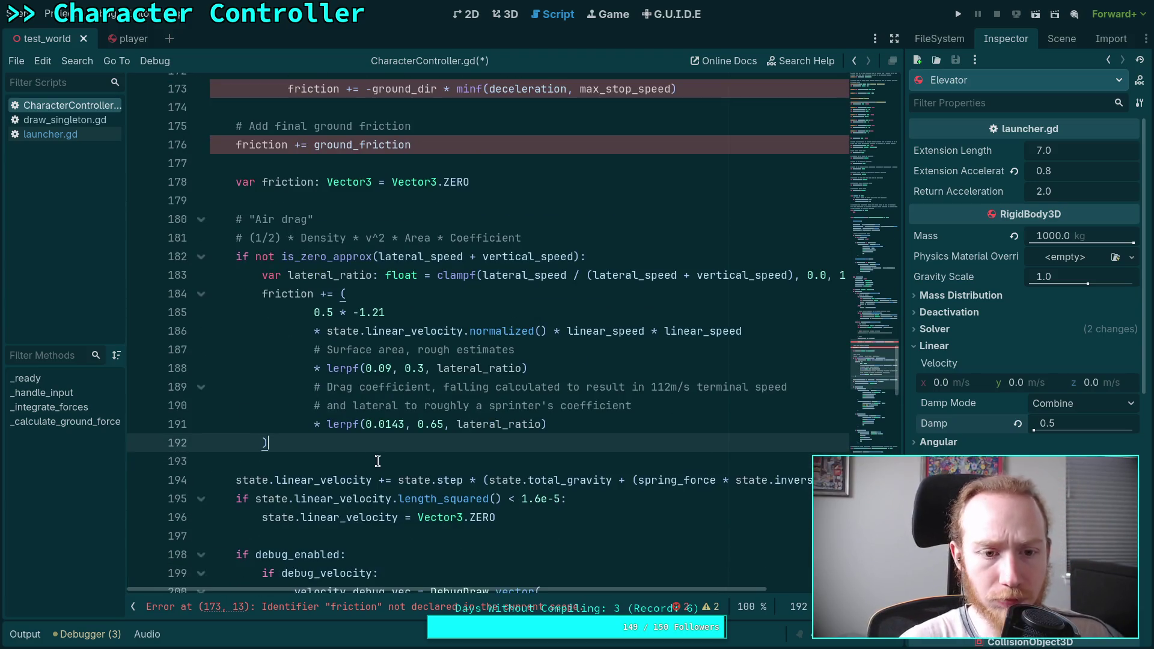
pyautogui.scroll(1, 375, 458)
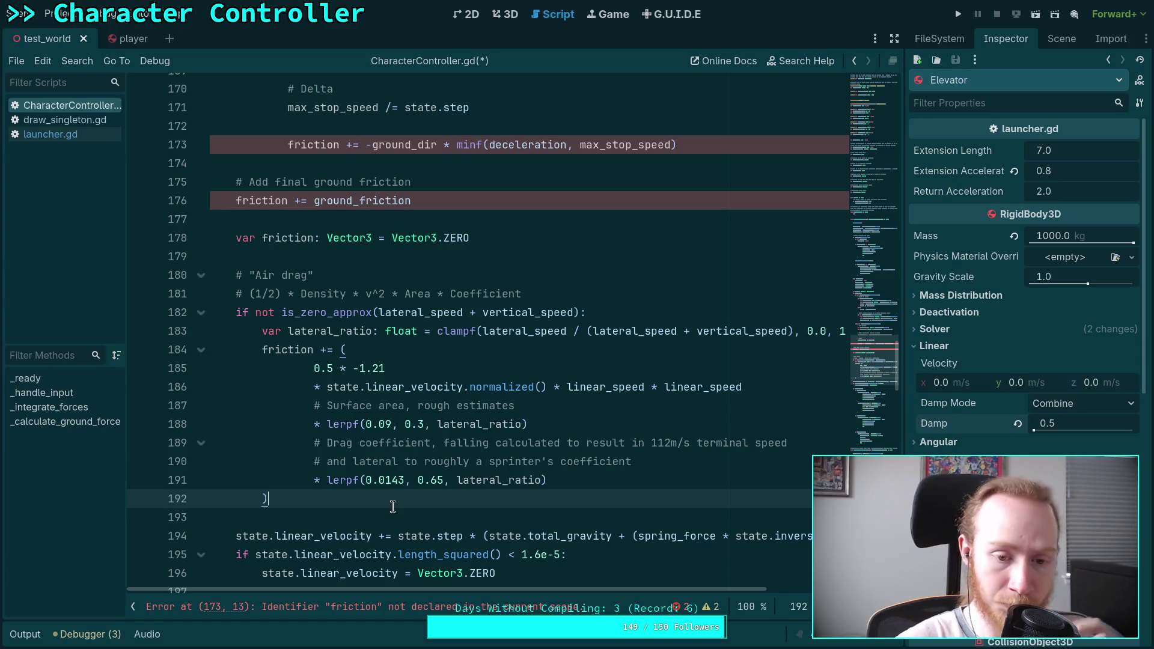
# Step: Declare 'var air_friction: Vector3 = Vector3.ZERO' below the air drag comment
pyautogui.click(261, 348)
pyautogui.click(535, 294)
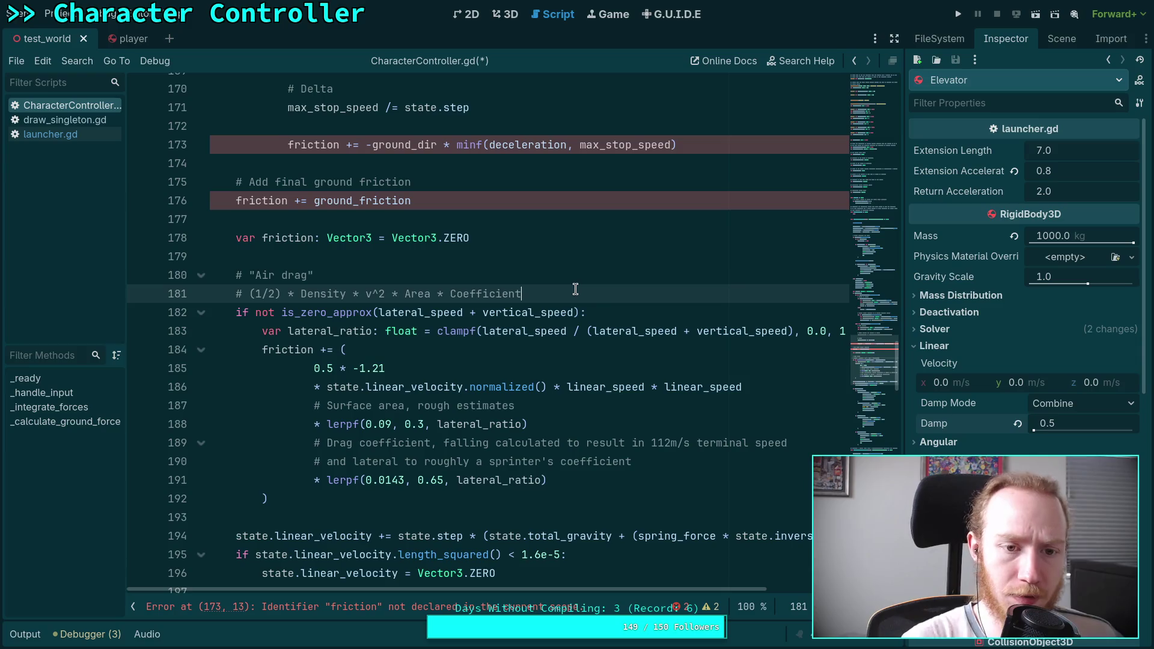
pyautogui.press('Return')
pyautogui.write('var air_')
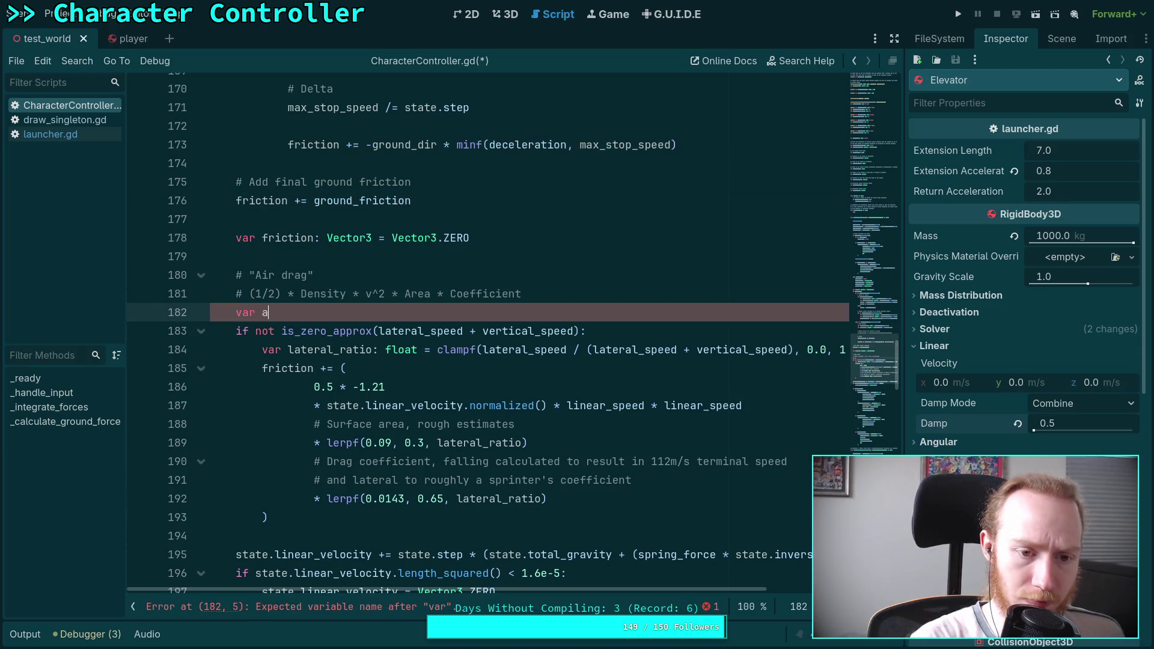
pyautogui.write('frictio')
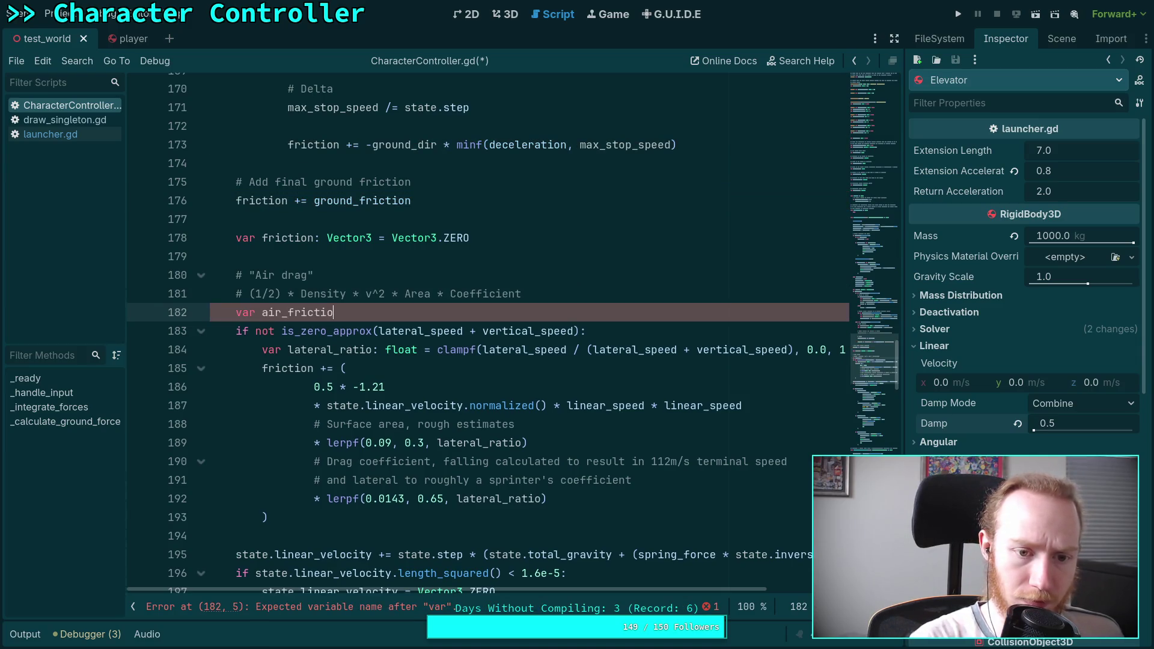
pyautogui.press('BackSpace')
pyautogui.press('BackSpace')
pyautogui.press('BackSpace')
pyautogui.write('Vector3')
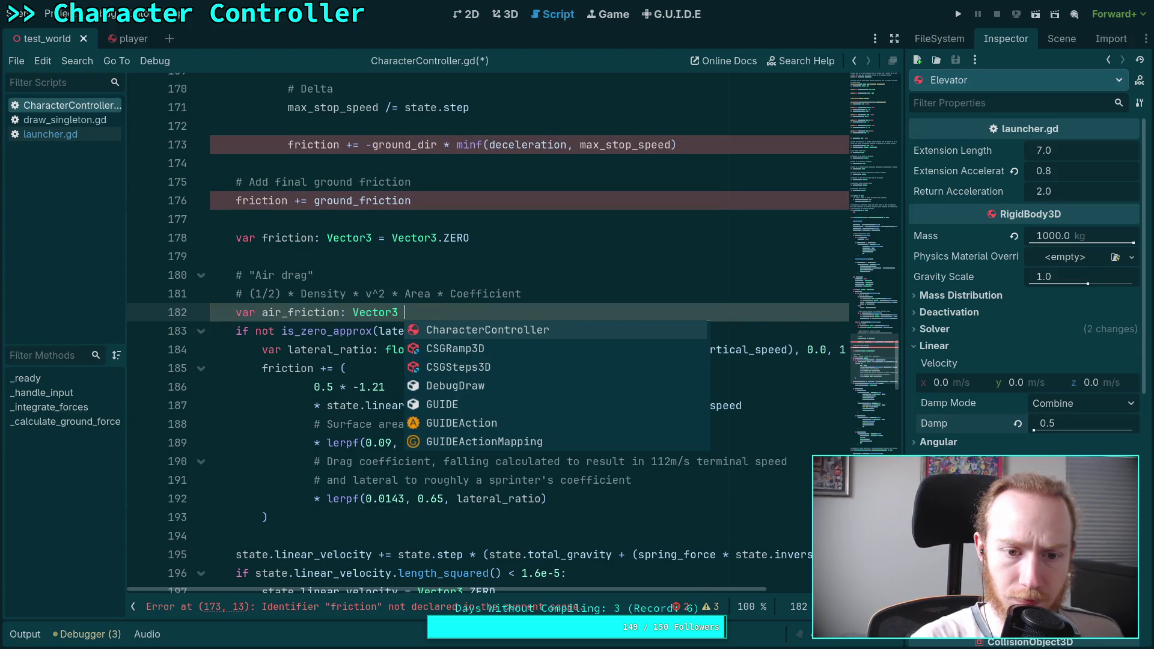
pyautogui.write(' = Vet')
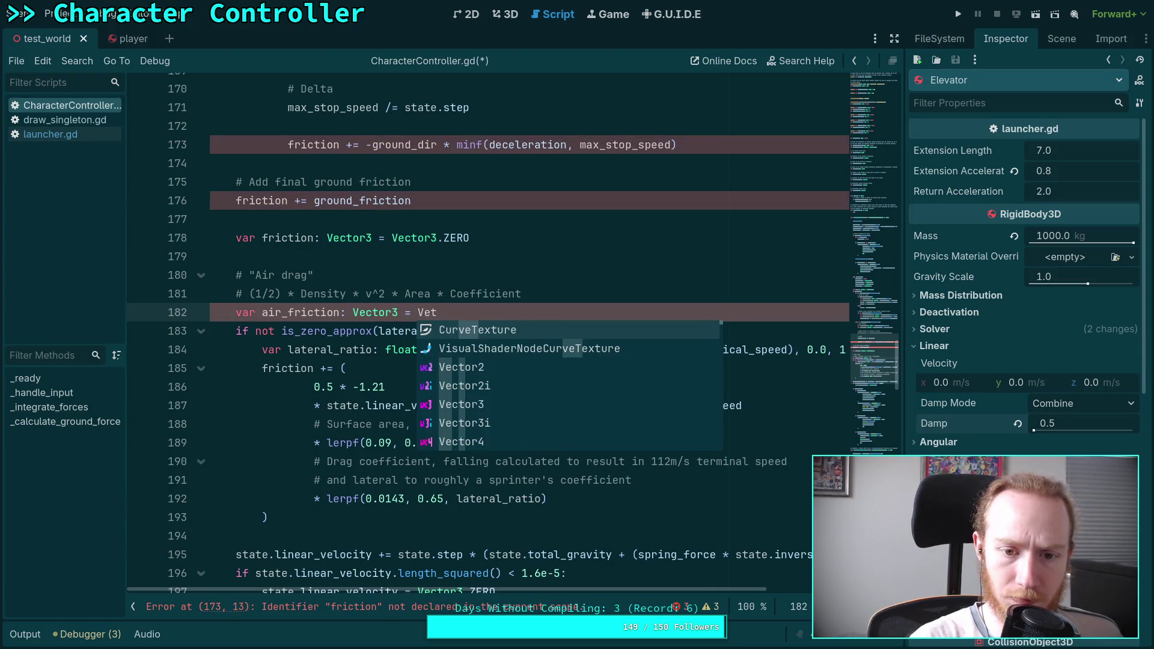
pyautogui.press('BackSpace')
pyautogui.write('c')
pyautogui.press('Down')
pyautogui.press('Down')
pyautogui.press('Return')
pyautogui.write('.ZERO')
# Step: Change the drag line from 'friction += (' to 'air_friction = ('
pyautogui.doubleClick(411, 330)
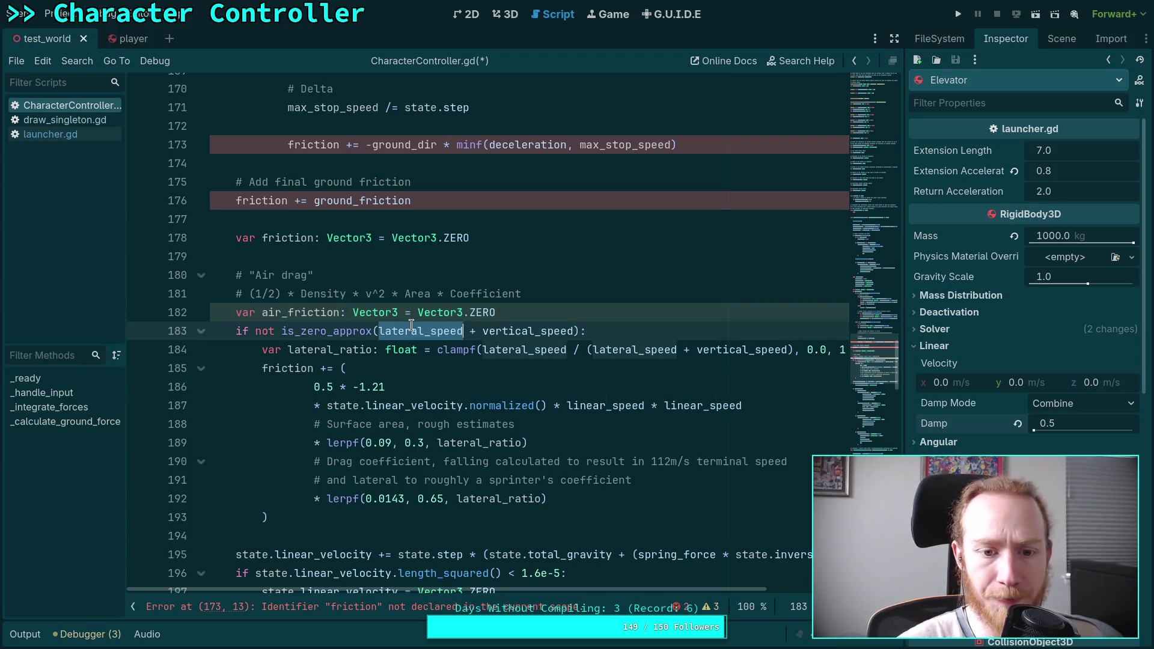
pyautogui.scroll(-1, 416, 327)
pyautogui.click(320, 259)
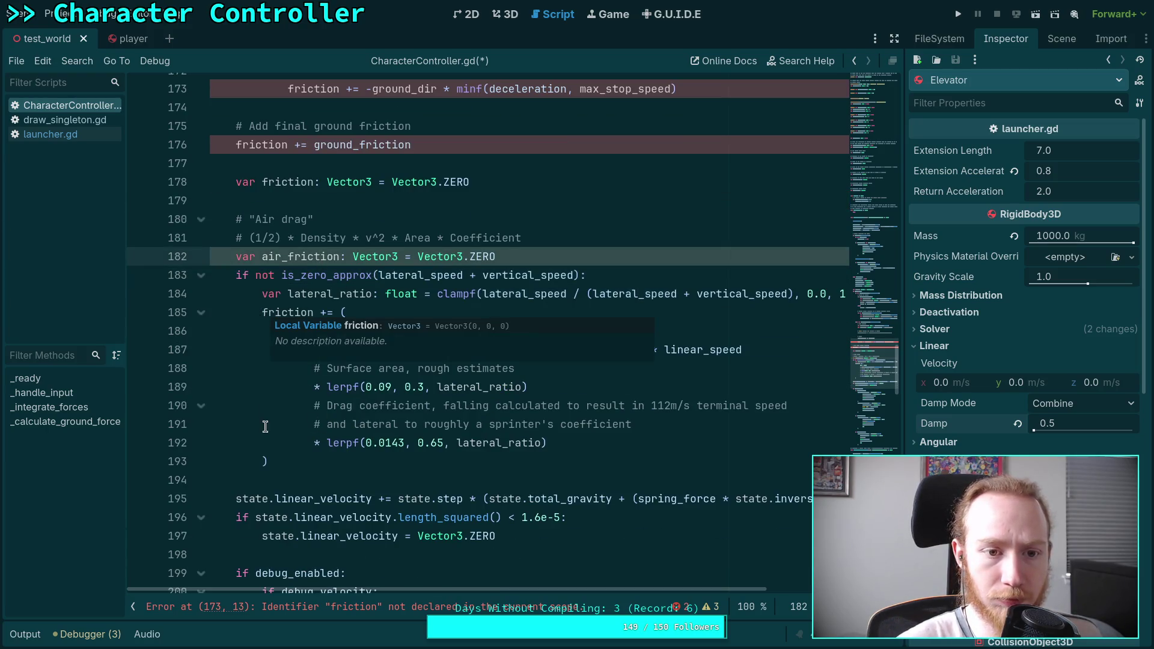
pyautogui.click(263, 311)
pyautogui.press('Return')
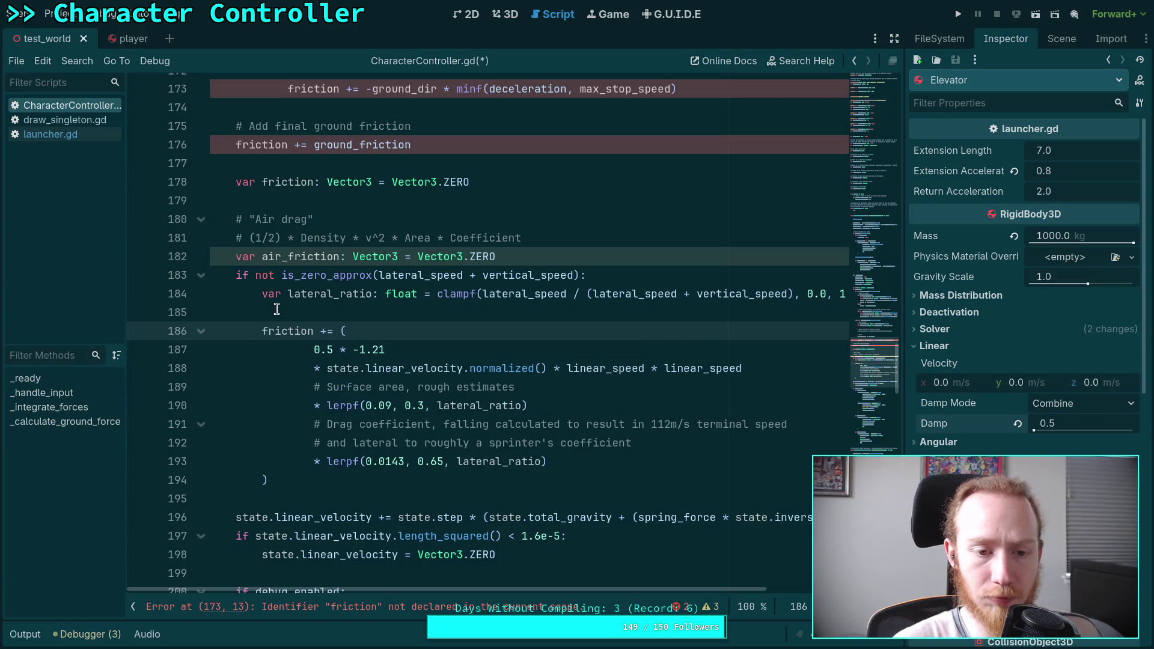
pyautogui.click(347, 312)
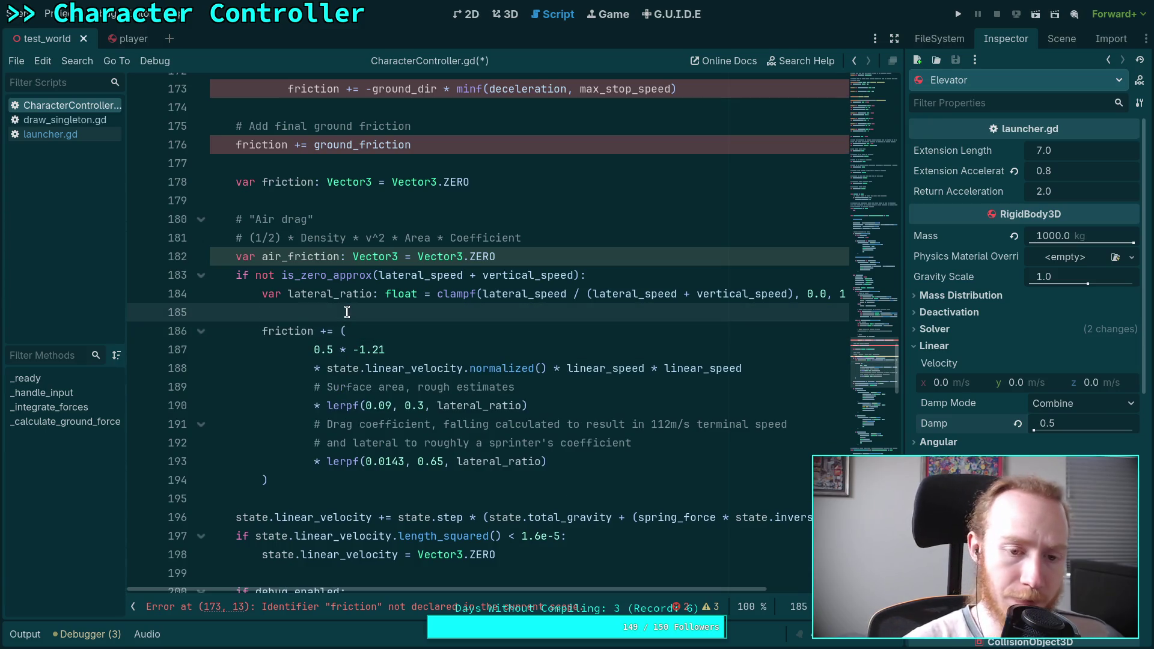
pyautogui.click(262, 330)
pyautogui.write('air_')
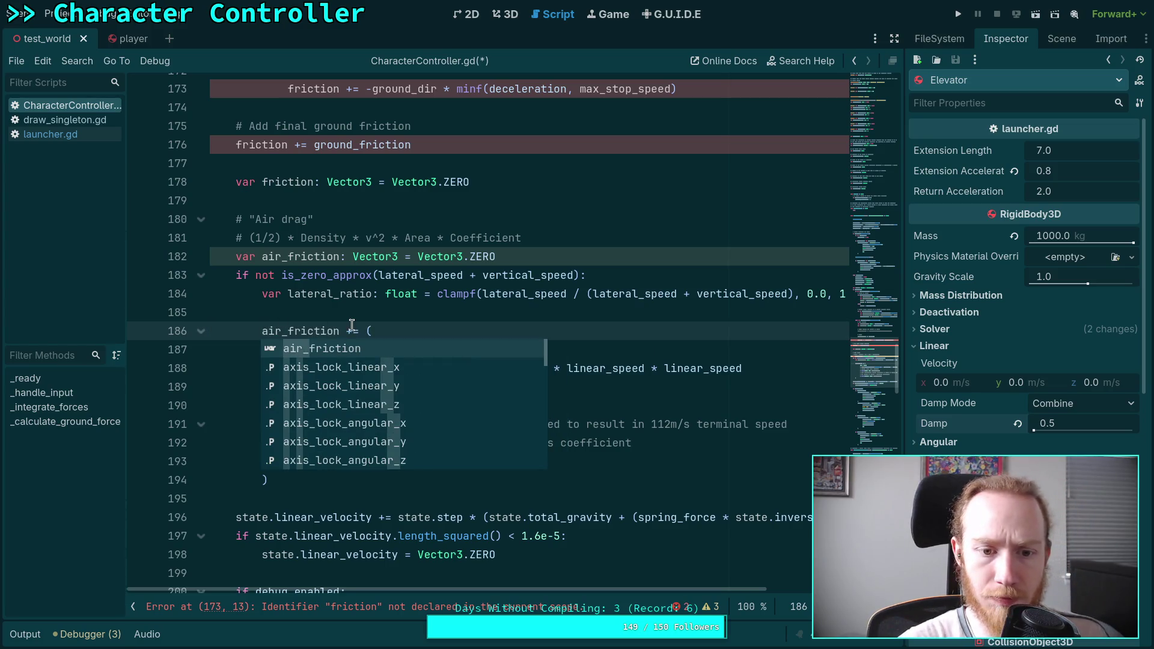
pyautogui.press('Escape')
pyautogui.press('Right')
pyautogui.press('Delete')
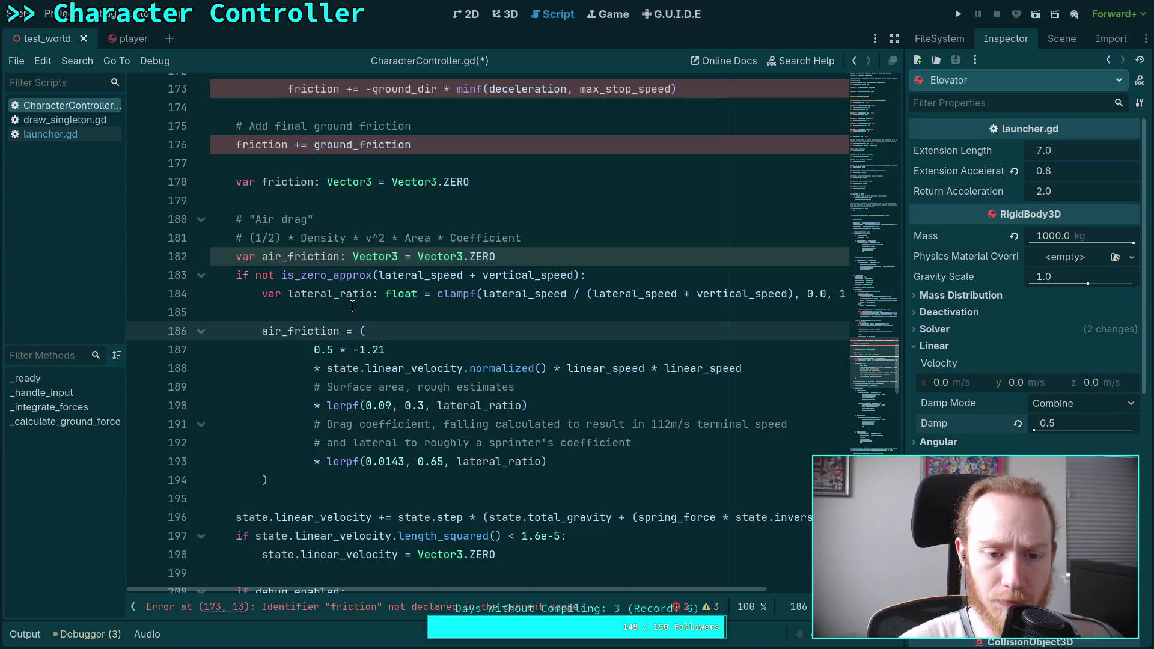
pyautogui.click(352, 307)
pyautogui.press('BackSpace')
# Step: Add 'friction += air_friction' after the drag block
pyautogui.click(296, 460)
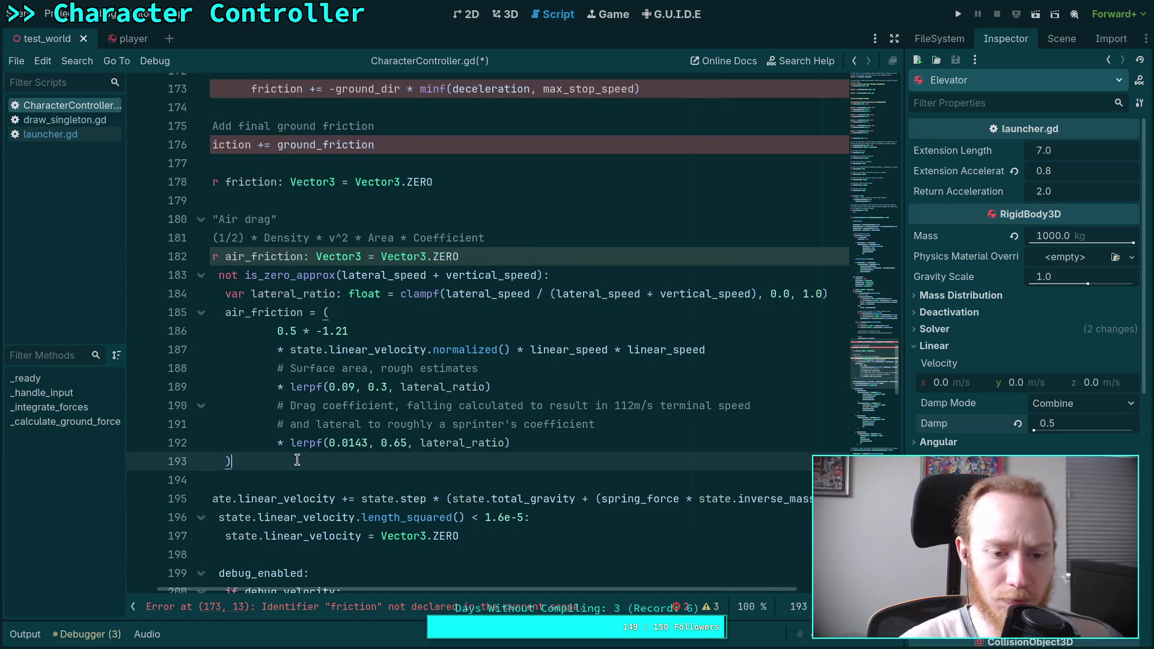
pyautogui.press('Return')
pyautogui.press('Return')
pyautogui.write('friction += a')
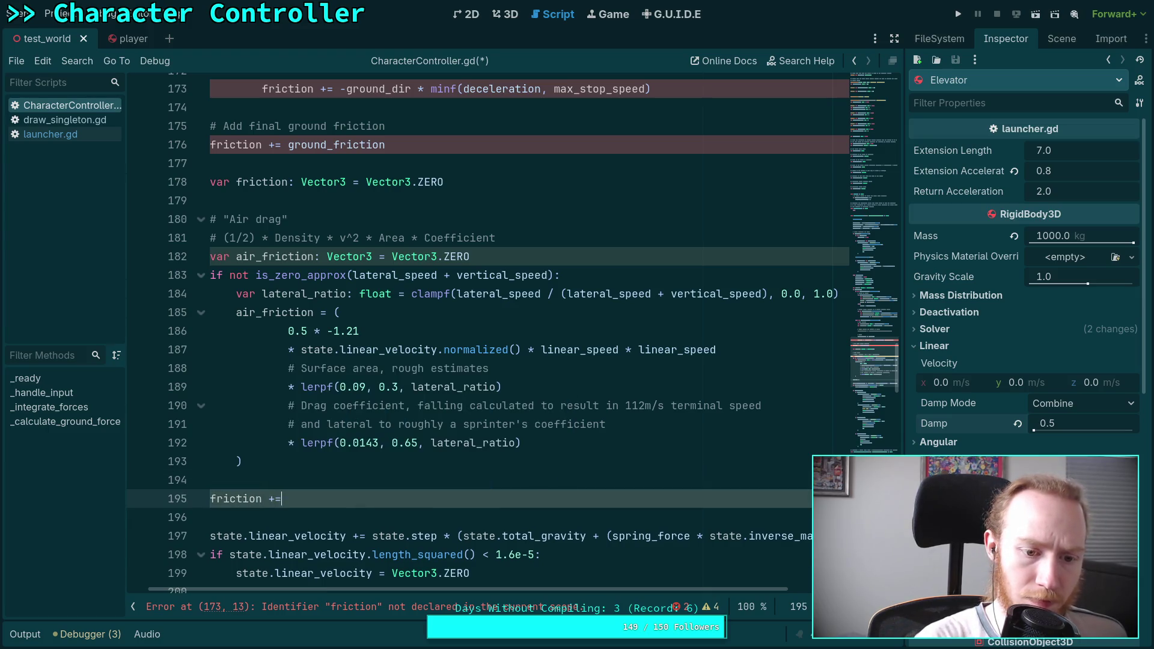
pyautogui.write('ir')
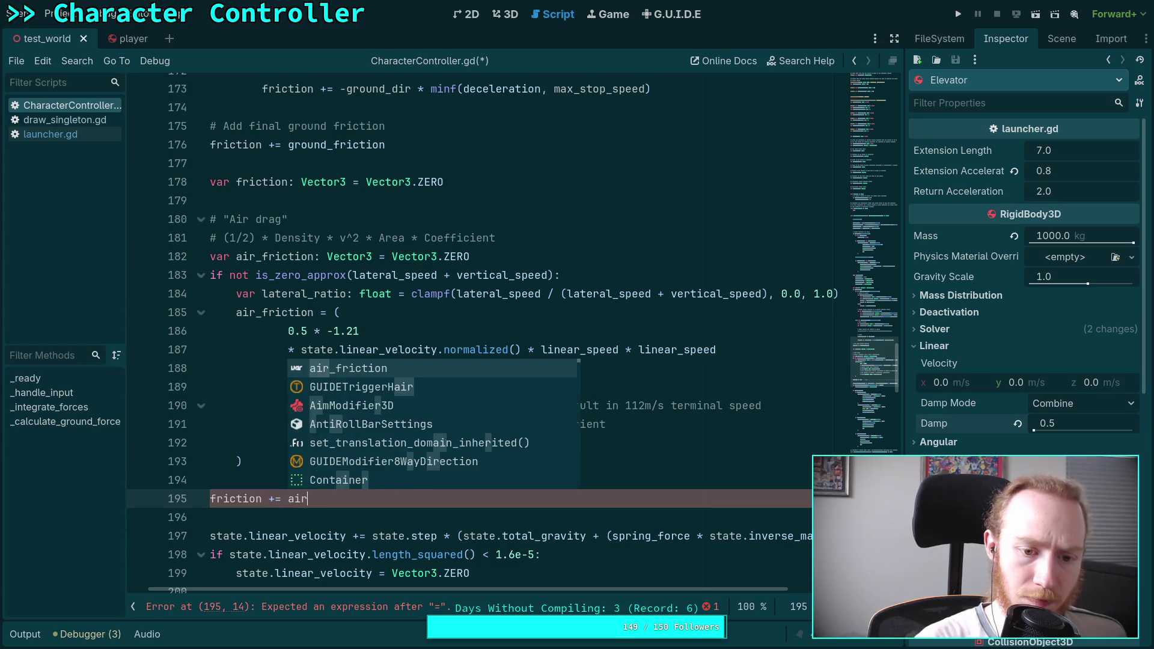
pyautogui.press('Return')
# Step: Move the var friction declaration line upward
pyautogui.scroll(4, 281, 402)
pyautogui.click(280, 403)
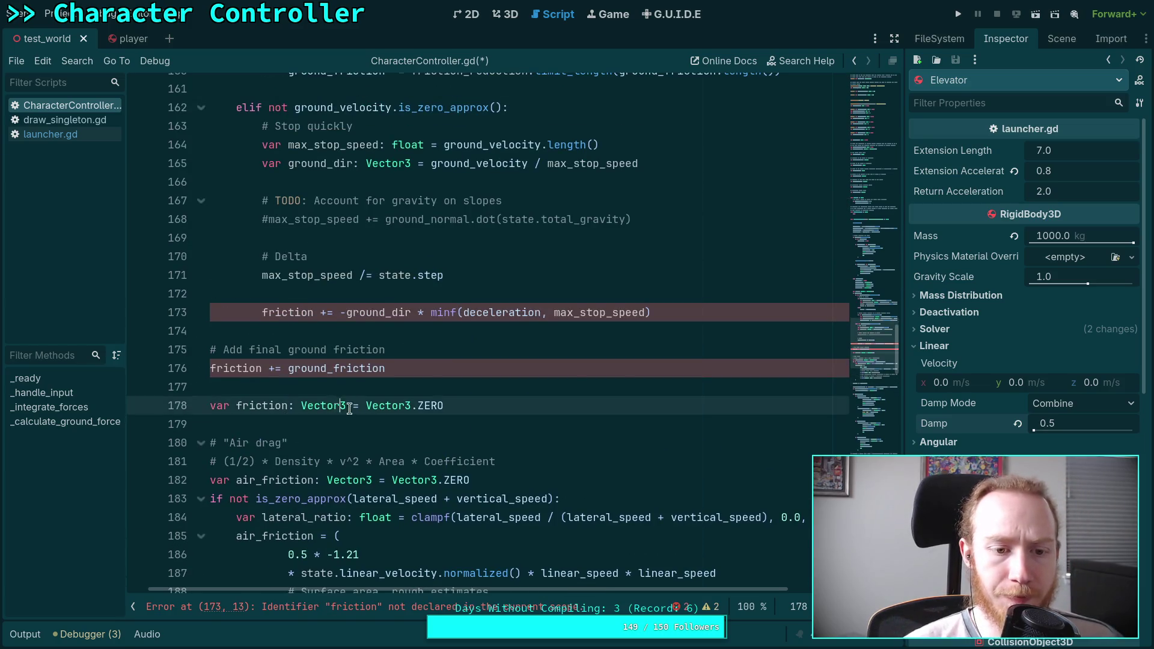
pyautogui.hotkey('alt', 'Up')
pyautogui.hotkey('alt', 'Up')
pyautogui.hotkey('alt', 'Up')
pyautogui.hotkey('alt', 'Up')
pyautogui.hotkey('alt', 'Up')
pyautogui.hotkey('alt', 'Up')
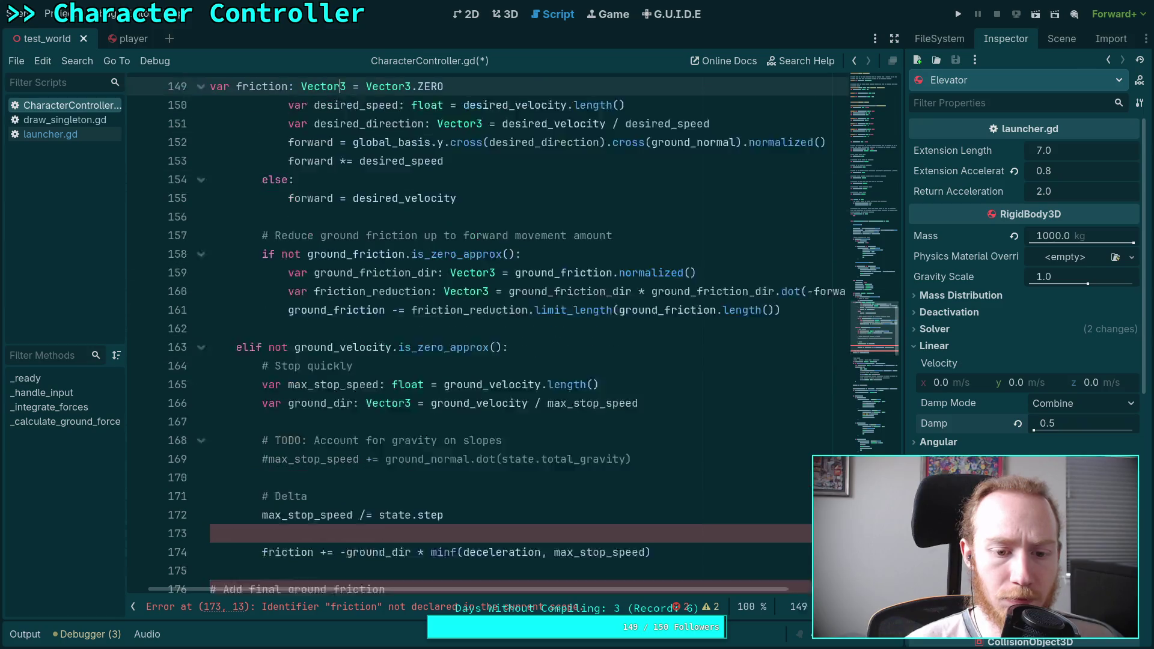
# Step: Place the friction declaration beside forward, add a blank line after it, and save
pyautogui.hotkey('alt', 'Down')
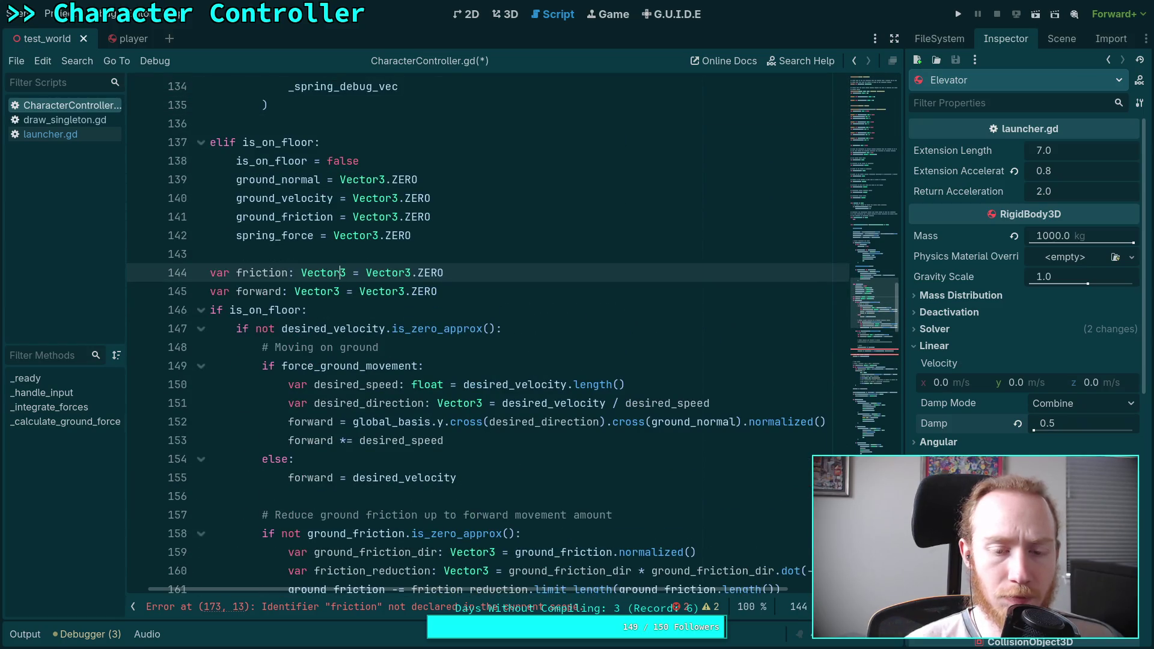
pyautogui.click(495, 292)
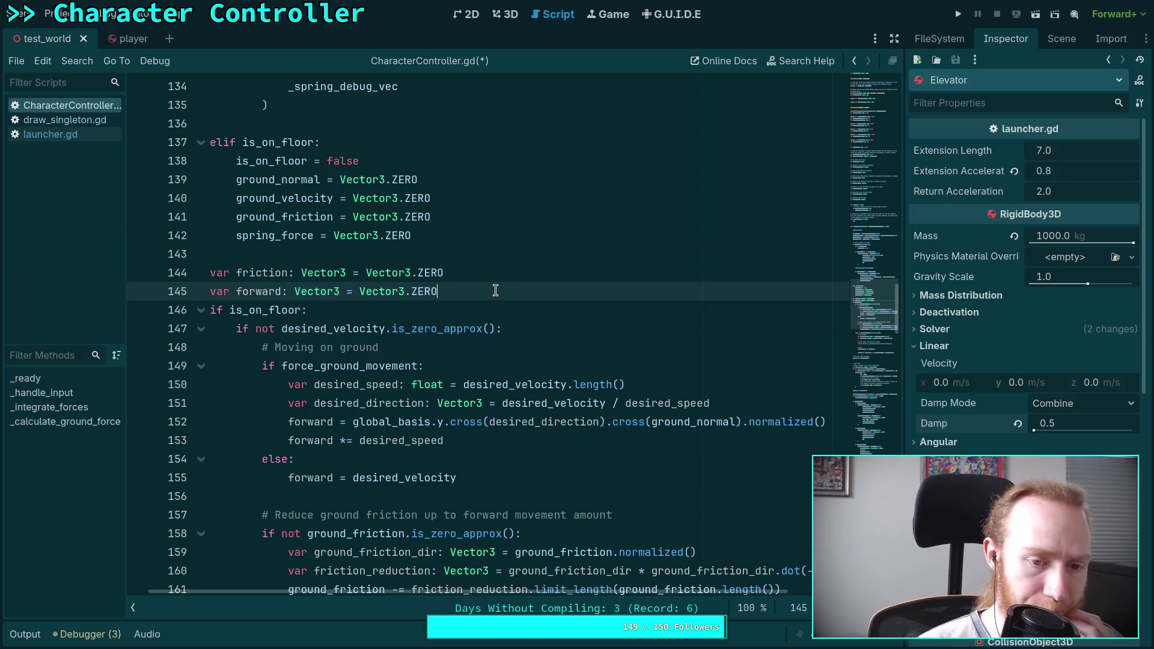
pyautogui.press('Return')
pyautogui.hotkey('ctrl', 's')
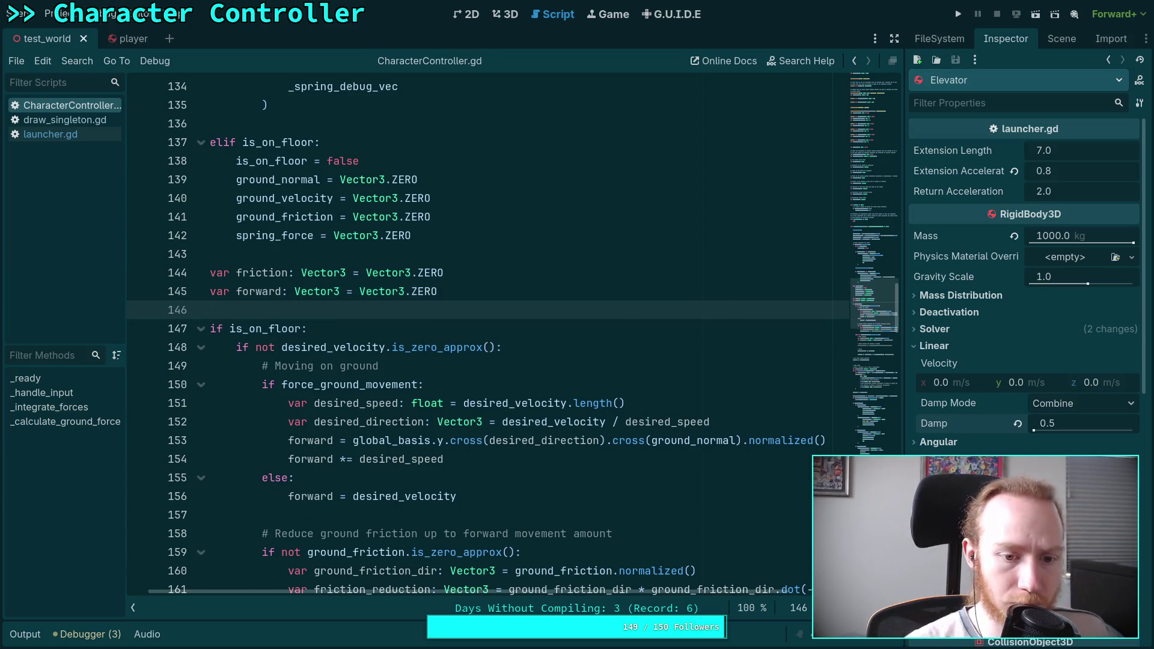
# Step: Highlight the occurrences of friction further down the script to check its uses
pyautogui.scroll(-4, 496, 277)
pyautogui.scroll(-2, 309, 360)
pyautogui.doubleClick(307, 511)
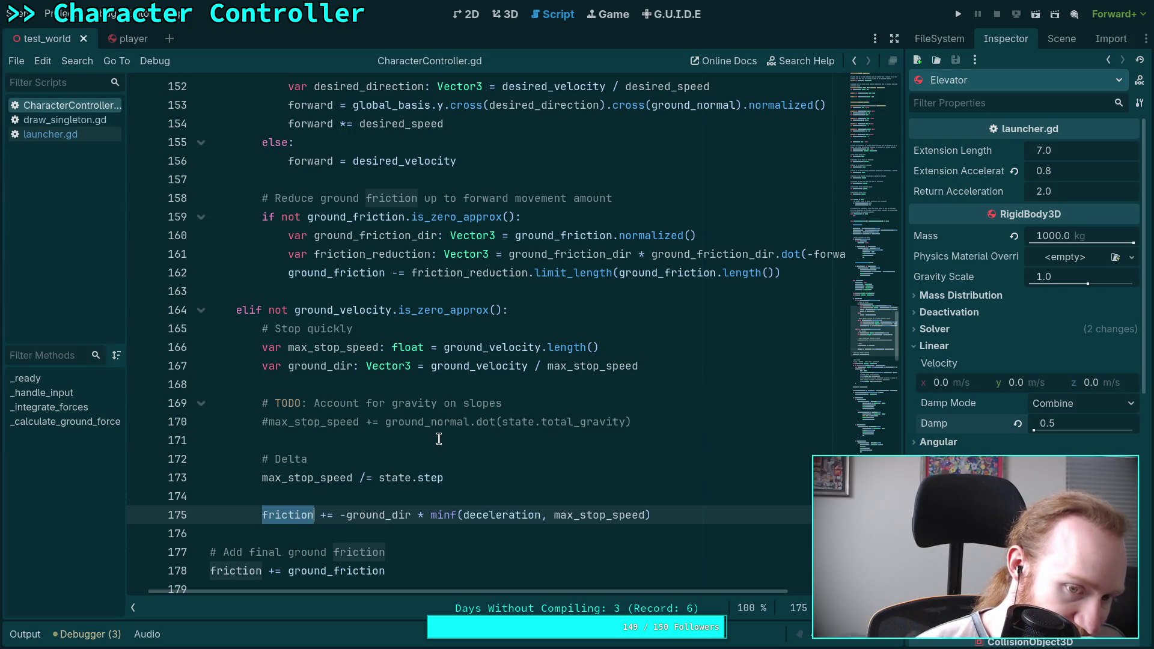
pyautogui.scroll(-2, 435, 457)
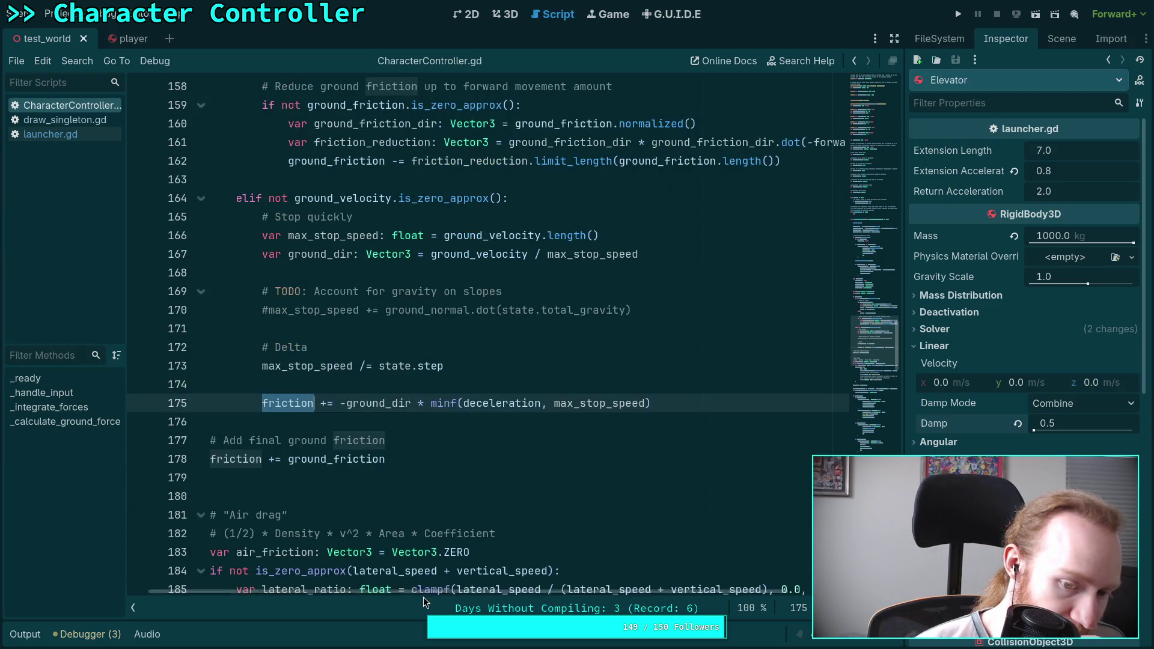
pyautogui.hscroll(-1, 403, 593)
pyautogui.click(369, 476)
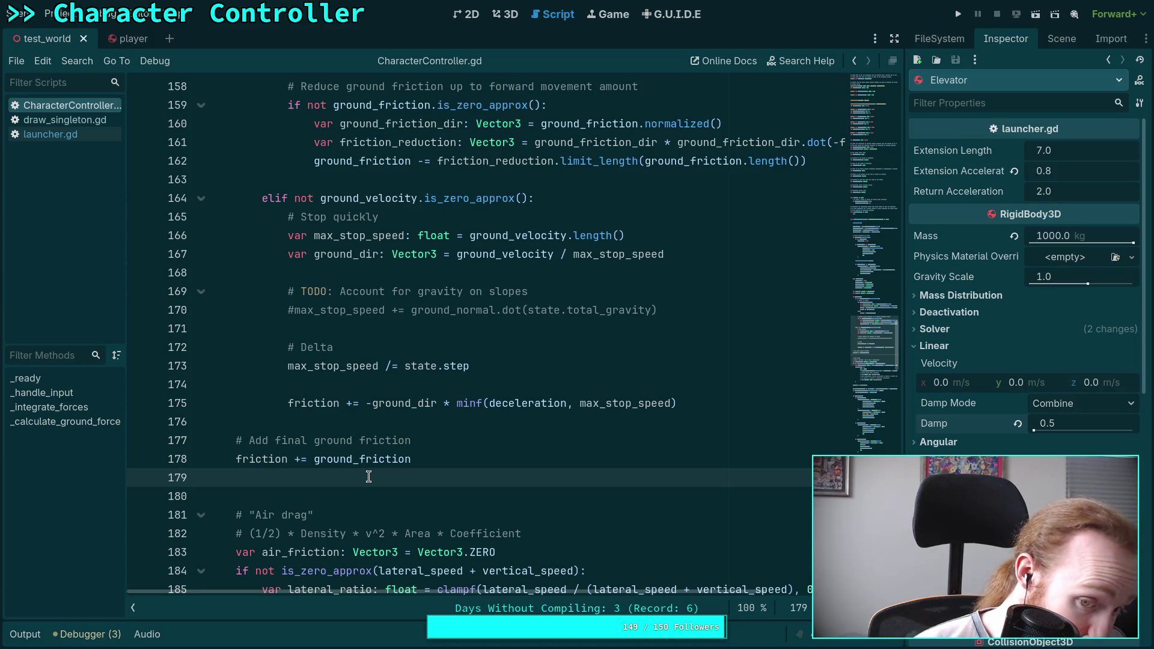
pyautogui.click(292, 405)
pyautogui.moveTo(292, 407); pyautogui.dragTo(340, 404)
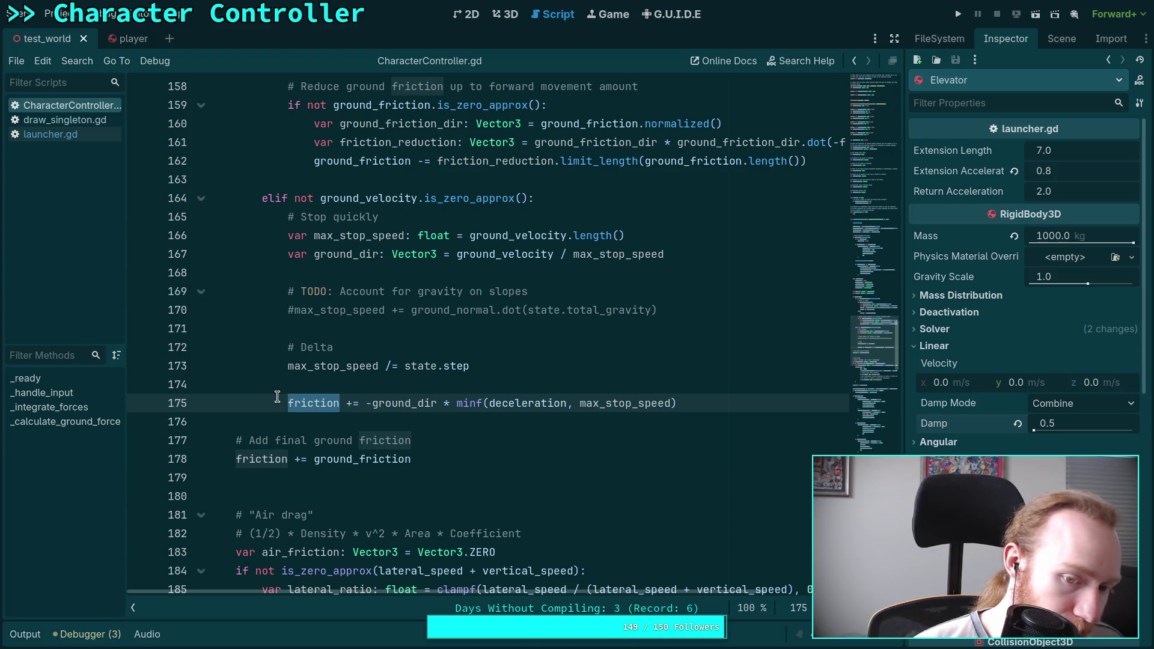
pyautogui.click(423, 476)
# Step: Hide the script list to widen the code and go to the end of line 162
pyautogui.scroll(1, 465, 461)
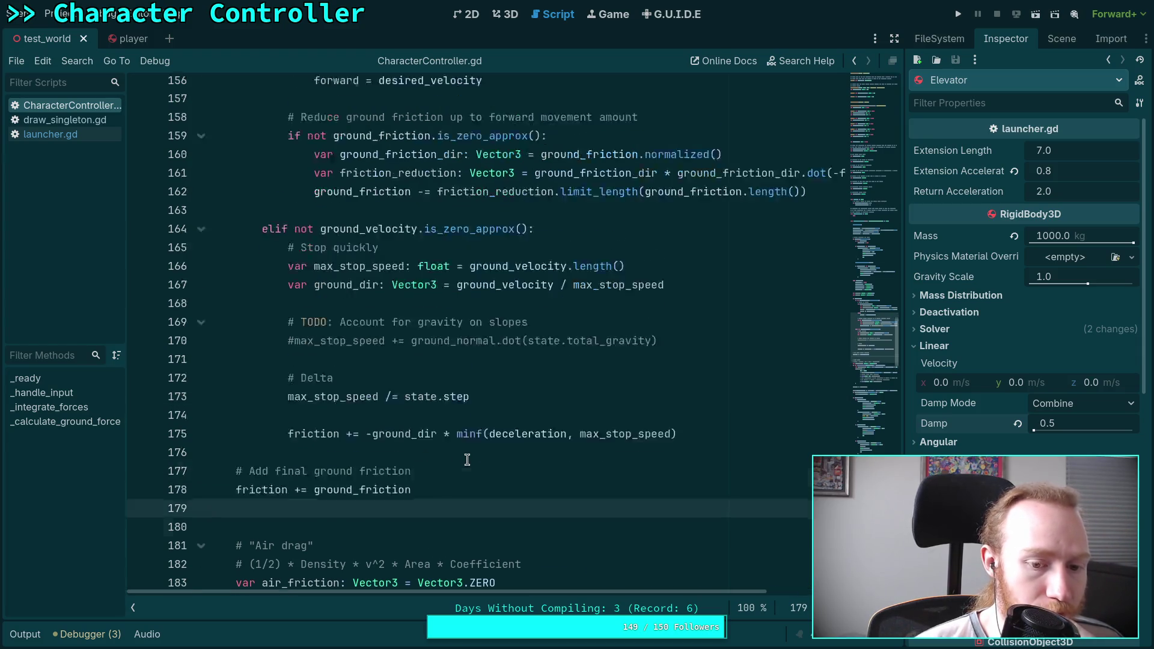
pyautogui.scroll(1, 467, 460)
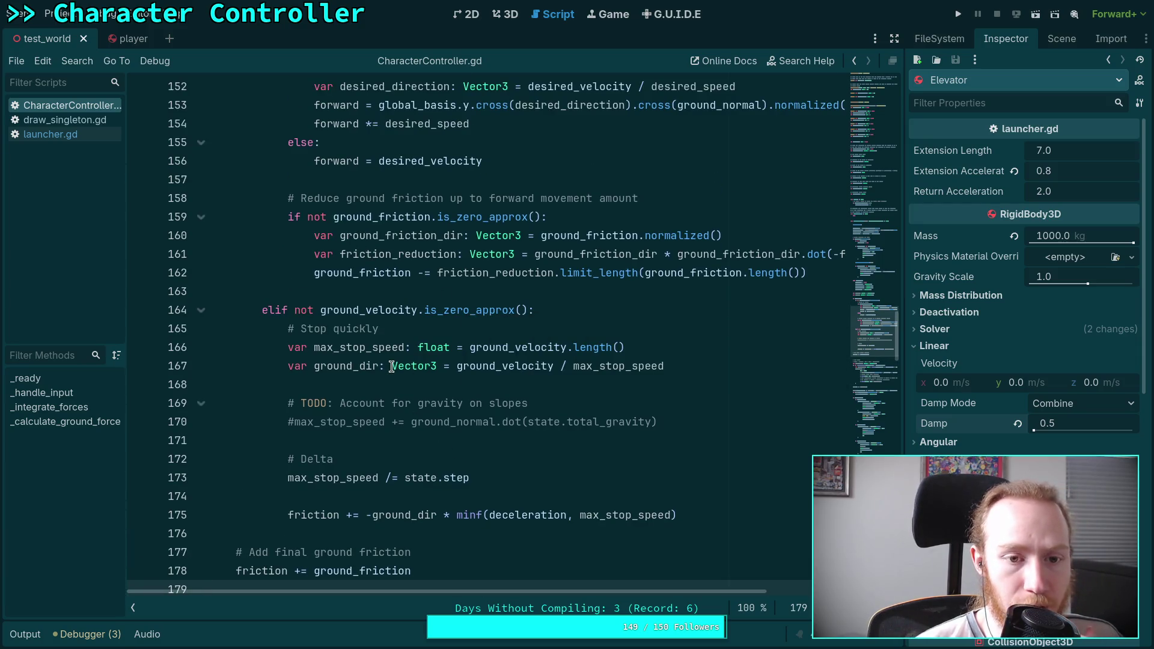
pyautogui.scroll(1, 391, 366)
pyautogui.scroll(2, 359, 370)
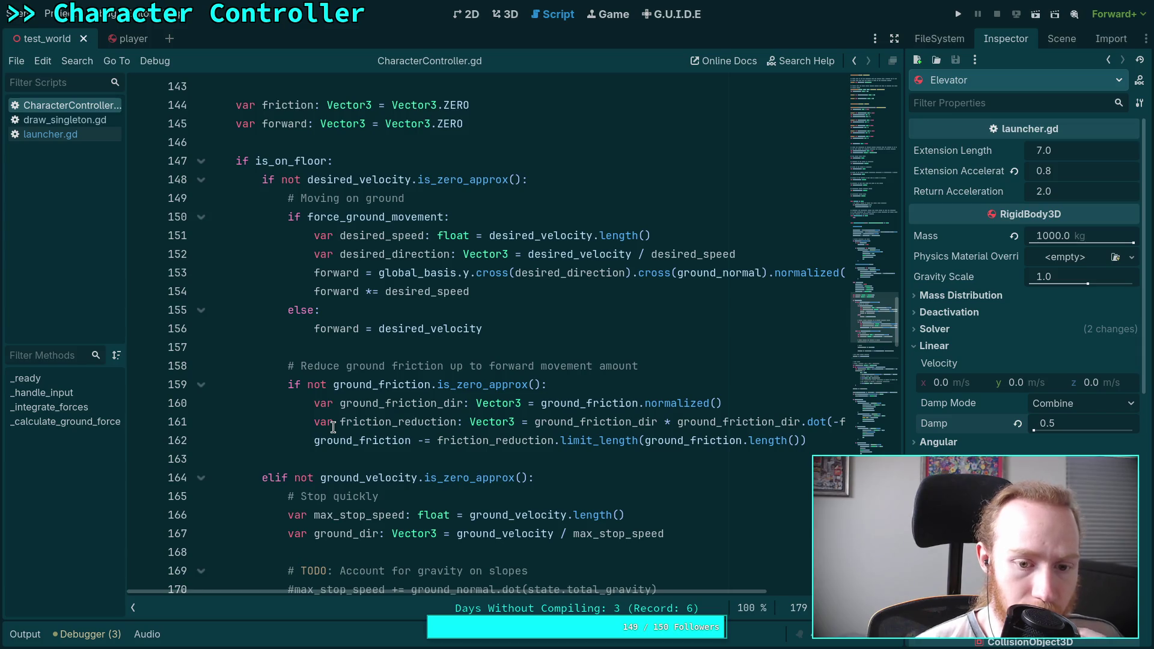
pyautogui.click(134, 607)
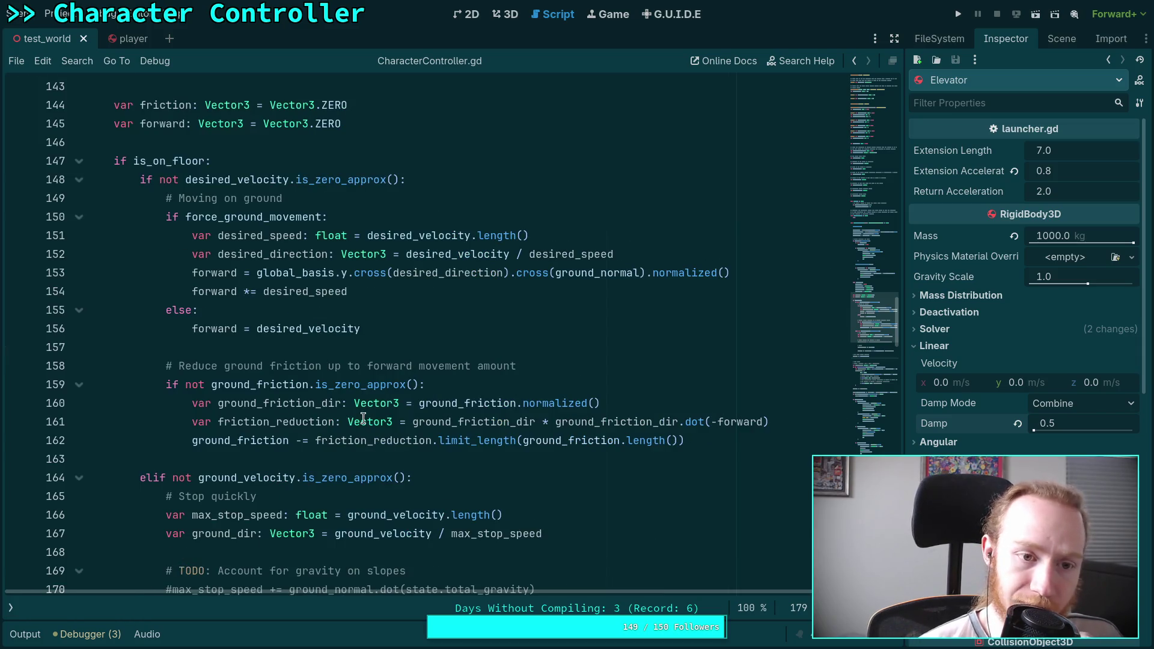
pyautogui.click(226, 439)
pyautogui.click(706, 442)
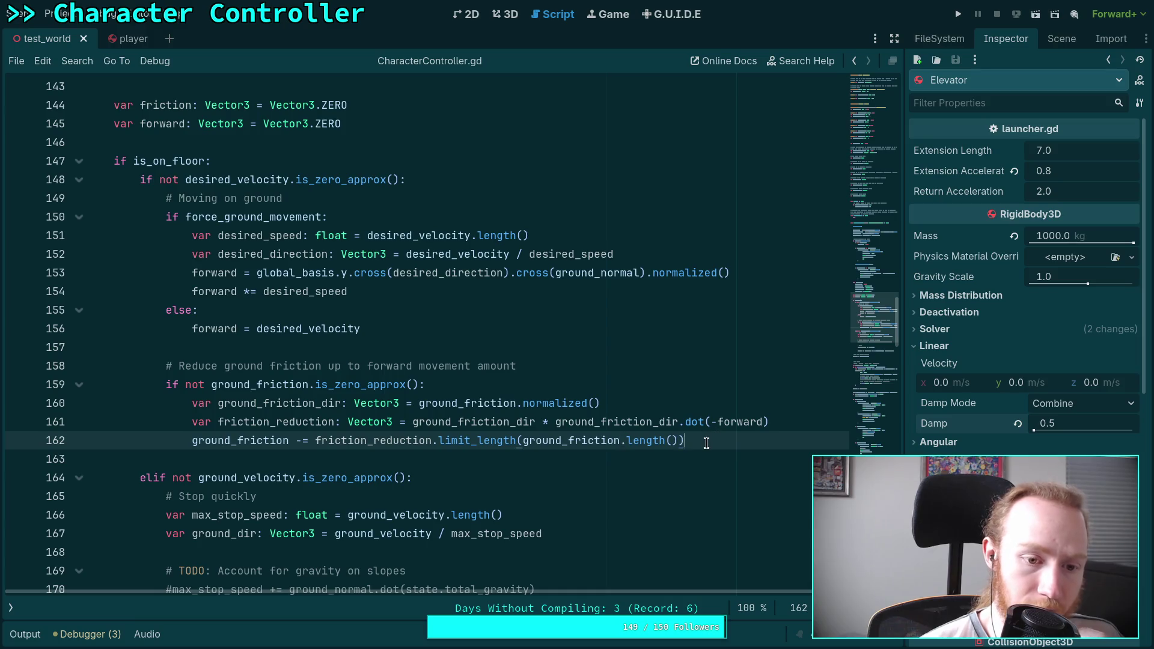
pyautogui.scroll(-10, 172, 379)
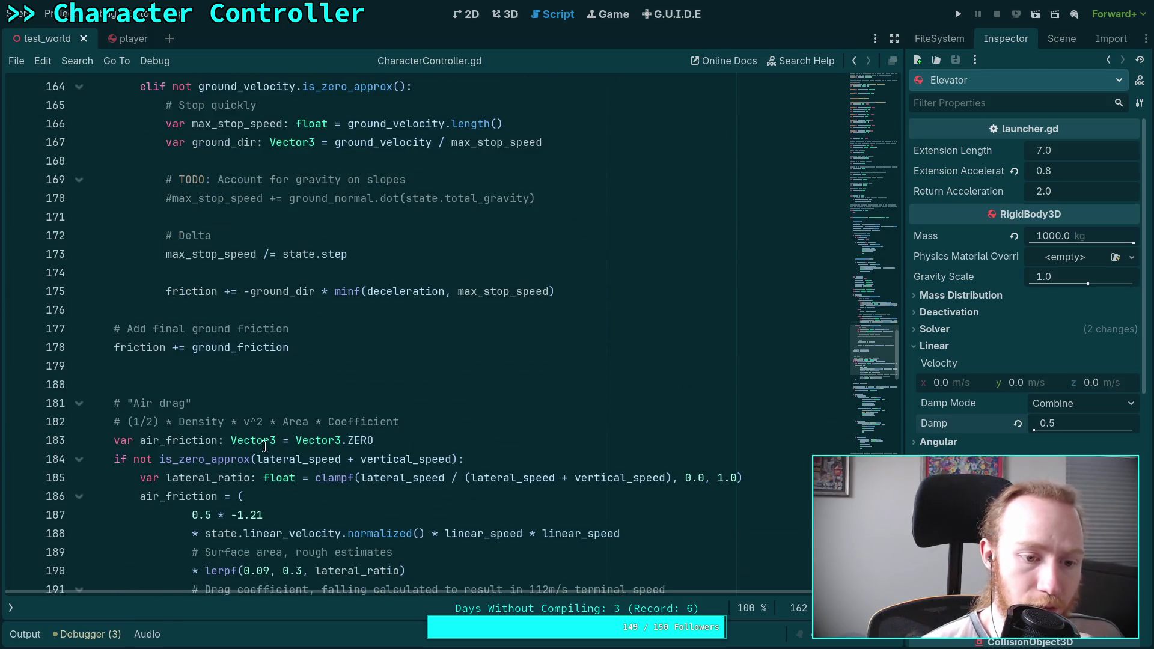
# Step: Move the Air drag block up above the ground friction code and add a blank line after it
pyautogui.moveTo(115, 240)
pyautogui.mouseDown()
pyautogui.moveTo(193, 368)
pyautogui.moveTo(211, 481)
pyautogui.mouseUp()
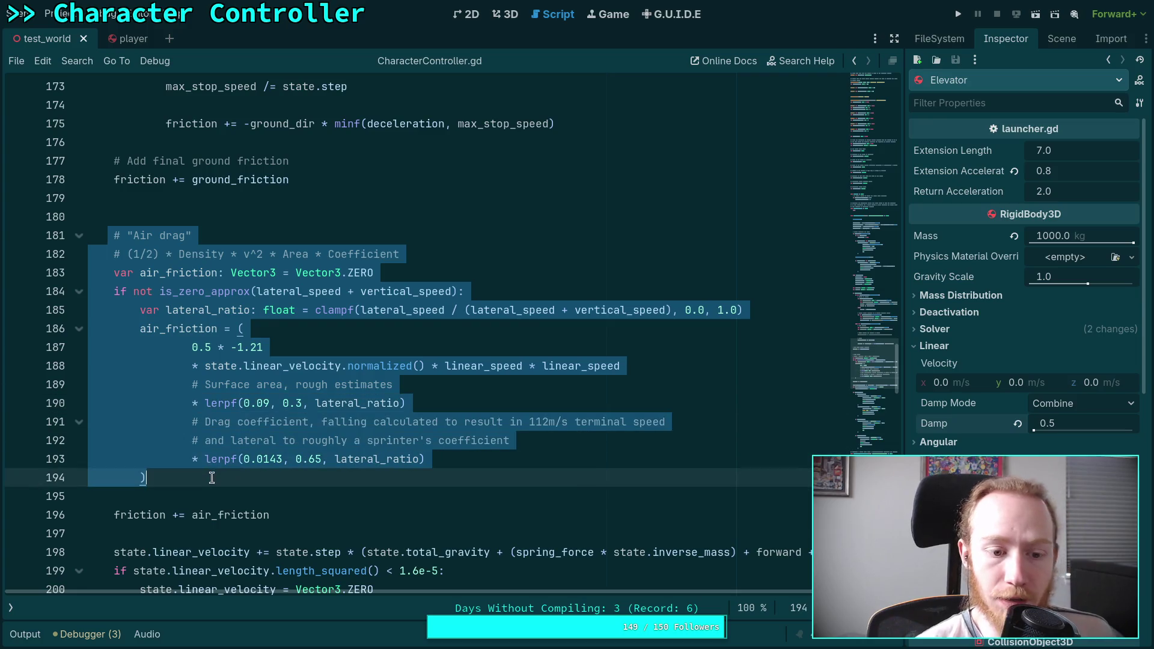
pyautogui.hotkey('alt', 'Up')
pyautogui.hotkey('alt', 'Up')
pyautogui.hotkey('alt', 'Up')
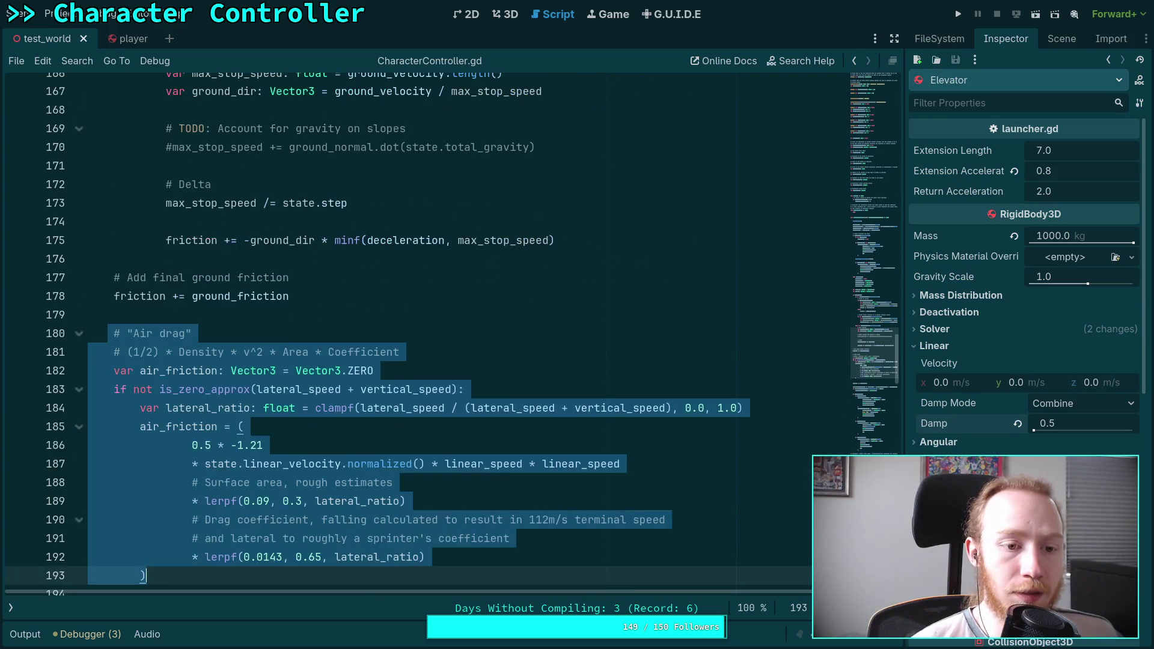
pyautogui.hotkey('alt', 'Up')
pyautogui.hotkey('alt', 'Up')
pyautogui.hotkey('alt', 'Up')
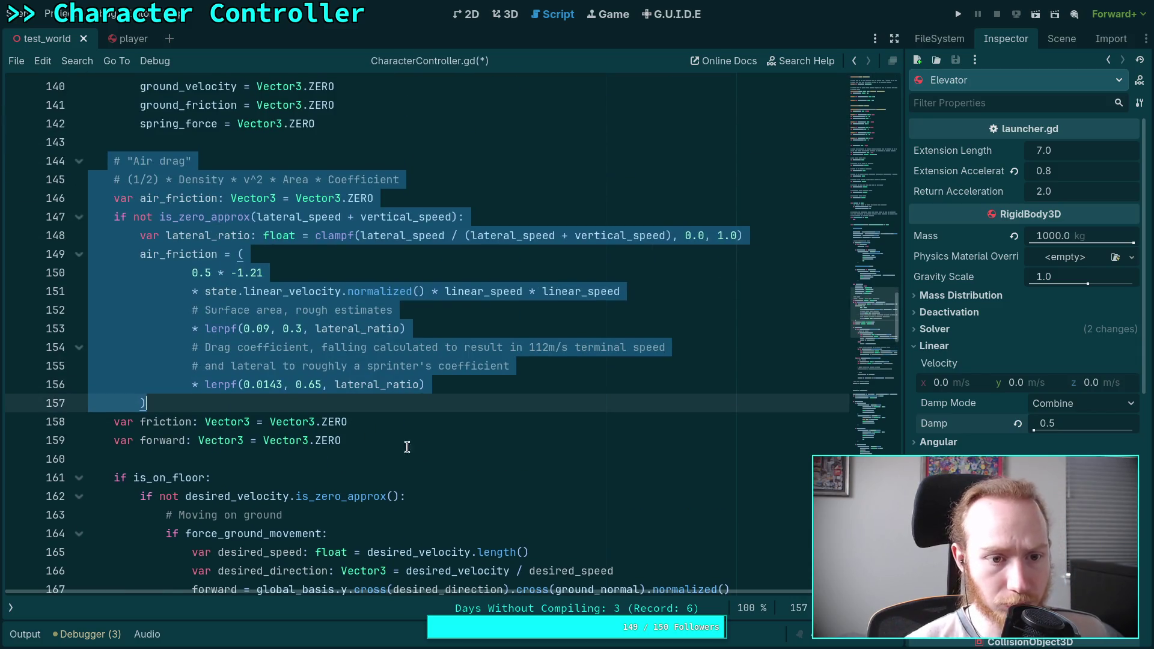
pyautogui.press('Right')
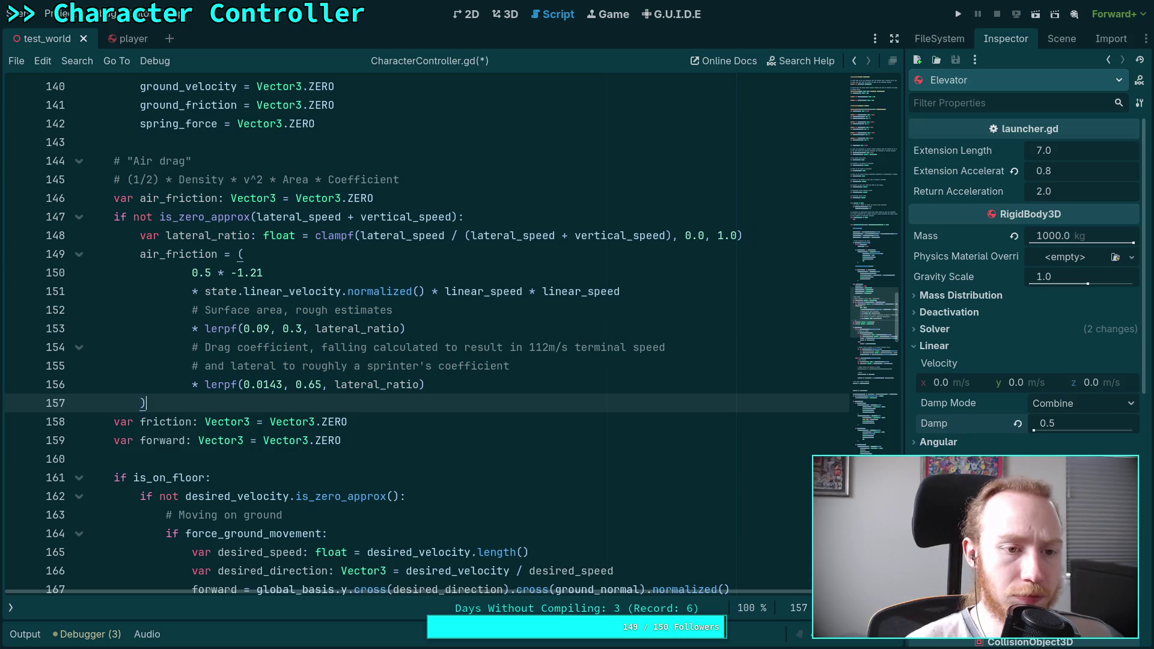
pyautogui.press('Return')
pyautogui.scroll(-2, 382, 408)
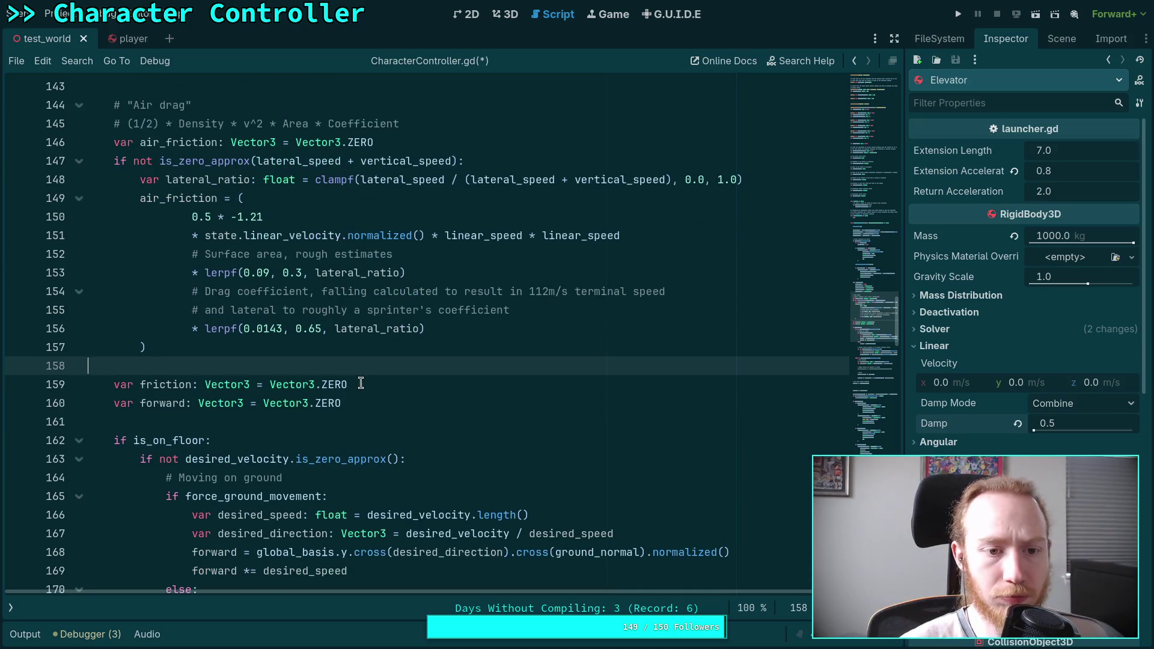
pyautogui.scroll(4, 359, 390)
# Step: Move the friction declaration above the Air drag block and place both right below the lateral_speed line
pyautogui.moveTo(150, 517); pyautogui.dragTo(90, 272)
pyautogui.click(385, 550)
pyautogui.hotkey('alt', 'Up')
pyautogui.hotkey('alt', 'Up')
pyautogui.hotkey('alt', 'Up')
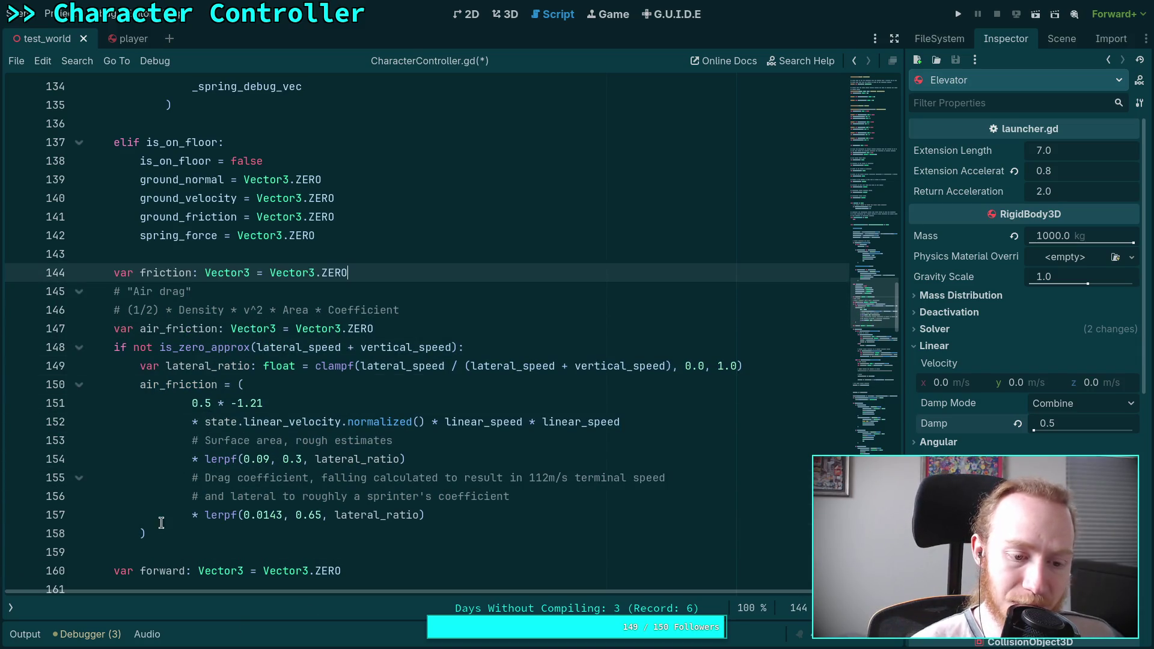
pyautogui.moveTo(147, 531); pyautogui.dragTo(91, 277)
pyautogui.scroll(5, 413, 473)
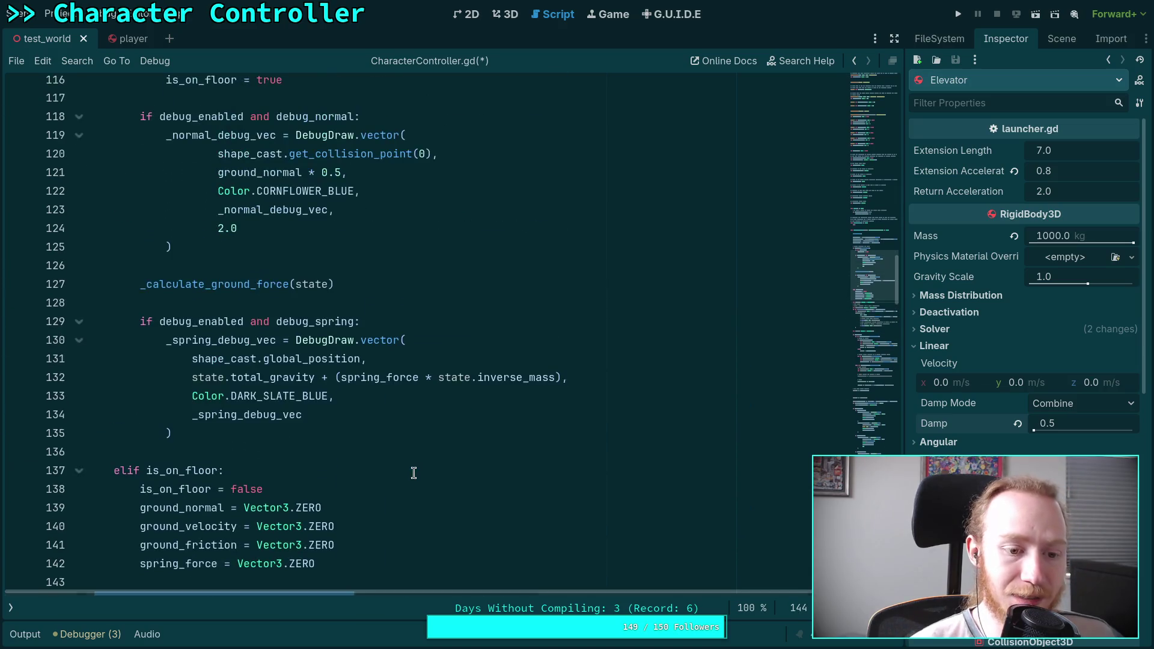
pyautogui.hotkey('alt', 'Up')
pyautogui.hotkey('alt', 'Up')
pyautogui.hotkey('alt', 'Up')
pyautogui.hotkey('alt', 'Up')
pyautogui.hotkey('alt', 'Up')
pyautogui.hotkey('alt', 'Down')
pyautogui.hotkey('alt', 'Down')
pyautogui.hotkey('alt', 'Down')
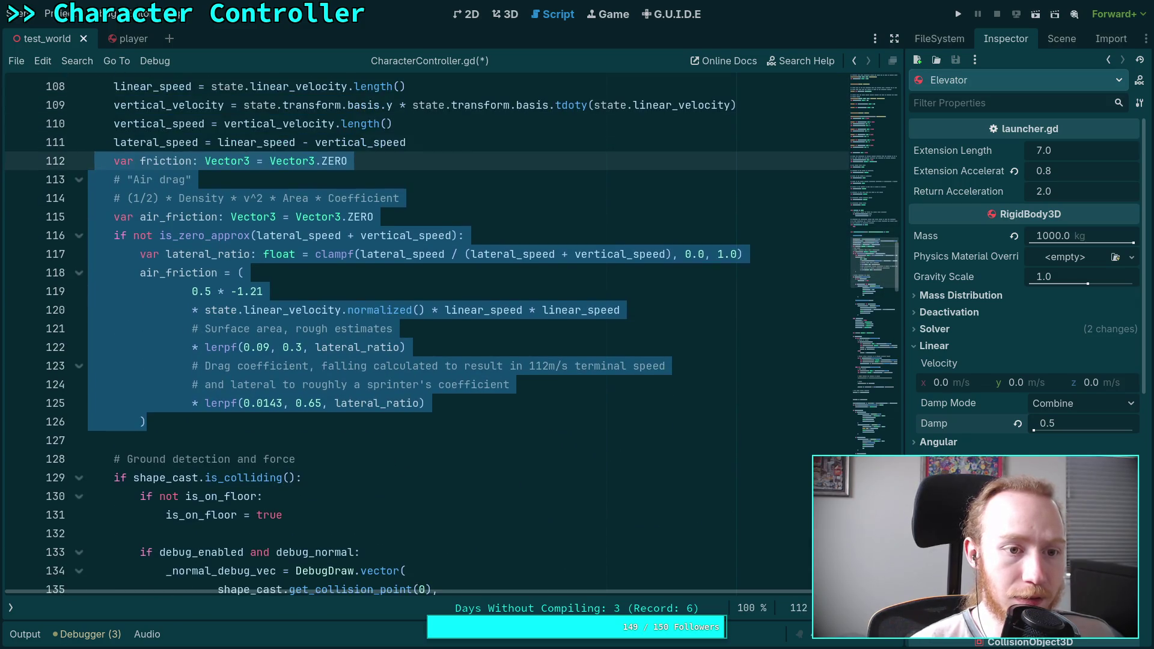
# Step: Add blank lines around the friction declaration and save the script
pyautogui.click(431, 142)
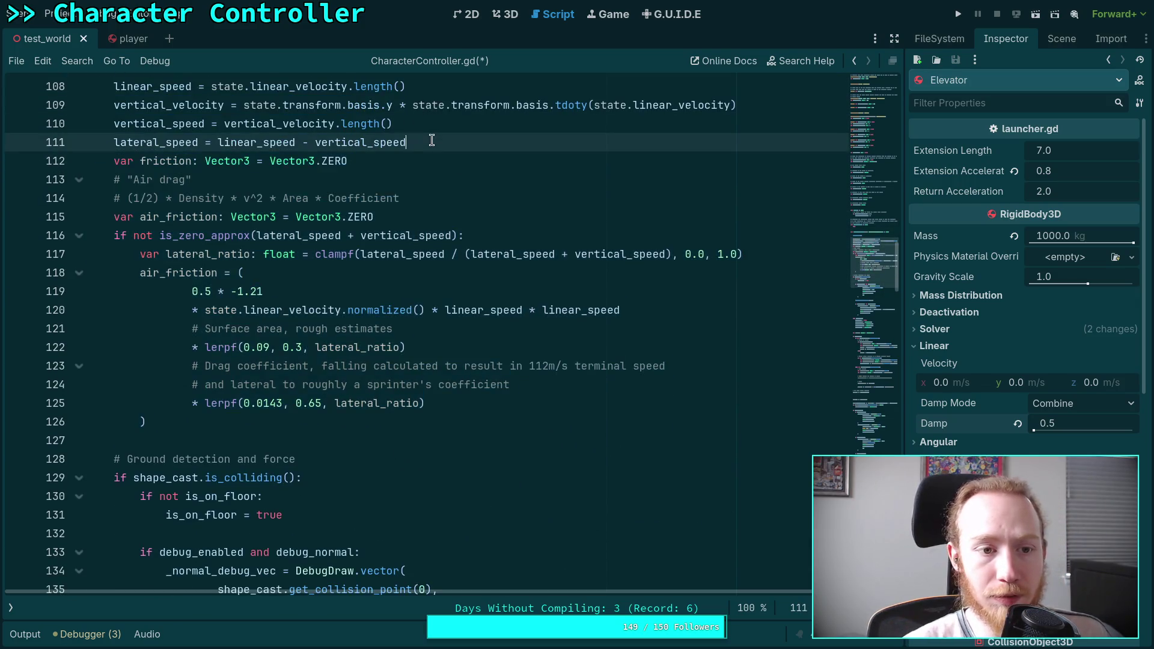
pyautogui.press('Return')
pyautogui.click(401, 180)
pyautogui.press('Return')
pyautogui.click(373, 181)
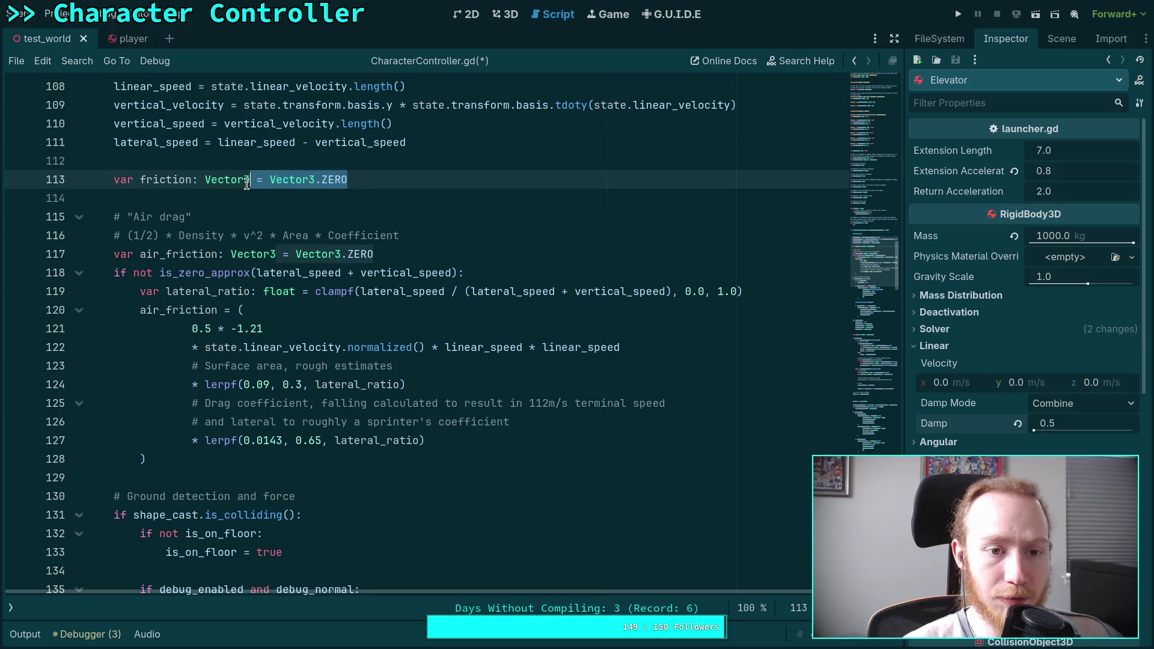
pyautogui.click(395, 210)
pyautogui.hotkey('ctrl', 's')
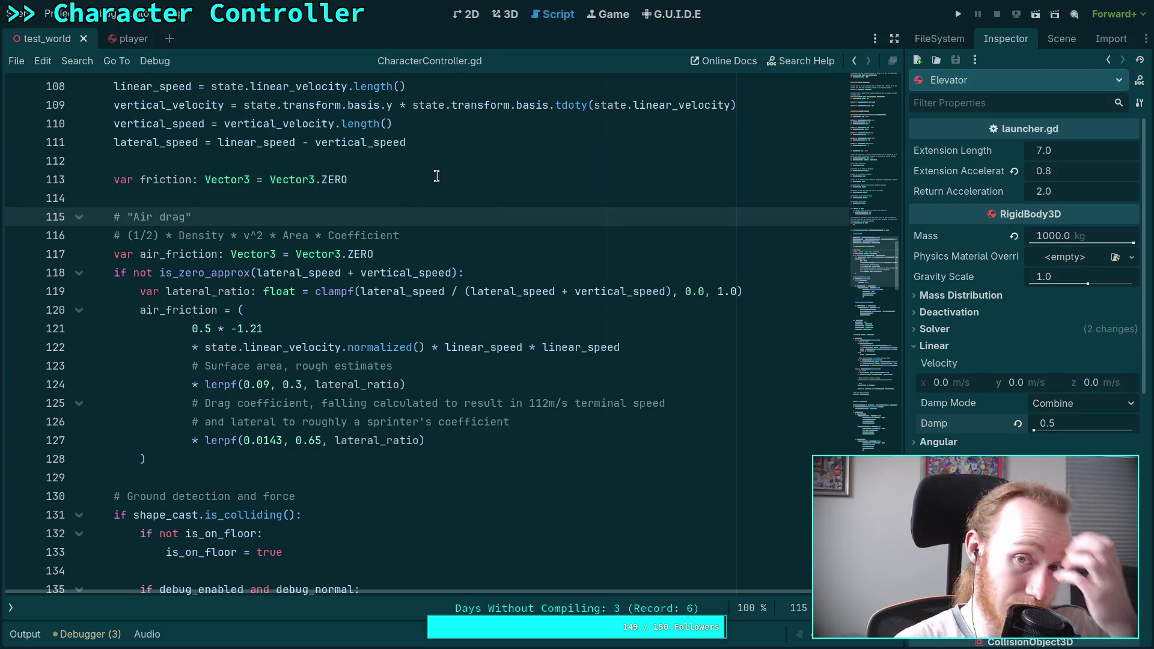
pyautogui.press('super+1')
# Step: Run git diff to review the CharacterController.gd changes, then return to the Godot script
pyautogui.write('git diff')
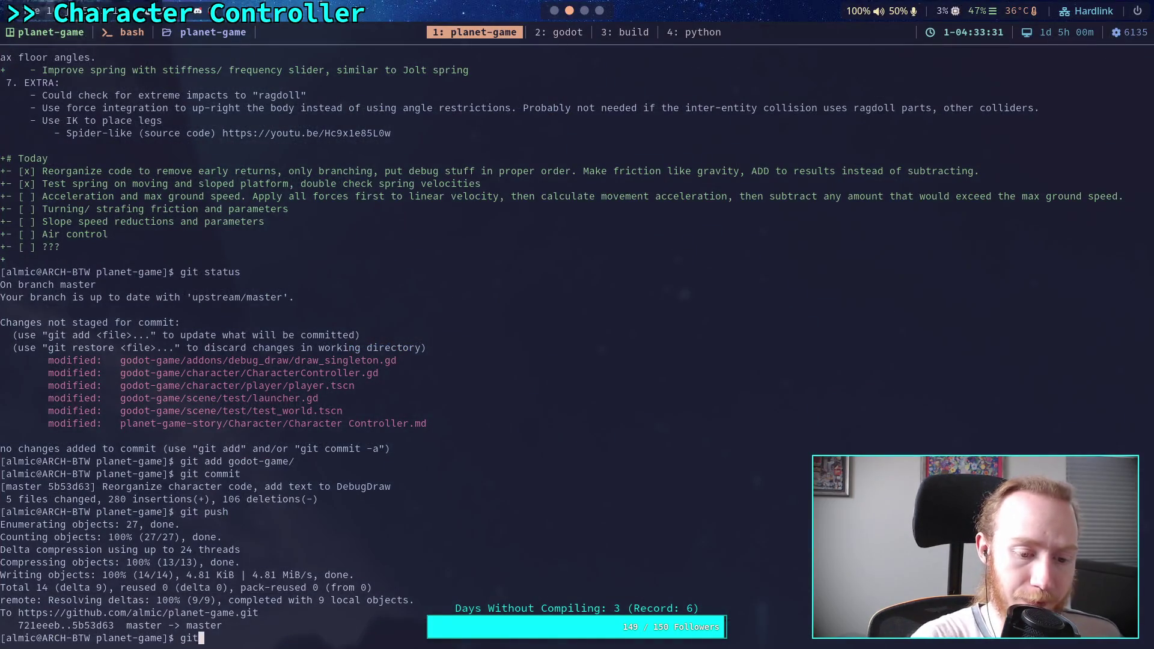
pyautogui.press('Return')
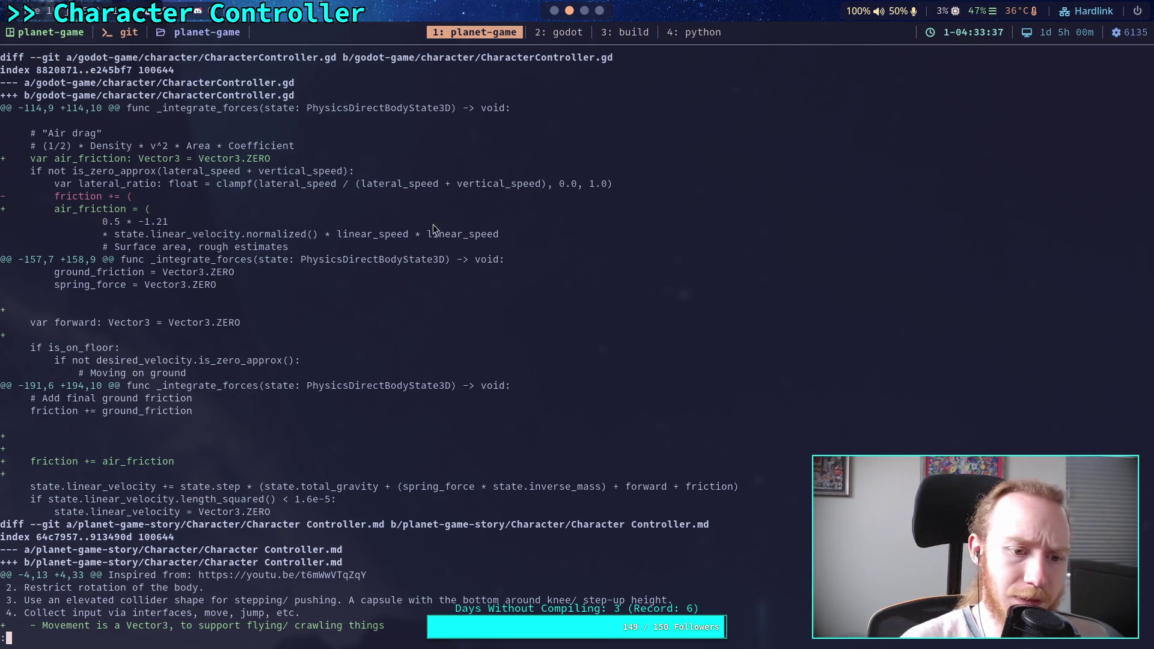
pyautogui.click(554, 11)
pyautogui.scroll(-7, 317, 353)
pyautogui.scroll(-17, 317, 353)
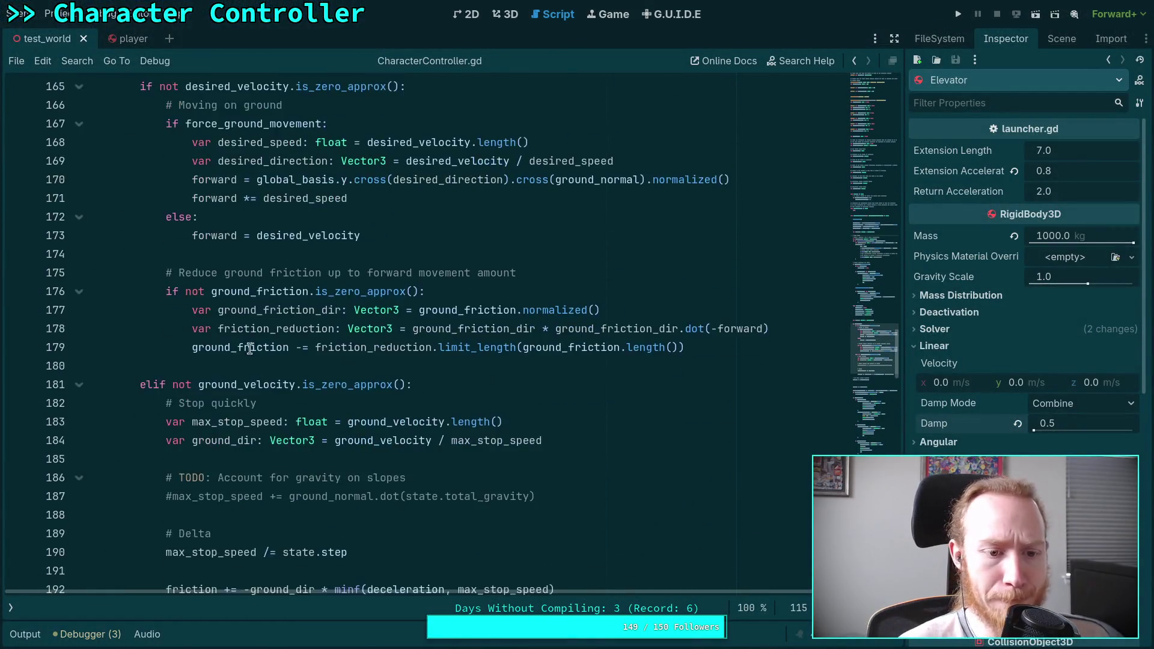
# Step: Remove the extra blank lines and drop 'ground' from the 'Add final ground friction' comment
pyautogui.click(191, 362)
pyautogui.press('BackSpace')
pyautogui.press('BackSpace')
pyautogui.press('BackSpace')
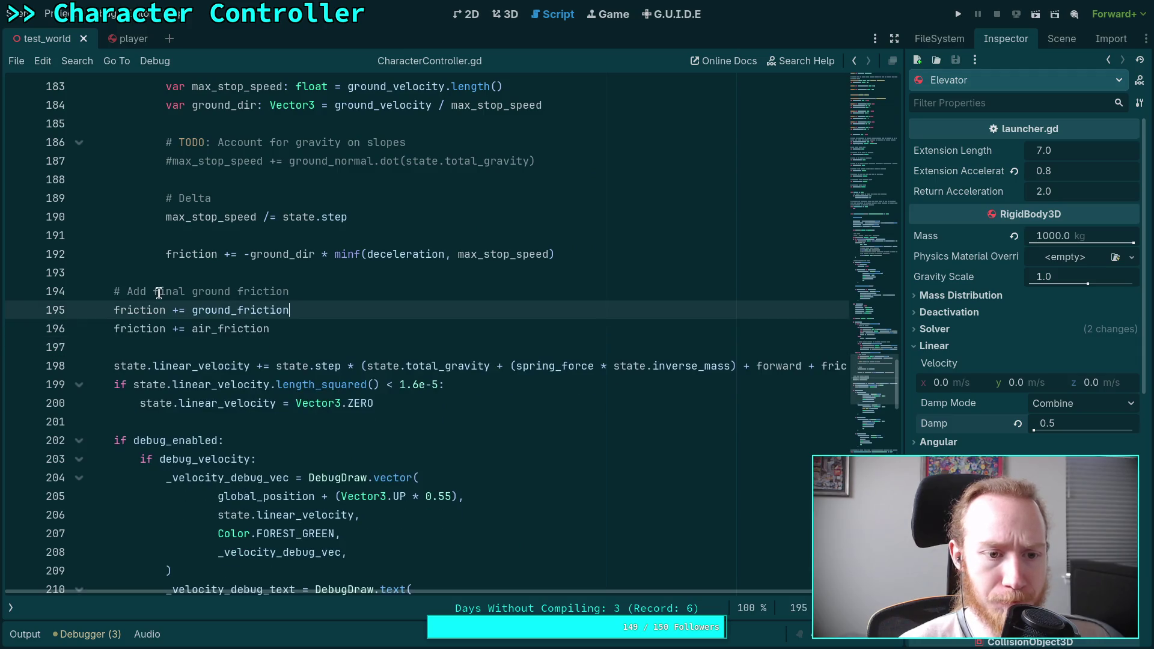
pyautogui.click(161, 294)
pyautogui.doubleClick(199, 295)
pyautogui.press('Delete')
pyautogui.press('Delete')
pyautogui.click(316, 298)
pyautogui.write('values')
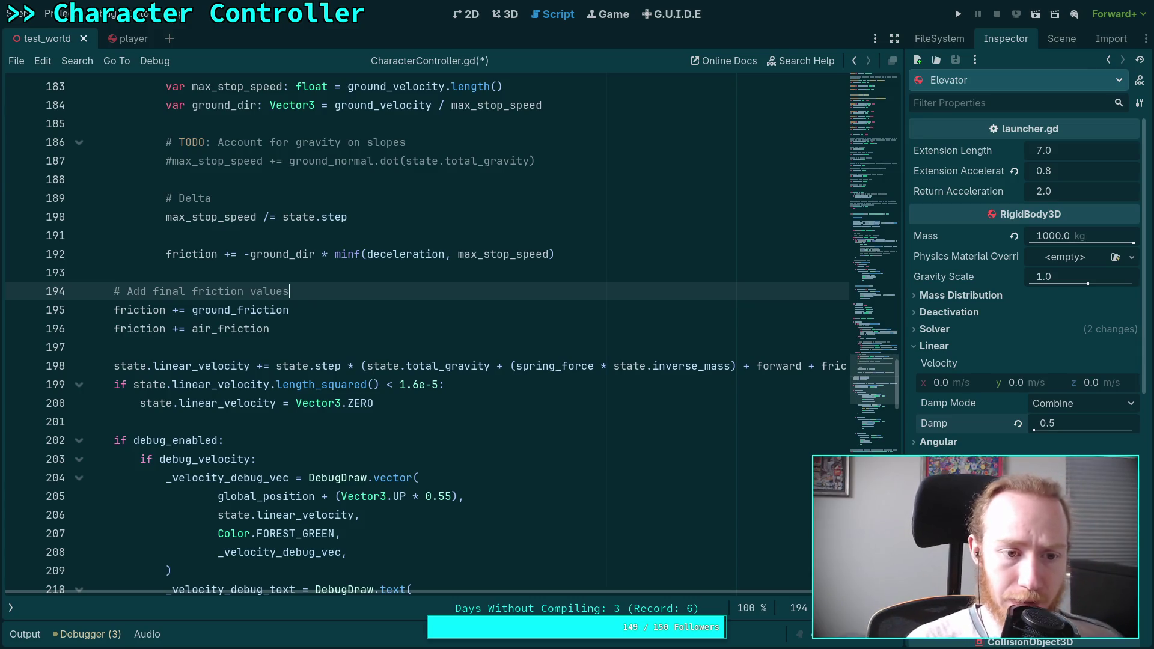
# Step: Check where friction is used, including the stop-quickly line
pyautogui.click(287, 333)
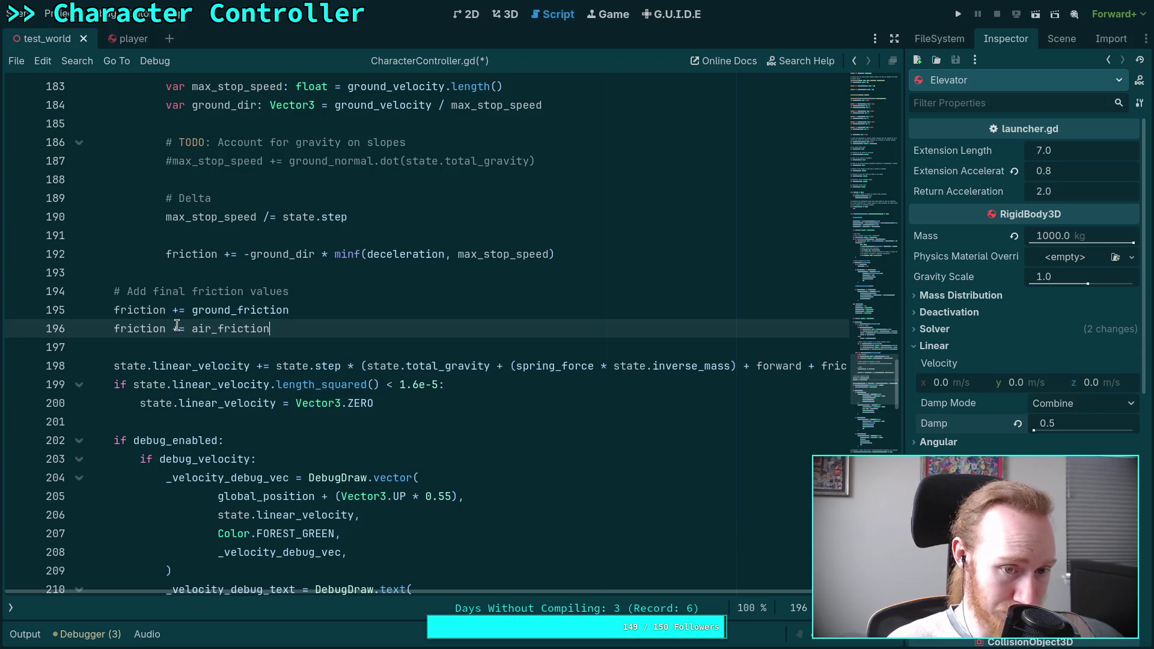
pyautogui.scroll(2, 200, 347)
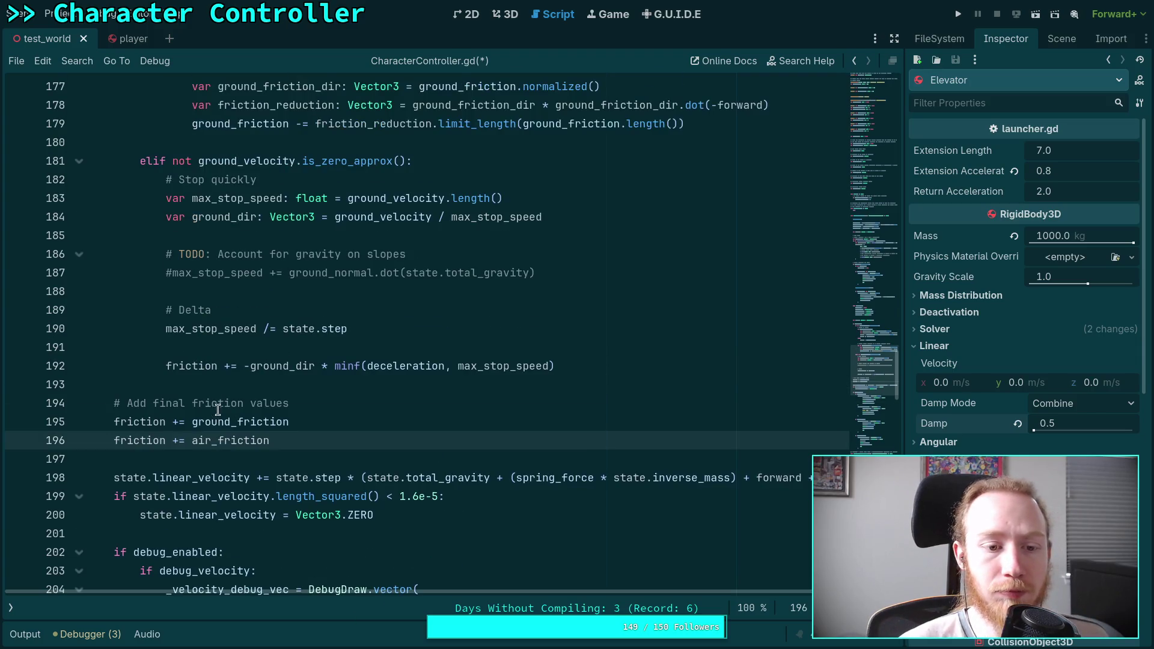
pyautogui.doubleClick(124, 424)
pyautogui.scroll(1, 234, 402)
pyautogui.scroll(1, 234, 402)
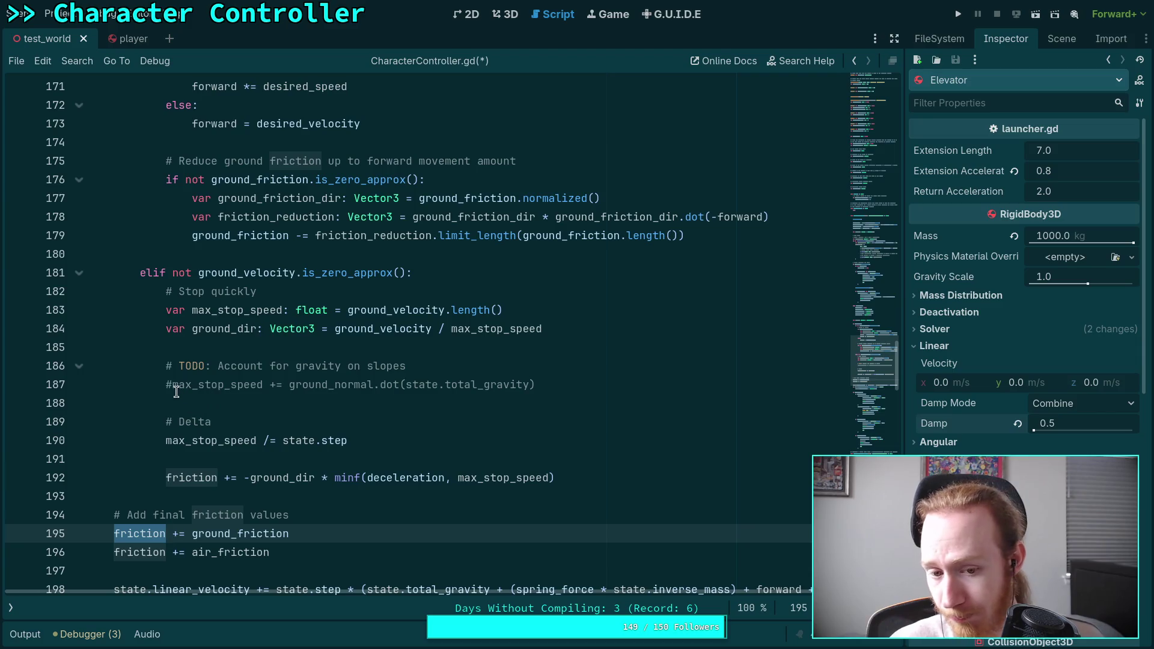
pyautogui.scroll(3, 187, 363)
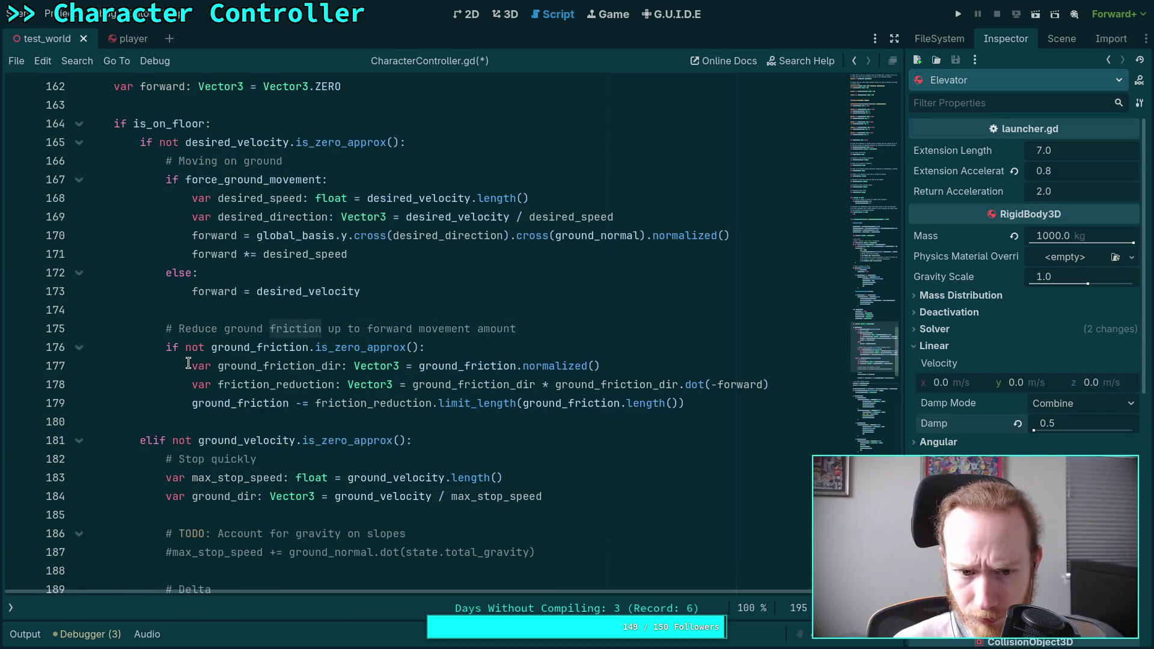
pyautogui.scroll(-4, 188, 363)
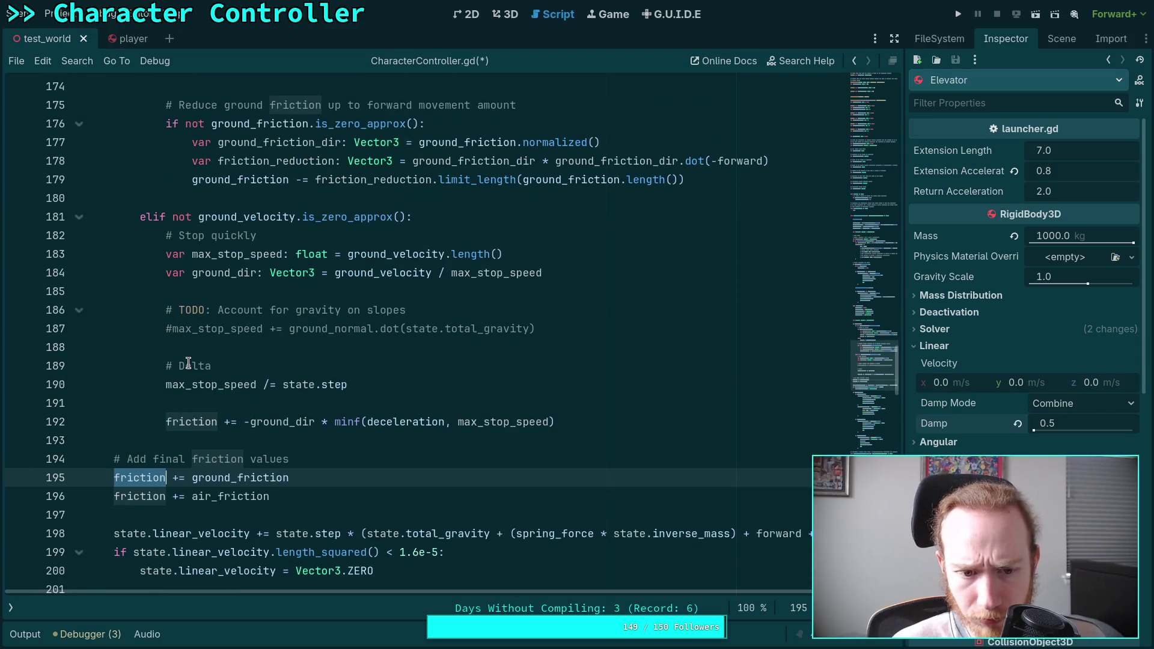
pyautogui.doubleClick(198, 423)
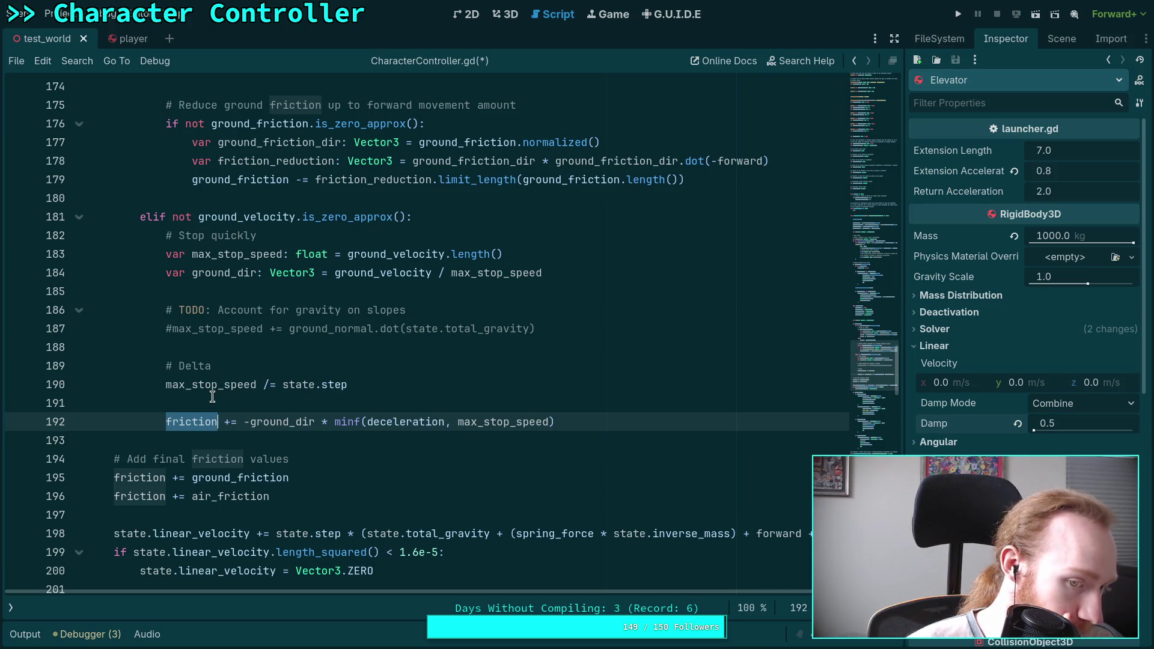
pyautogui.scroll(3, 247, 386)
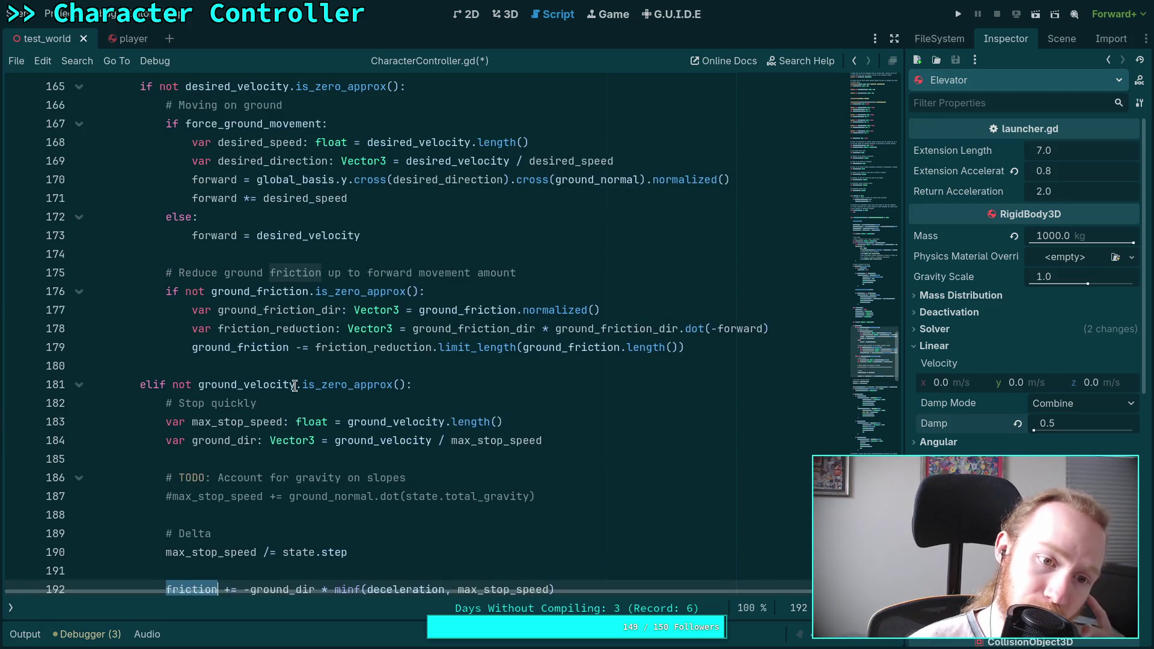
pyautogui.scroll(-4, 294, 385)
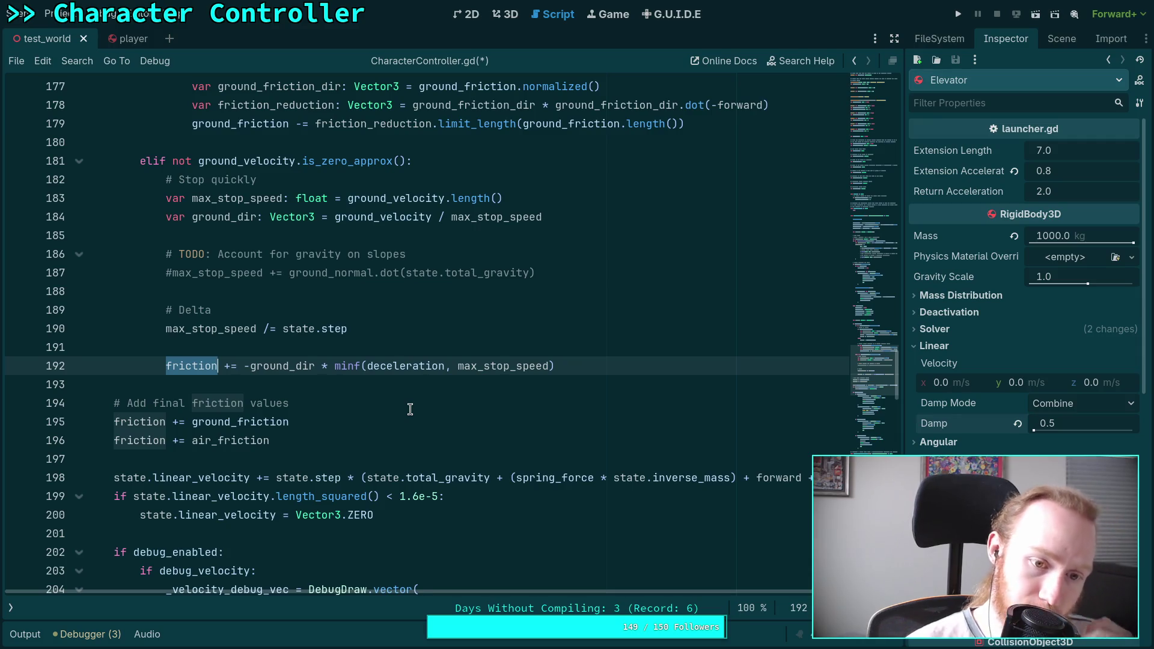
# Step: Prefix line 192 with 'ground_' and delete the old friction declaration near the air drag code
pyautogui.press('Home')
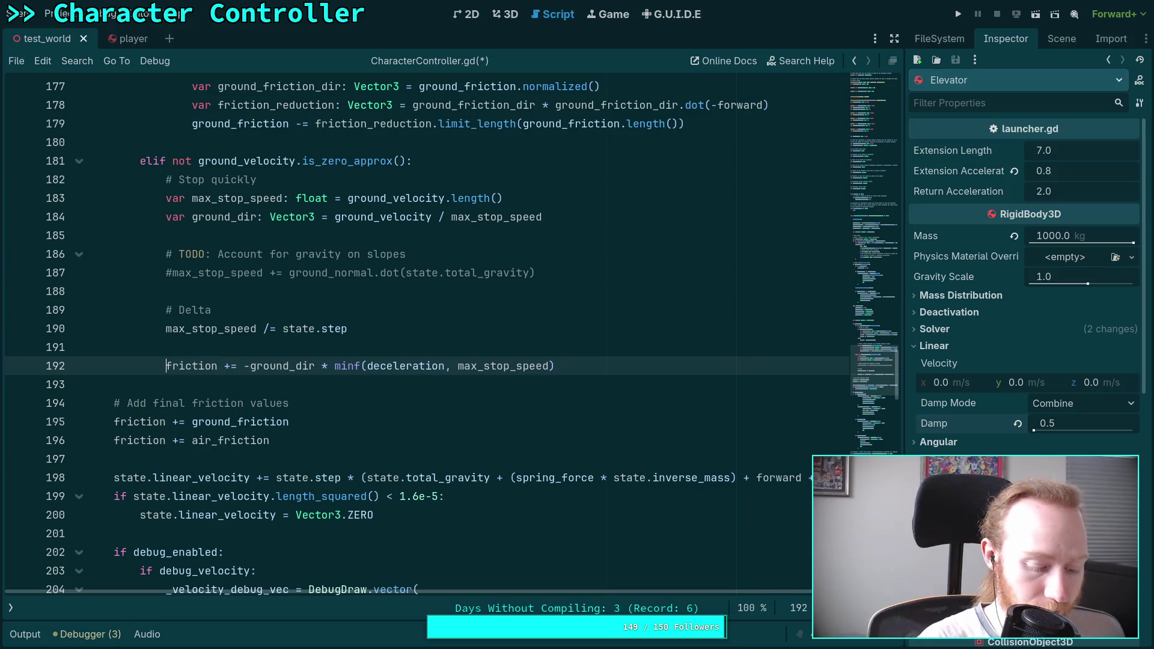
pyautogui.write('groun')
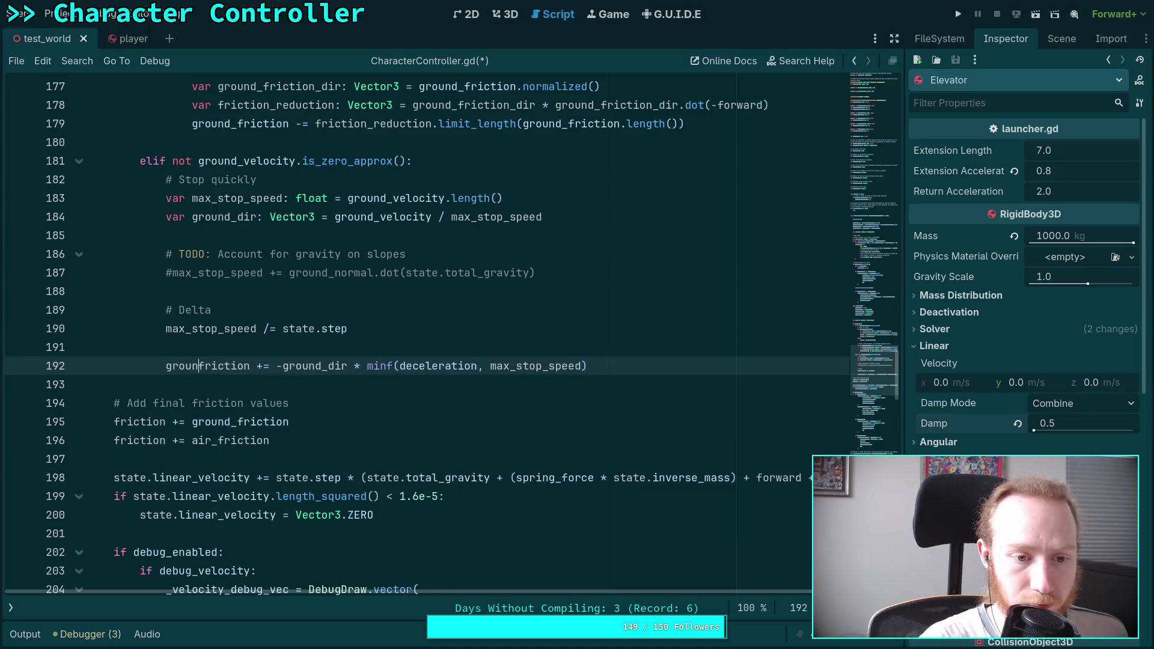
pyautogui.write('d_')
pyautogui.click(394, 349)
pyautogui.scroll(12, 394, 352)
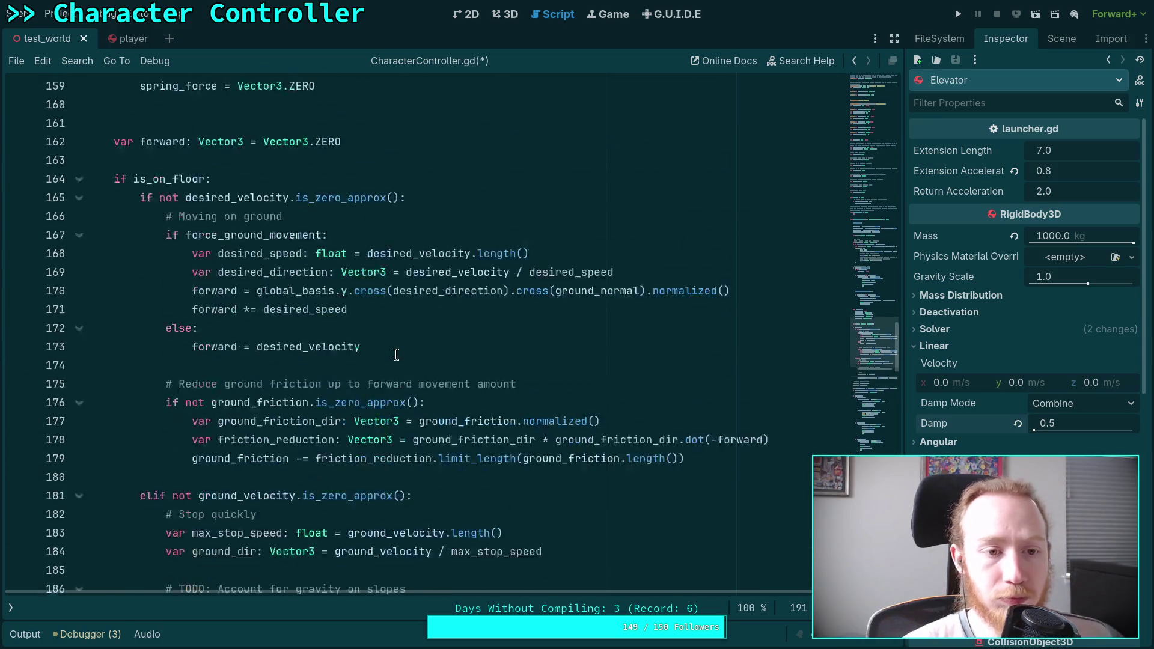
pyautogui.scroll(-3, 273, 384)
pyautogui.scroll(13, 273, 384)
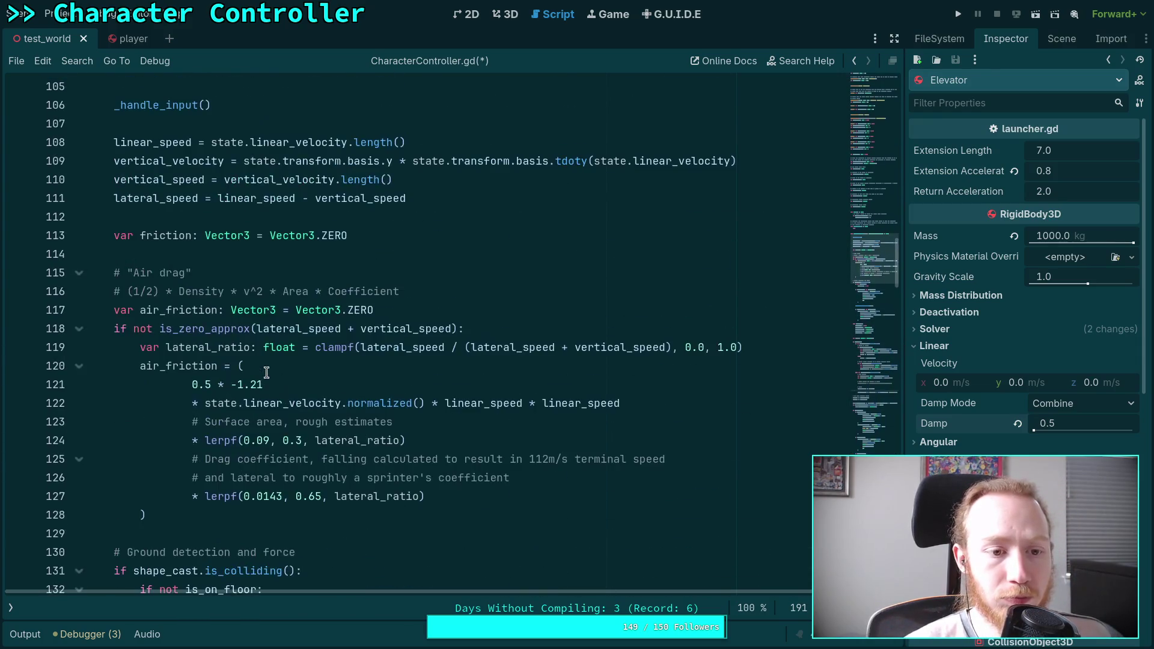
pyautogui.click(214, 240)
pyautogui.hotkey('ctrl', 'shift', 'k')
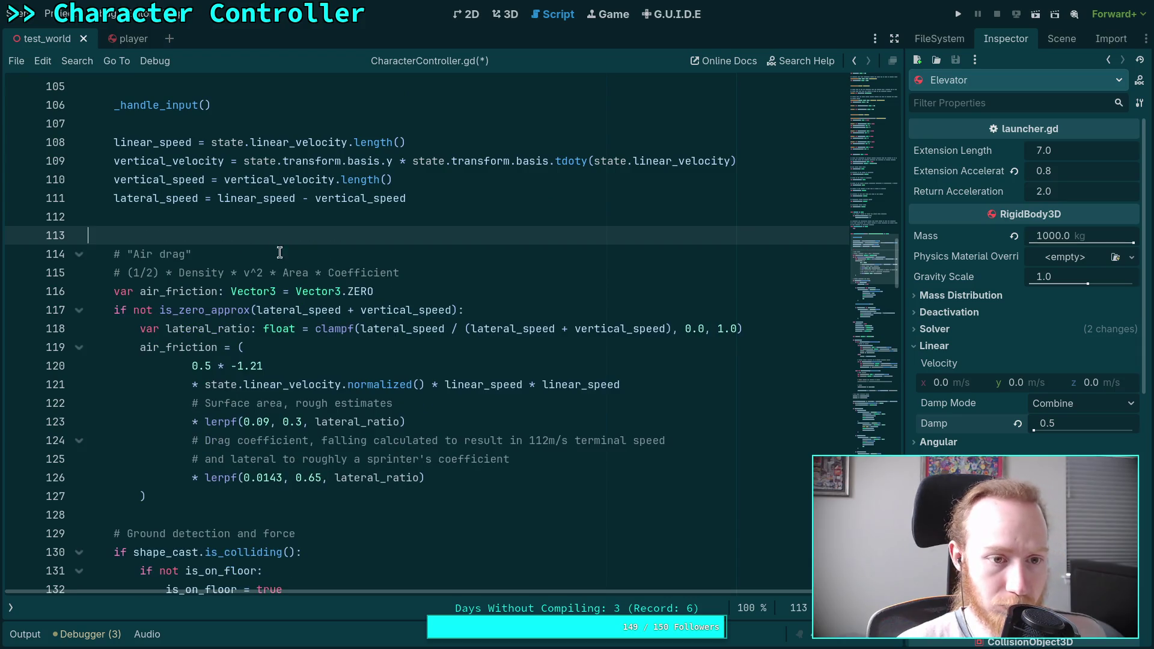
pyautogui.press('BackSpace')
# Step: Declare 'var friction: Vector3 = ground_friction + air_friction' below the final comment and save
pyautogui.scroll(-20, 208, 341)
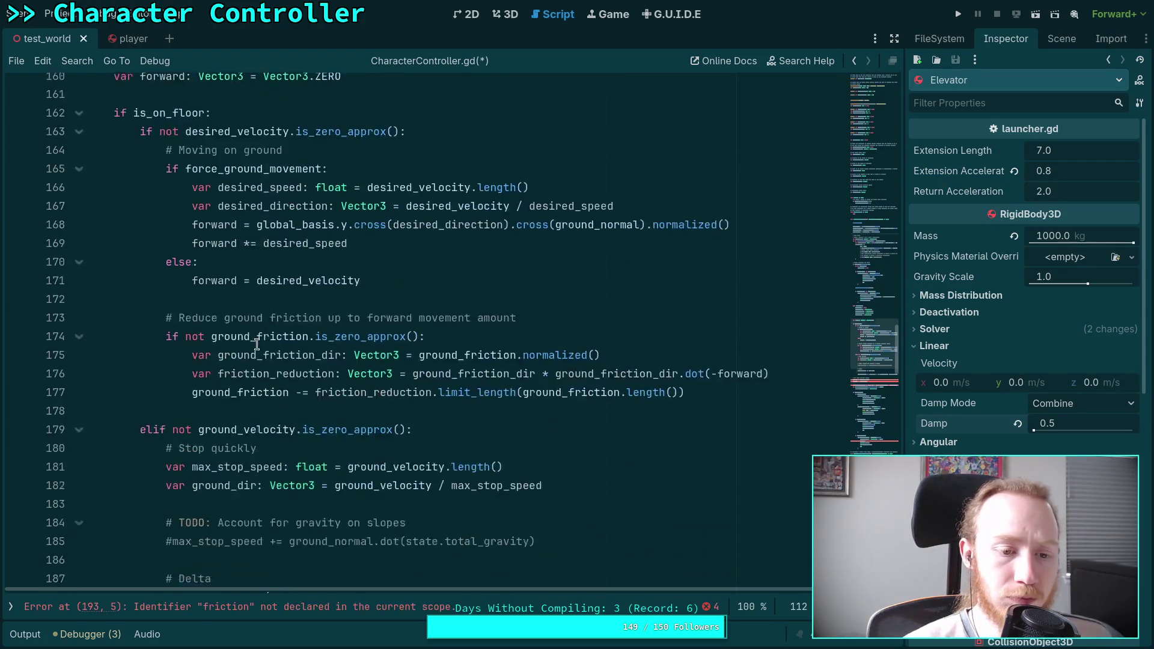
pyautogui.click(348, 348)
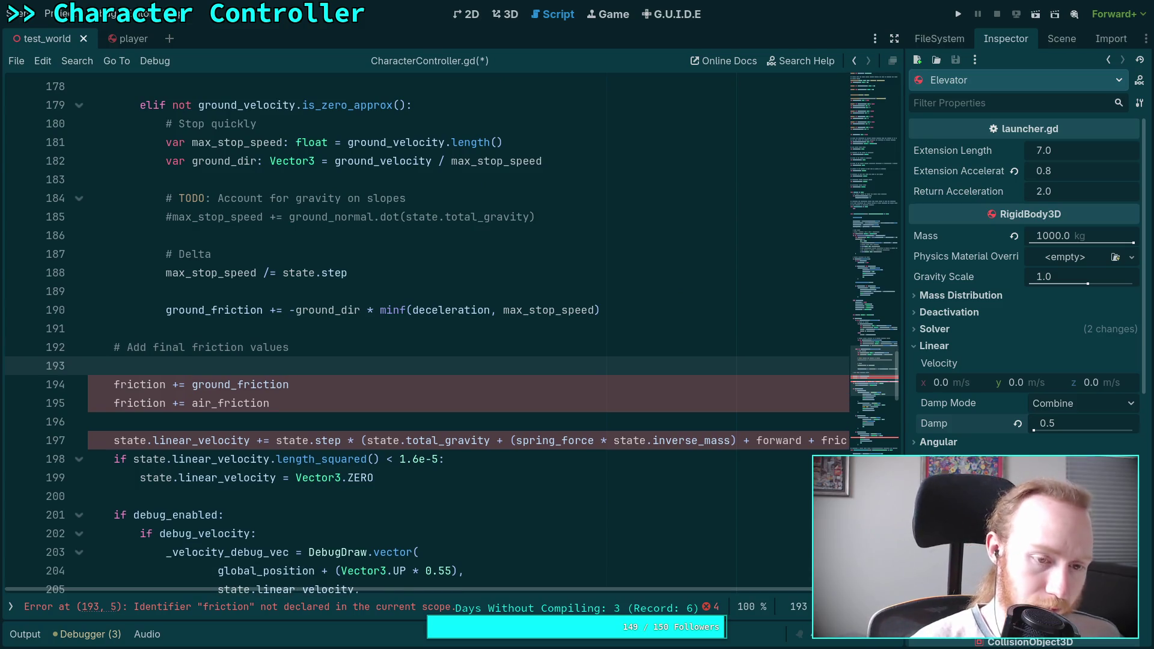
pyautogui.press('Return')
pyautogui.write('var friction: Vector3 = Vector3.ZERO')
pyautogui.press('Return')
pyautogui.press('BackSpace')
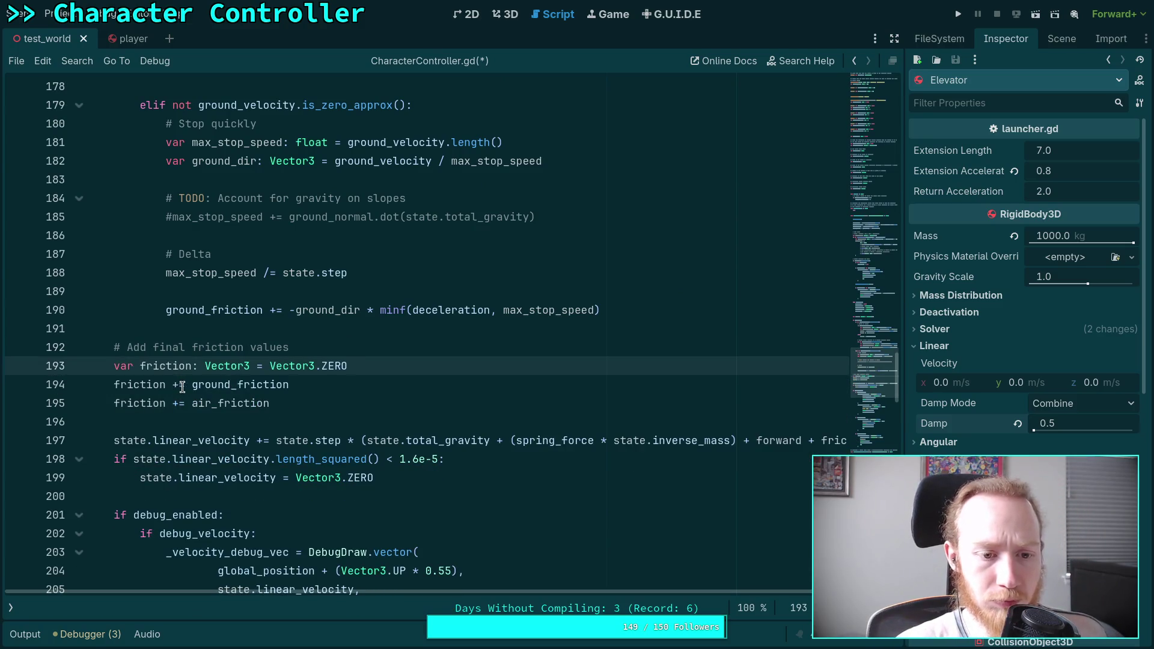
pyautogui.moveTo(191, 385); pyautogui.dragTo(271, 368)
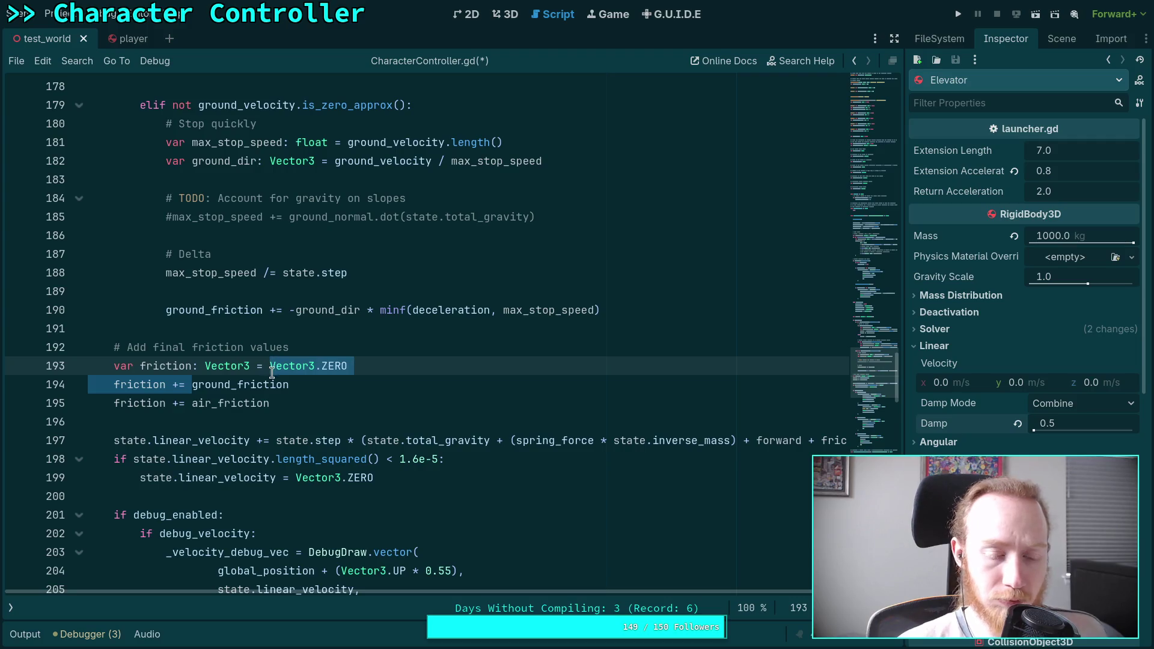
pyautogui.press('BackSpace')
pyautogui.moveTo(171, 384); pyautogui.dragTo(367, 366)
pyautogui.press('BackSpace')
pyautogui.click(388, 366)
pyautogui.press('BackSpace')
pyautogui.click(417, 388)
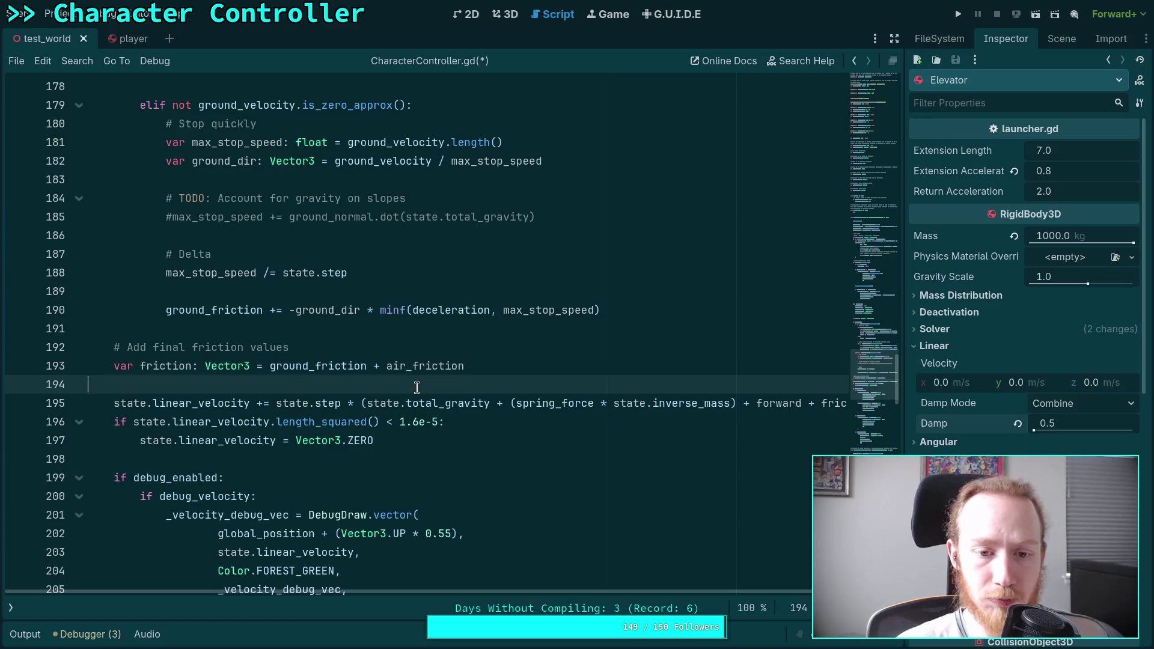
pyautogui.hotkey('ctrl', 's')
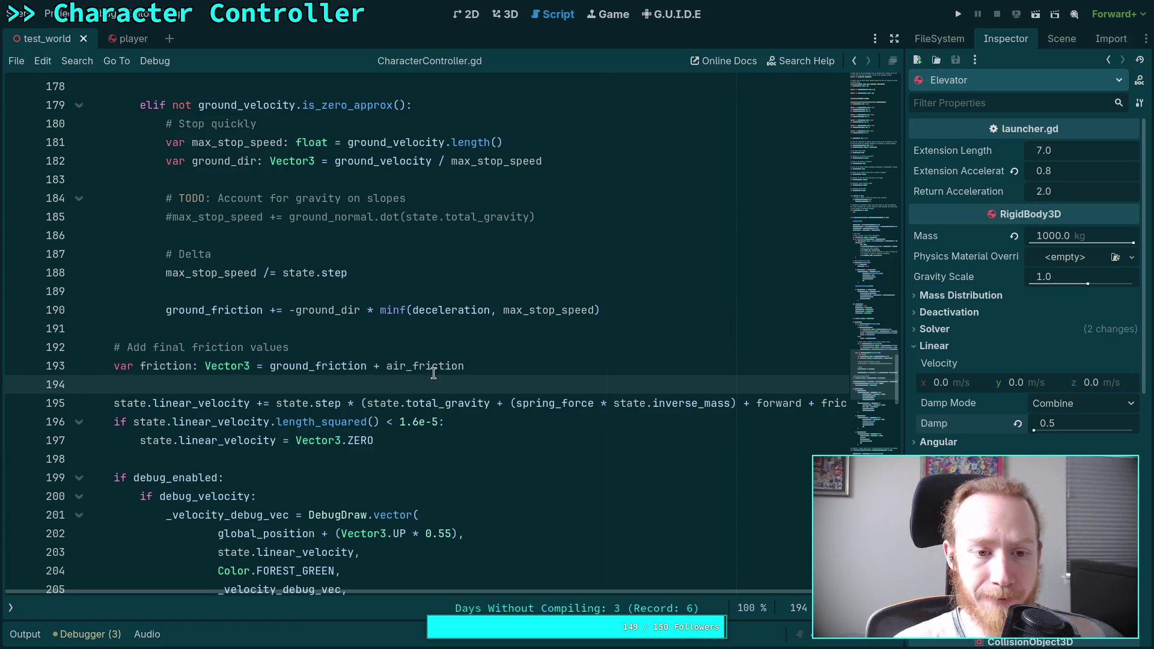
# Step: Open a blank line after the line 177 ground_friction reduction, before the stop-quickly branch
pyautogui.scroll(1, 433, 373)
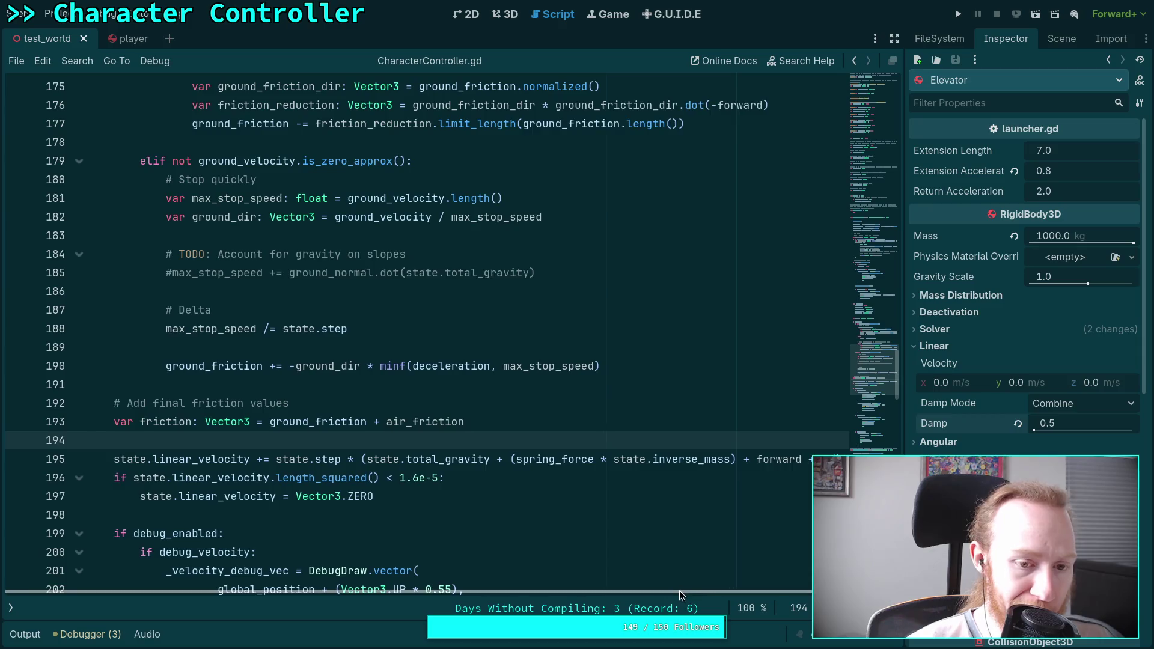
pyautogui.scroll(1, 420, 481)
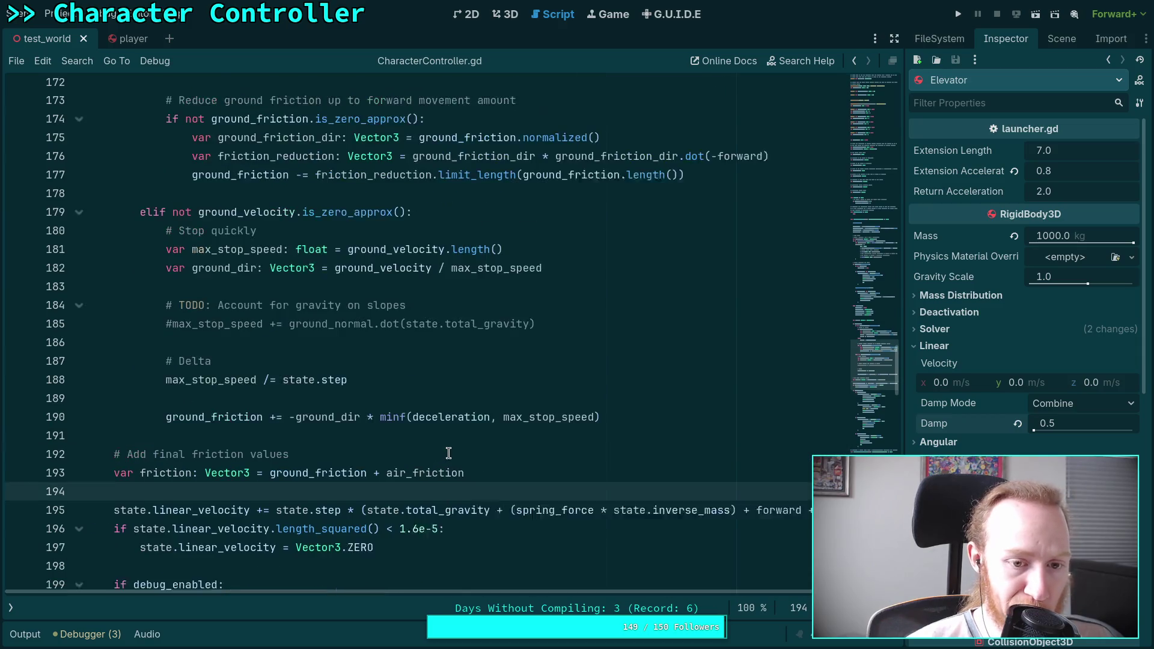
pyautogui.click(324, 439)
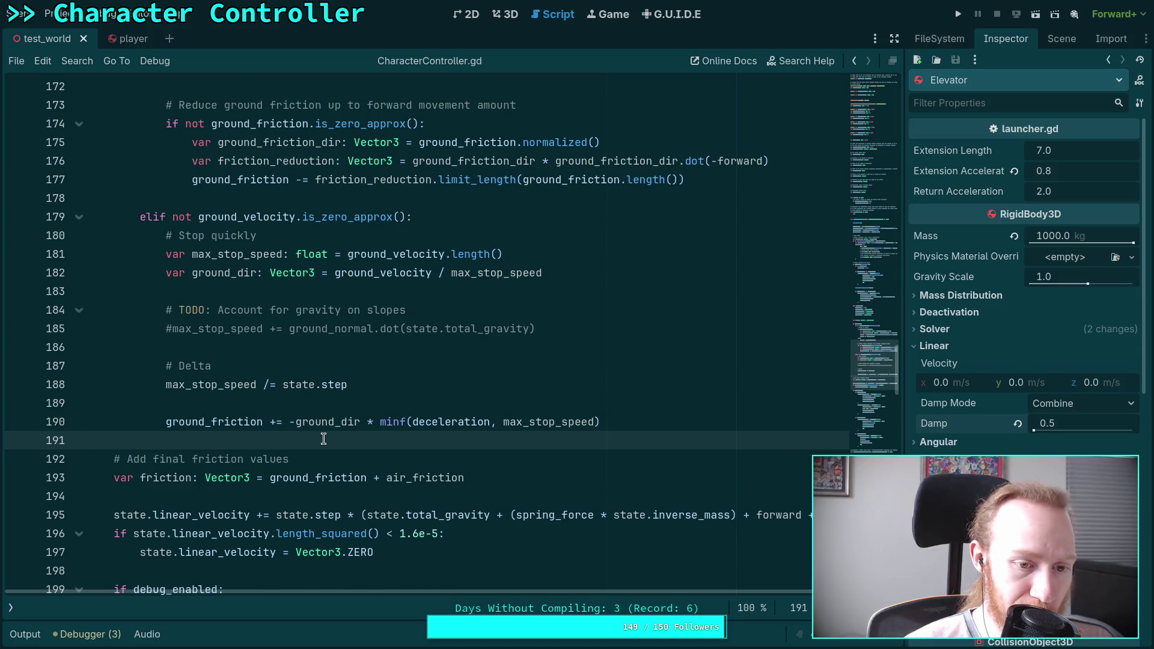
pyautogui.scroll(2, 324, 439)
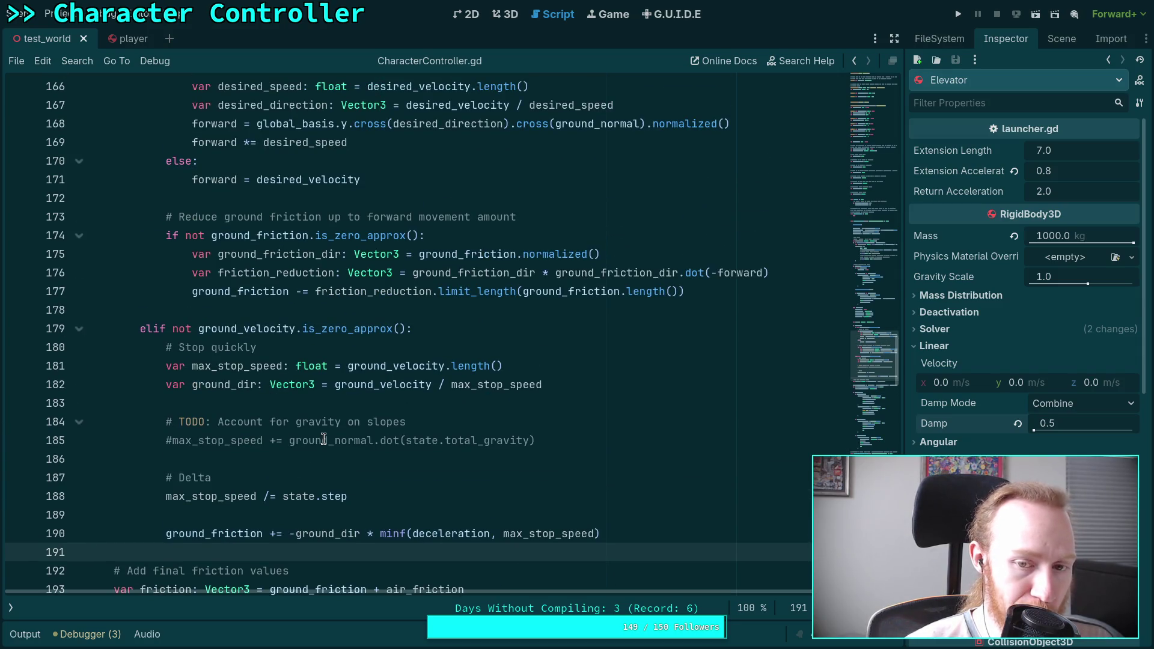
pyautogui.doubleClick(267, 295)
pyautogui.scroll(3, 300, 355)
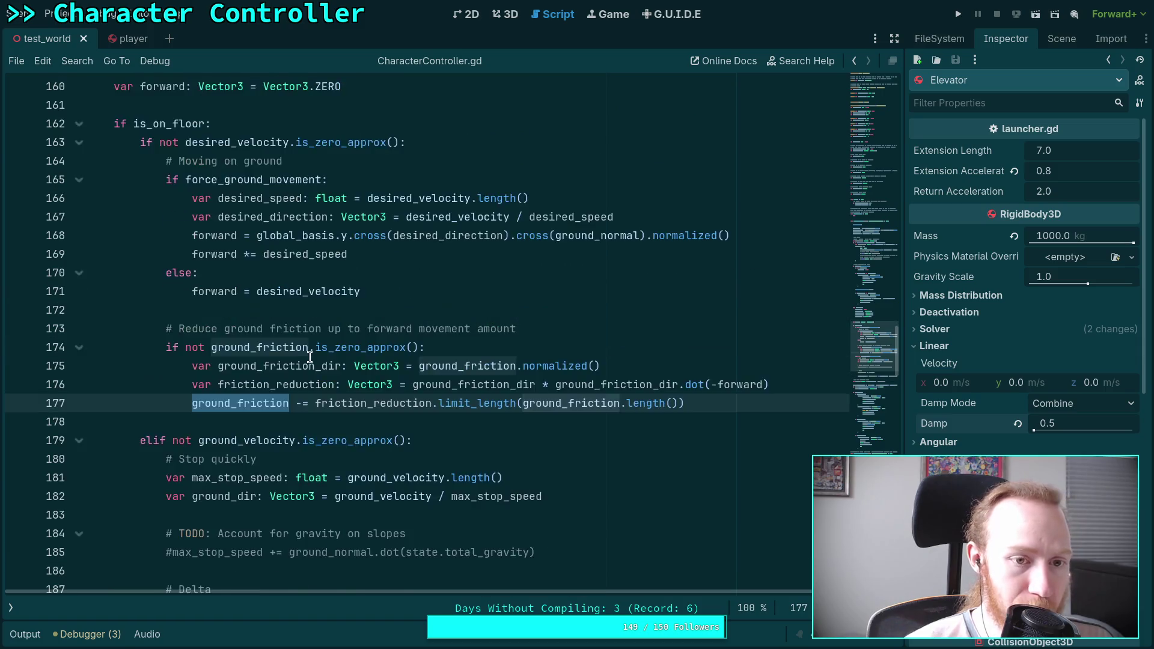
pyautogui.scroll(-2, 309, 357)
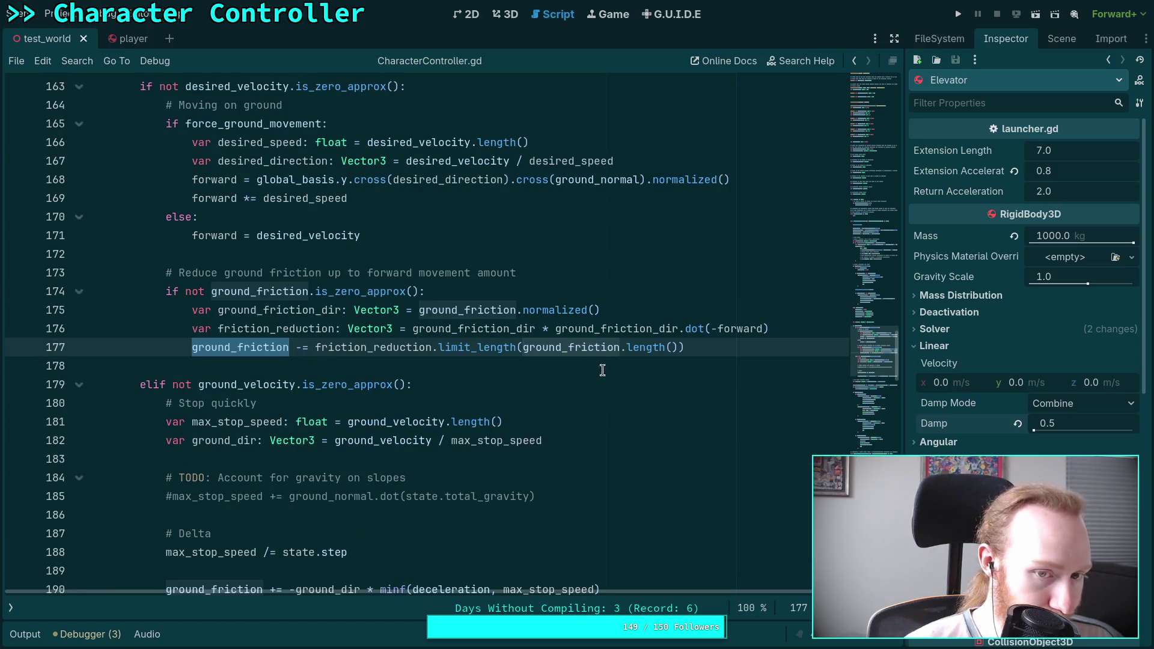
pyautogui.click(745, 351)
pyautogui.press('Return')
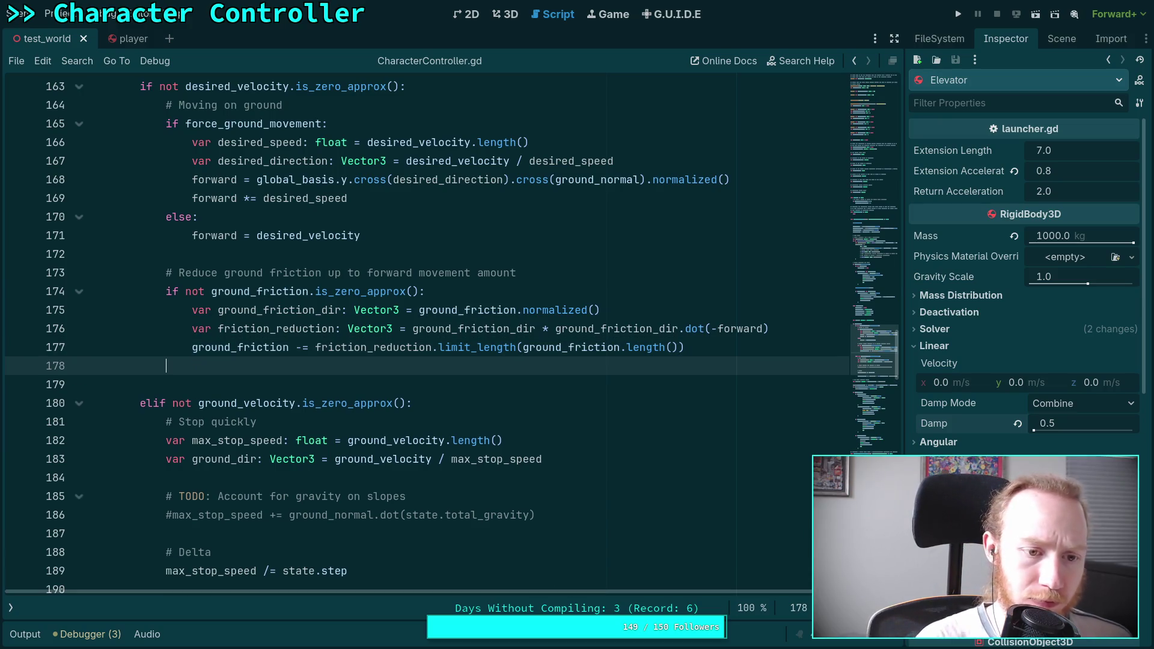
# Step: Add the air friction comment and the line 'if not air_friction.is_zero_approx():'
pyautogui.press('Return')
pyautogui.write('# Reduce air friction up to forward m')
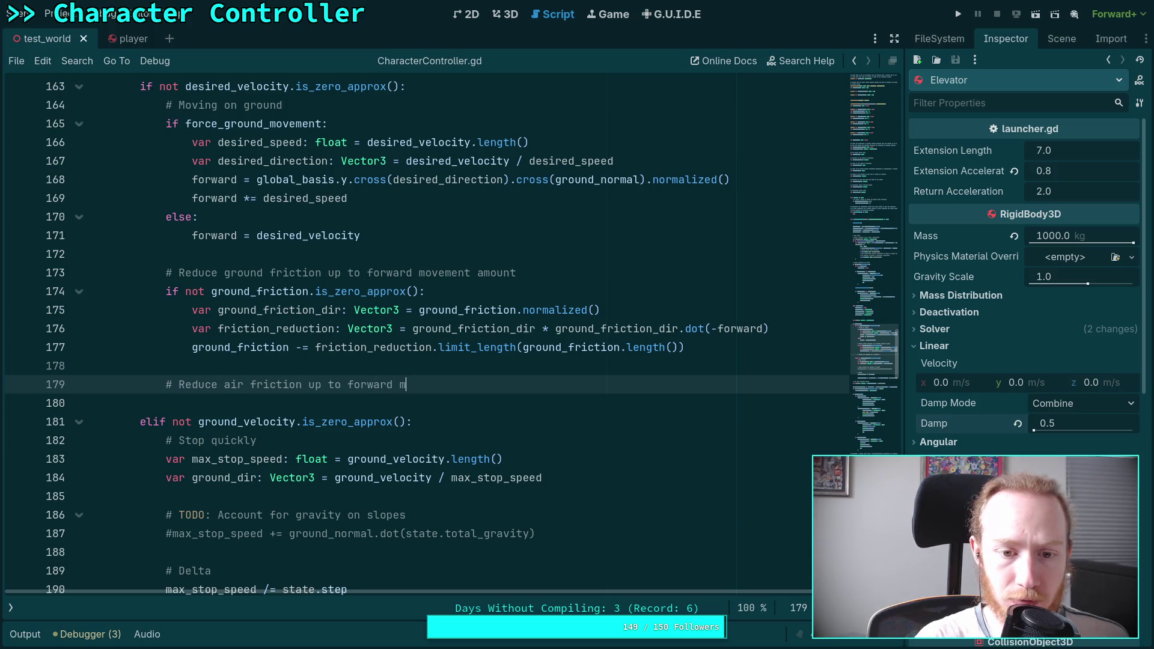
pyautogui.write('ovement amount')
pyautogui.press('Return')
pyautogui.write('if')
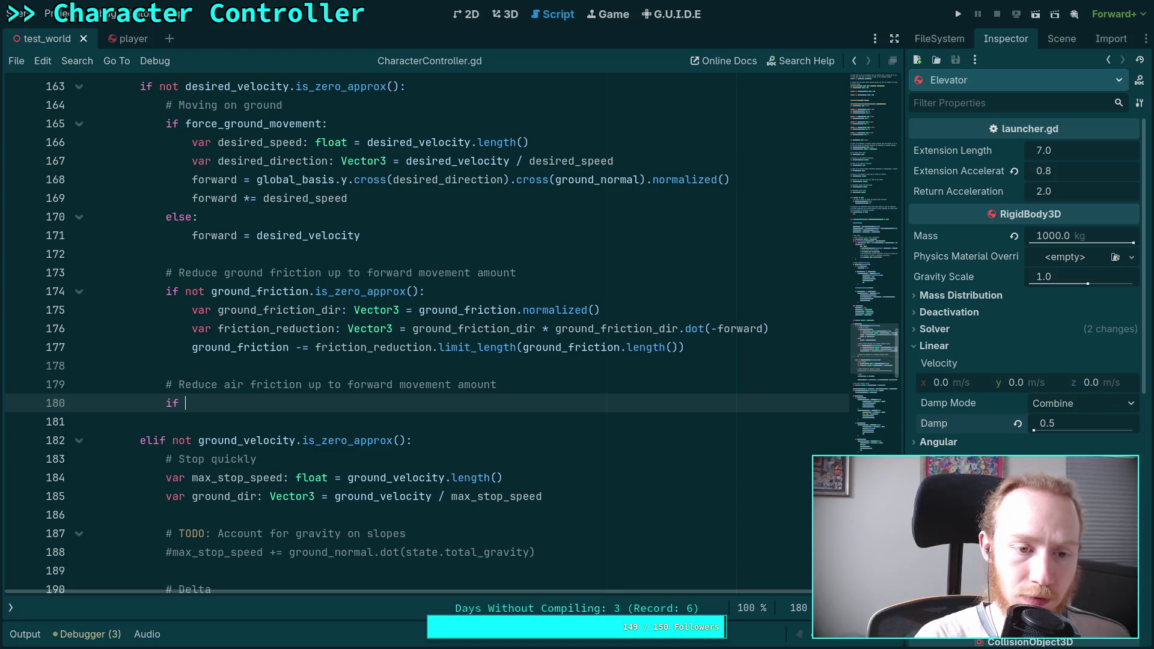
pyautogui.write('not ai')
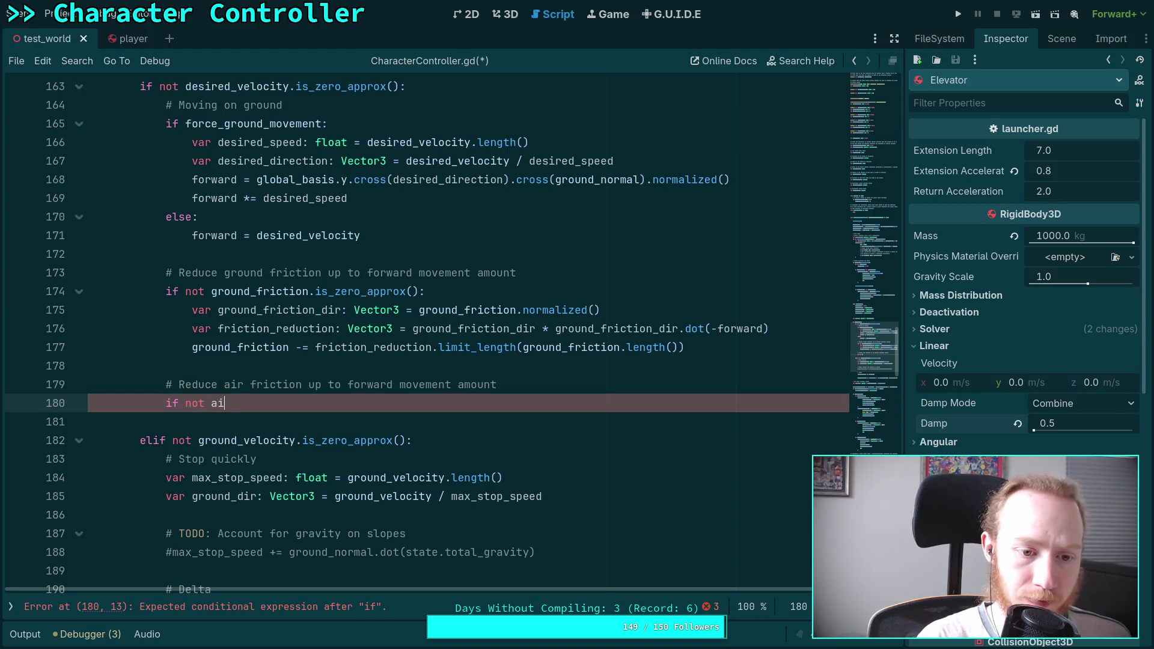
pyautogui.write('r_friction.is_z')
pyautogui.press('Return')
pyautogui.press('Return')
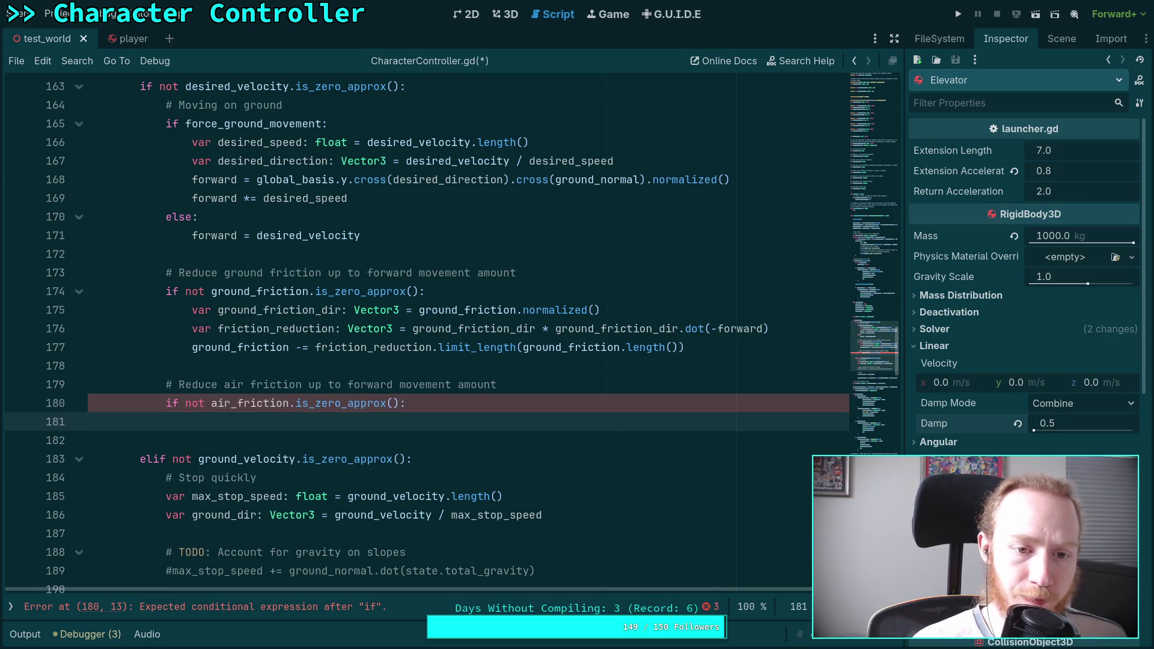
# Step: Copy the three ground friction reduction lines into the air friction block
pyautogui.moveTo(191, 310)
pyautogui.mouseDown()
pyautogui.moveTo(549, 347)
pyautogui.moveTo(685, 347)
pyautogui.mouseUp()
pyautogui.rightClick(654, 349)
pyautogui.click(688, 409)
pyautogui.click(355, 422)
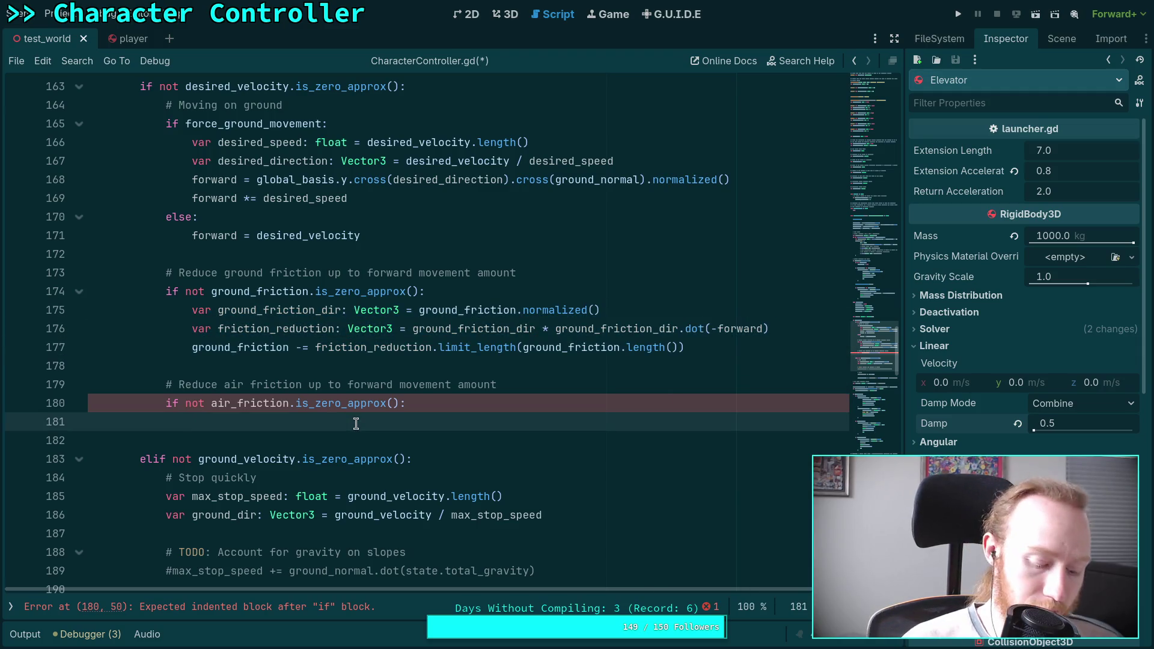
pyautogui.hotkey('ctrl', 'v')
# Step: Rename every 'ground' to 'air' in the pasted lines 181–183
pyautogui.doubleClick(240, 404)
pyautogui.rightClick(240, 404)
pyautogui.click(265, 420)
pyautogui.doubleClick(291, 421)
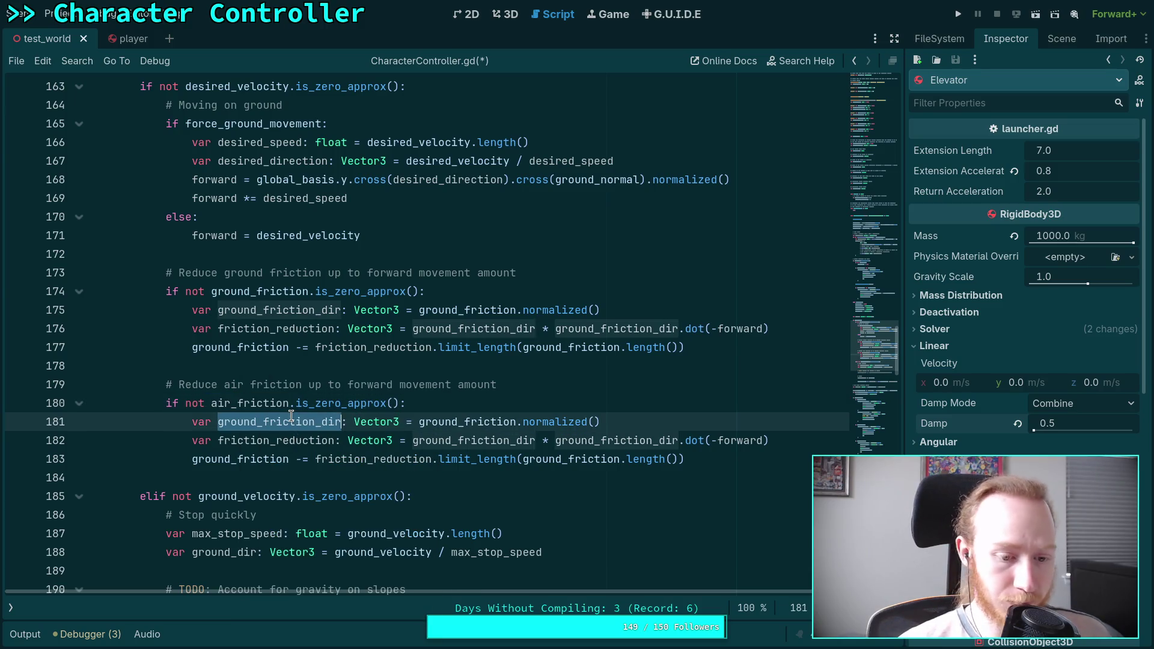
pyautogui.click(219, 422)
pyautogui.moveTo(222, 422); pyautogui.dragTo(289, 422)
pyautogui.moveTo(215, 404); pyautogui.dragTo(256, 422)
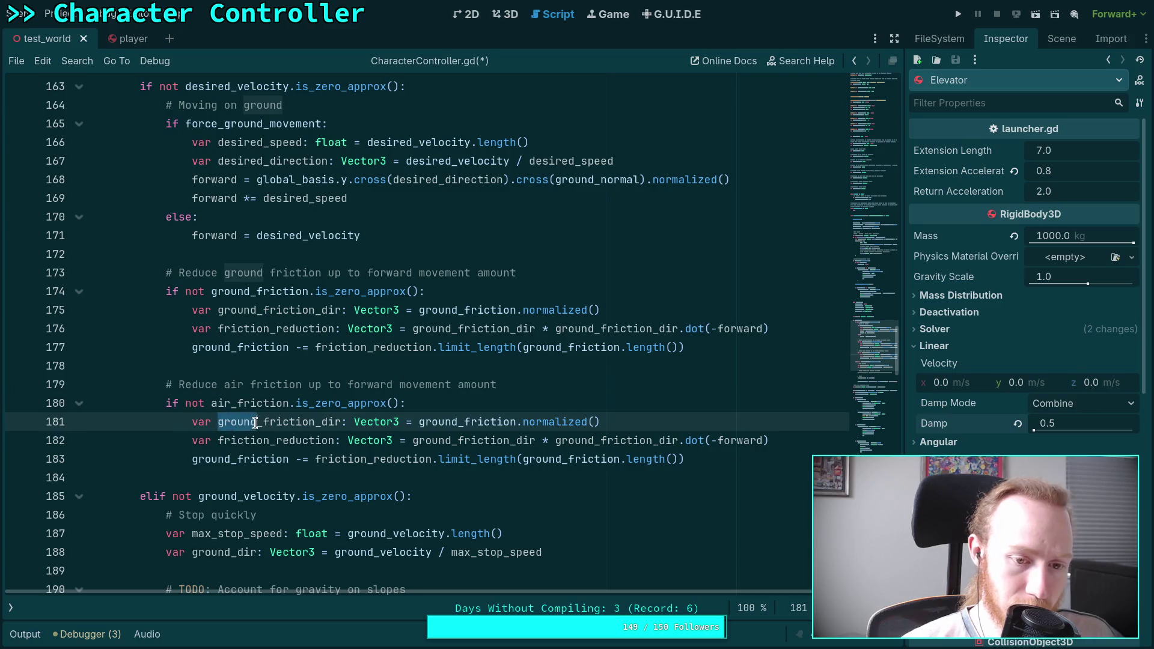
pyautogui.write('air')
pyautogui.moveTo(400, 422)
pyautogui.mouseDown()
pyautogui.moveTo(438, 422)
pyautogui.moveTo(416, 441)
pyautogui.moveTo(451, 441)
pyautogui.mouseUp()
pyautogui.write('airair')
pyautogui.moveTo(536, 440); pyautogui.dragTo(593, 441)
pyautogui.write('air')
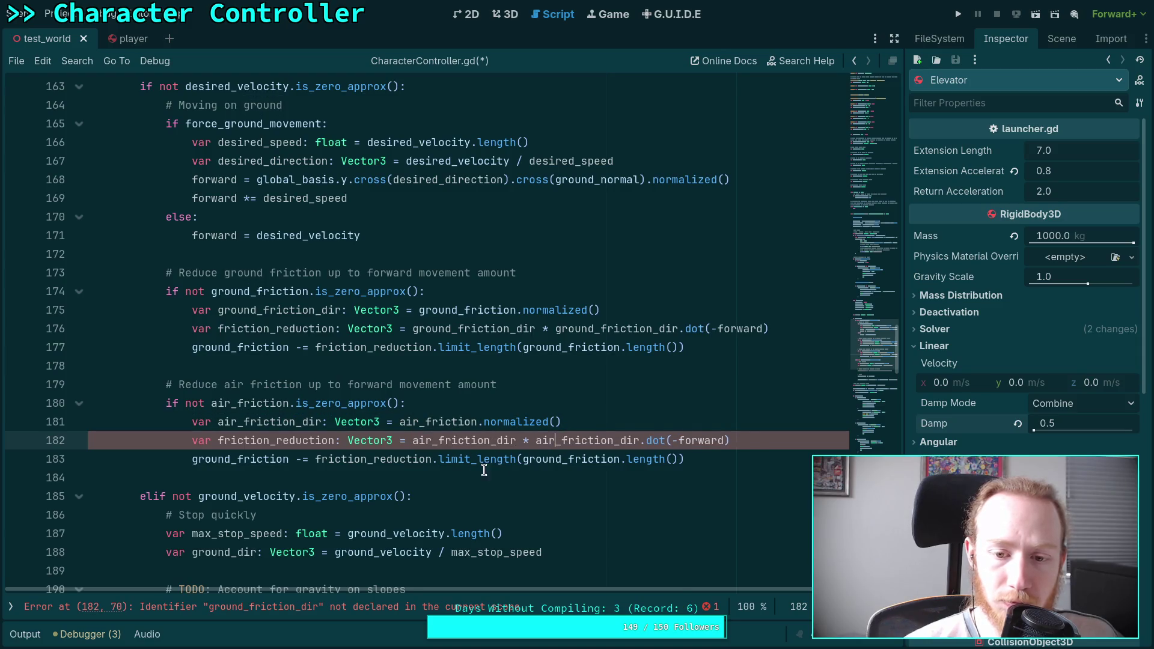
pyautogui.moveTo(192, 458); pyautogui.dragTo(230, 459)
pyautogui.write('air')
pyautogui.moveTo(502, 460); pyautogui.dragTo(541, 459)
pyautogui.write('air')
pyautogui.click(728, 455)
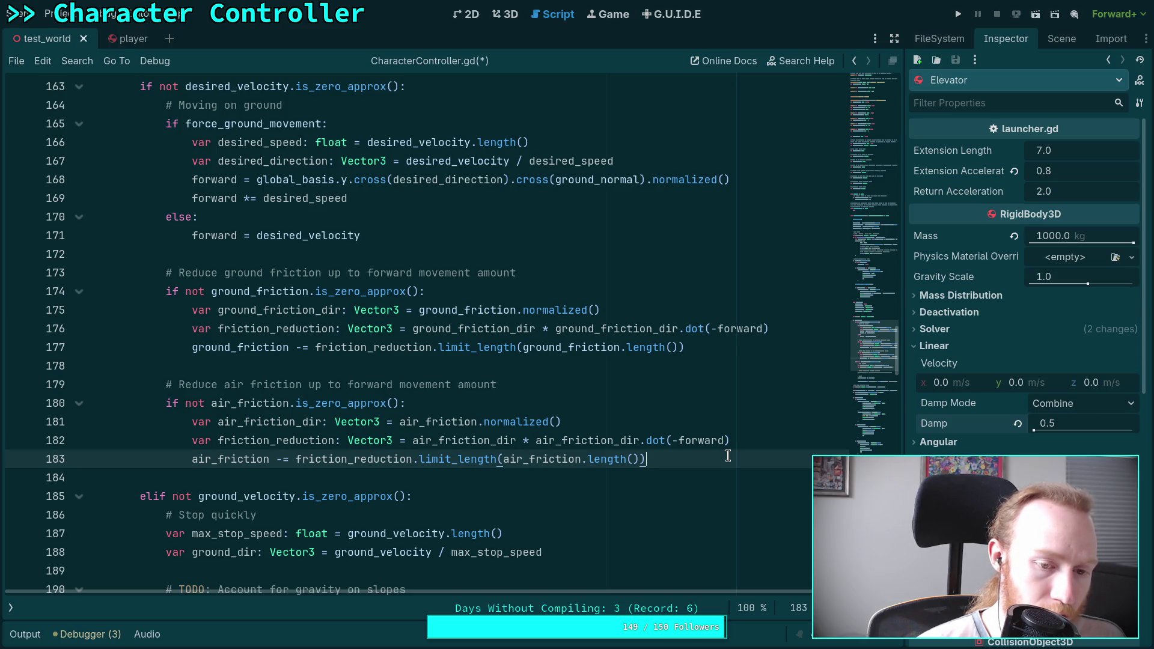
# Step: Save the script with the new air friction block
pyautogui.hotkey('ctrl', 's')
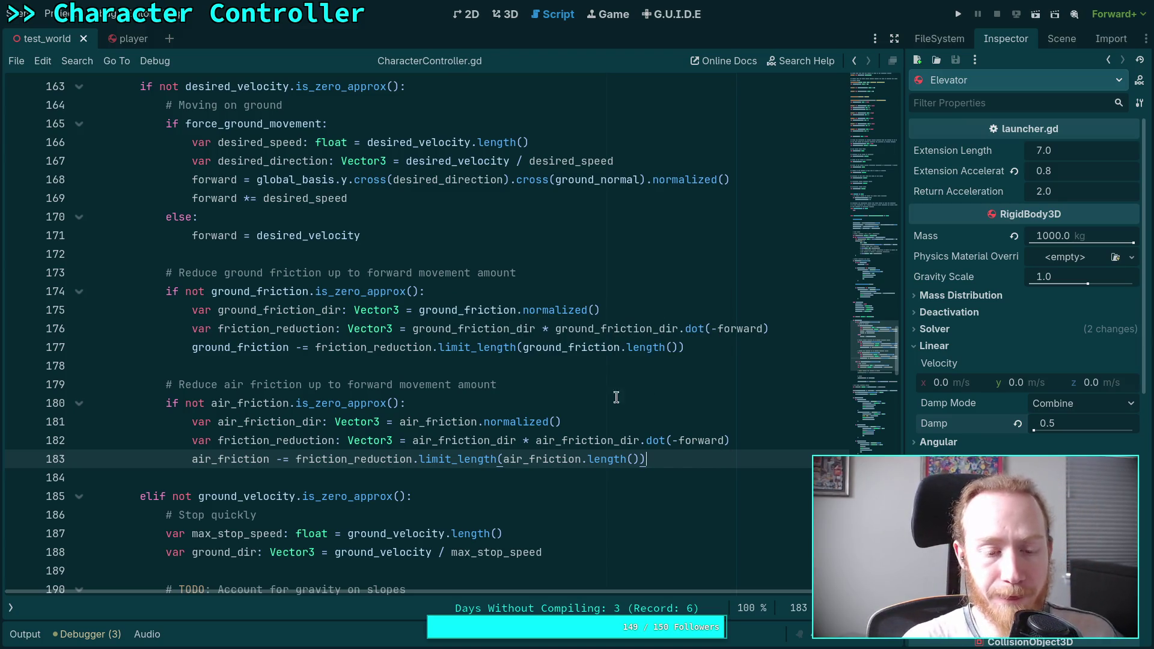
pyautogui.scroll(-3, 571, 383)
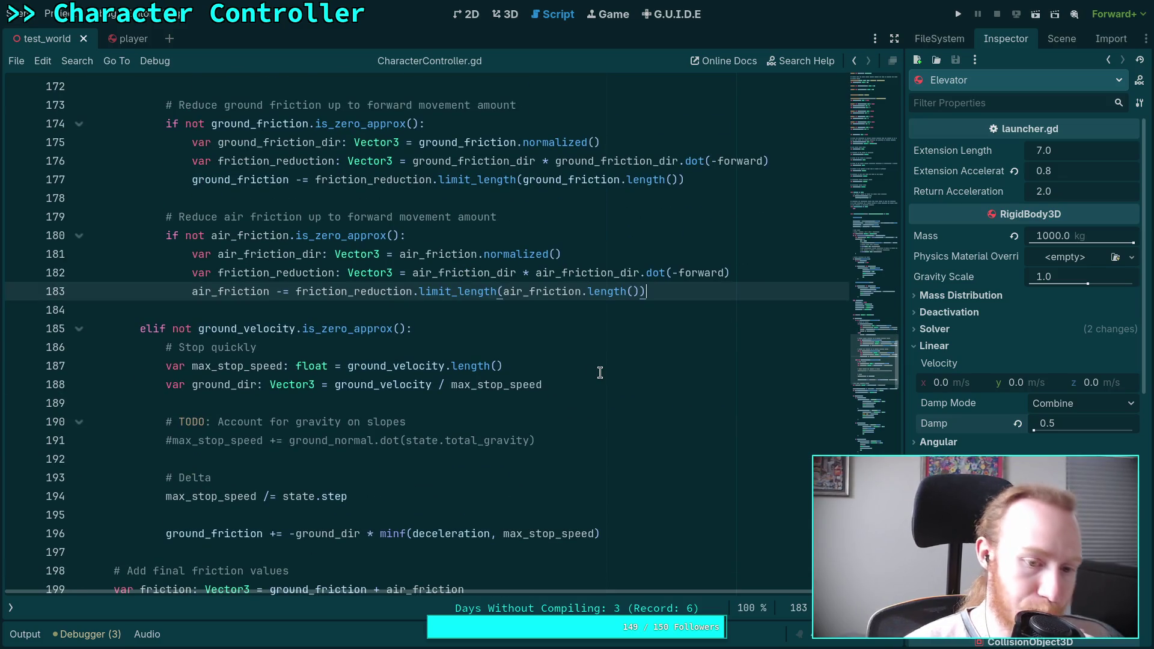
pyautogui.scroll(-1, 599, 372)
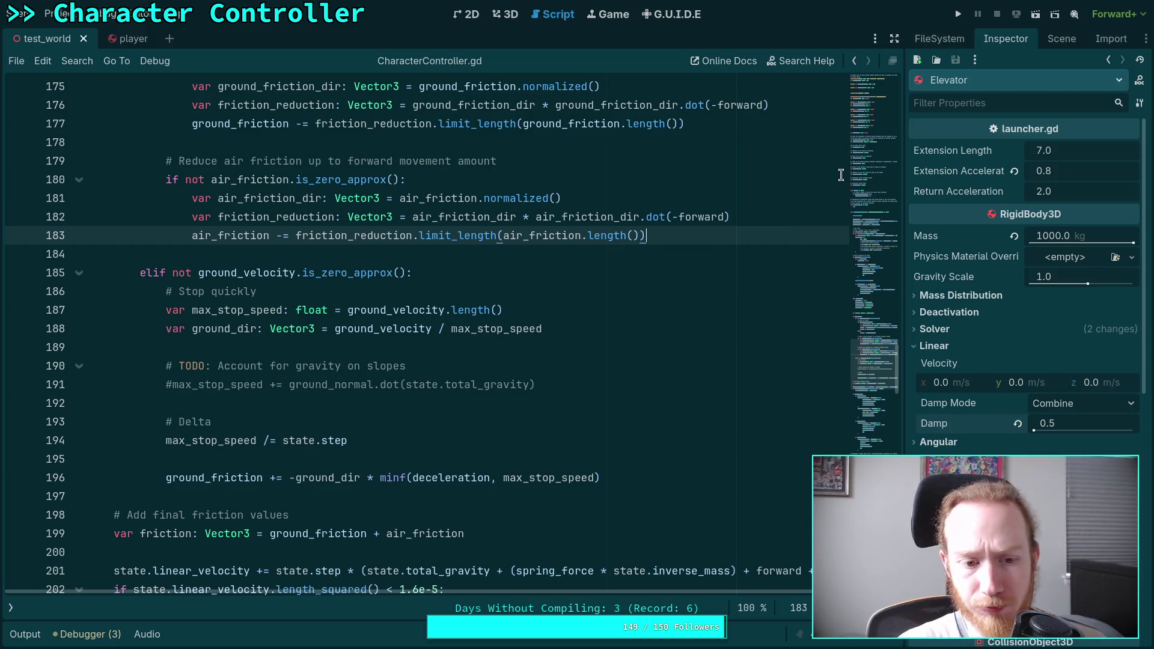
pyautogui.click(959, 14)
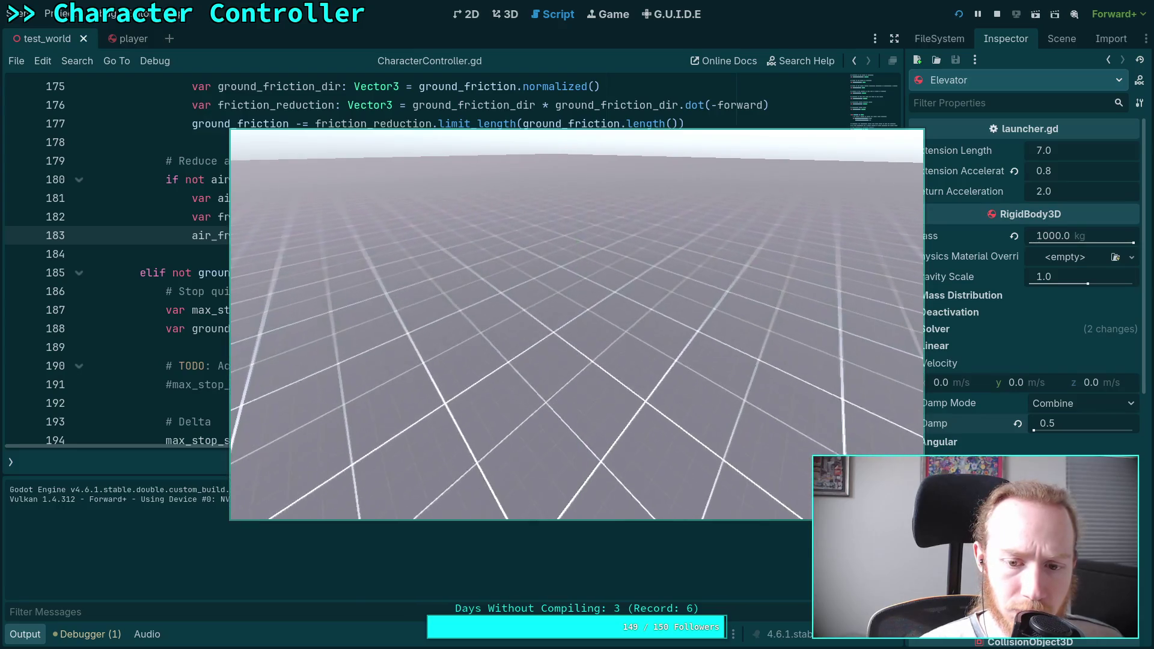
# Step: Reset the player capsule with R to test the new friction on the grid floor
pyautogui.press('r')
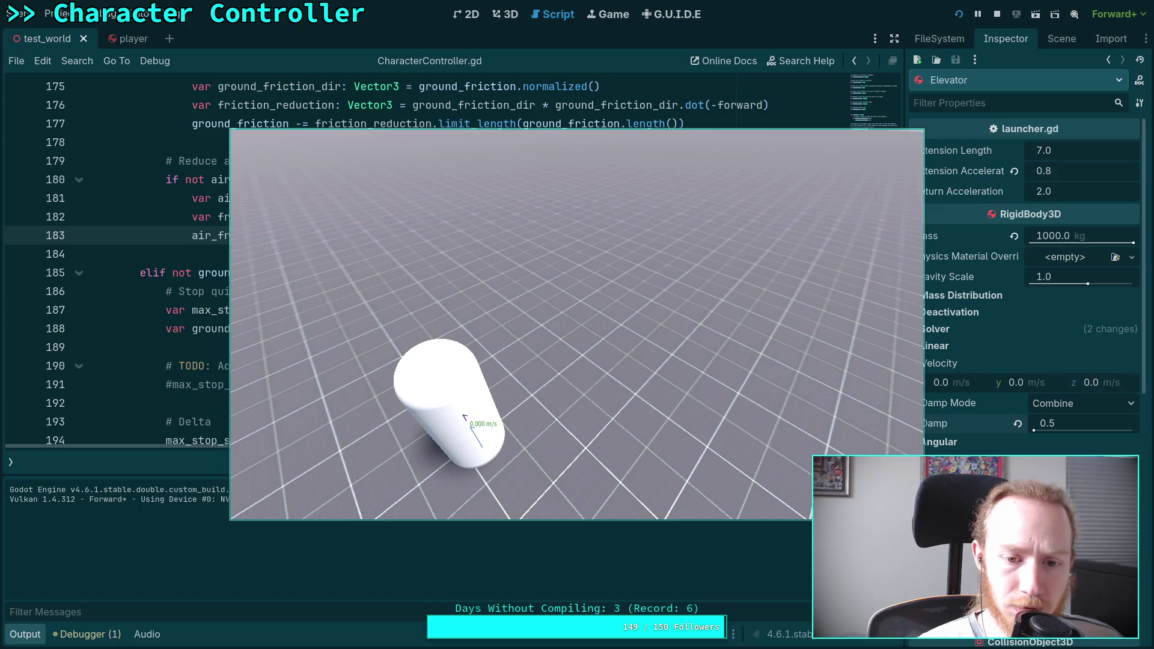
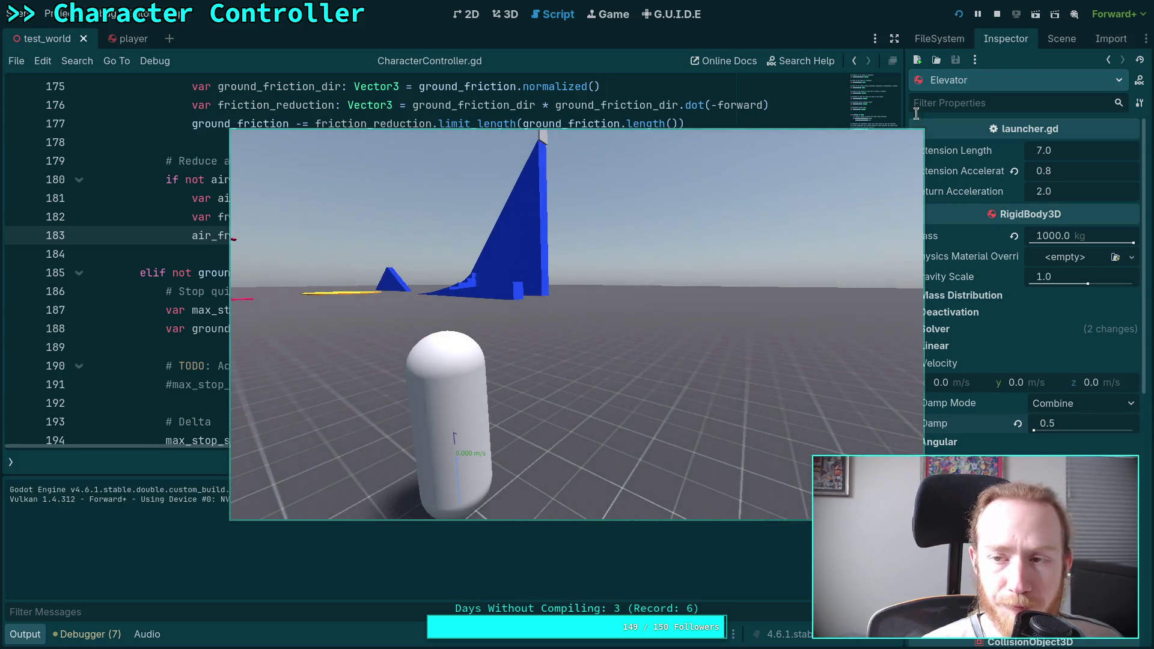
# Step: Restart the game, switch its view to fullscreen with F11, then back to windowed
pyautogui.press('F8')
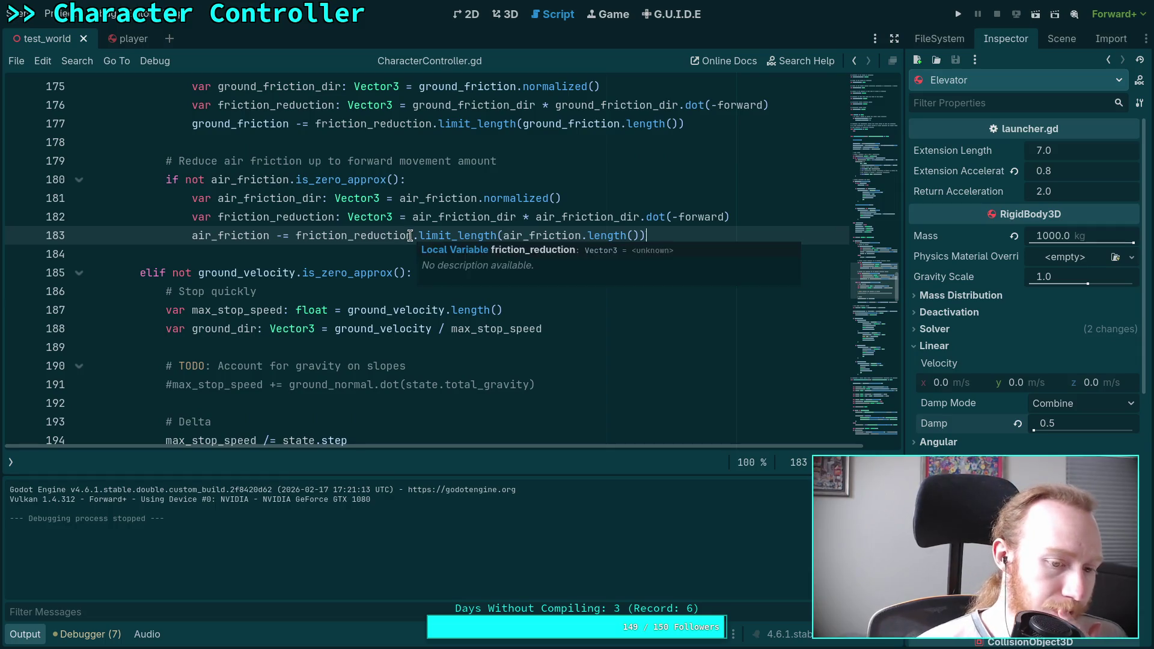
pyautogui.click(962, 19)
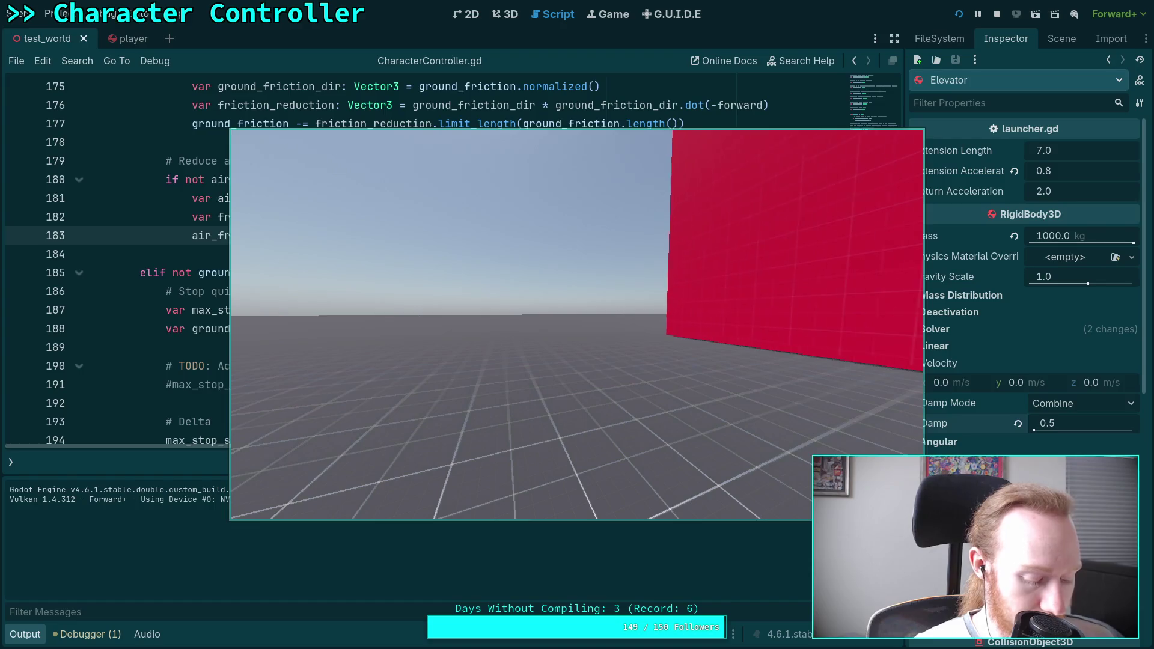
pyautogui.press('F11')
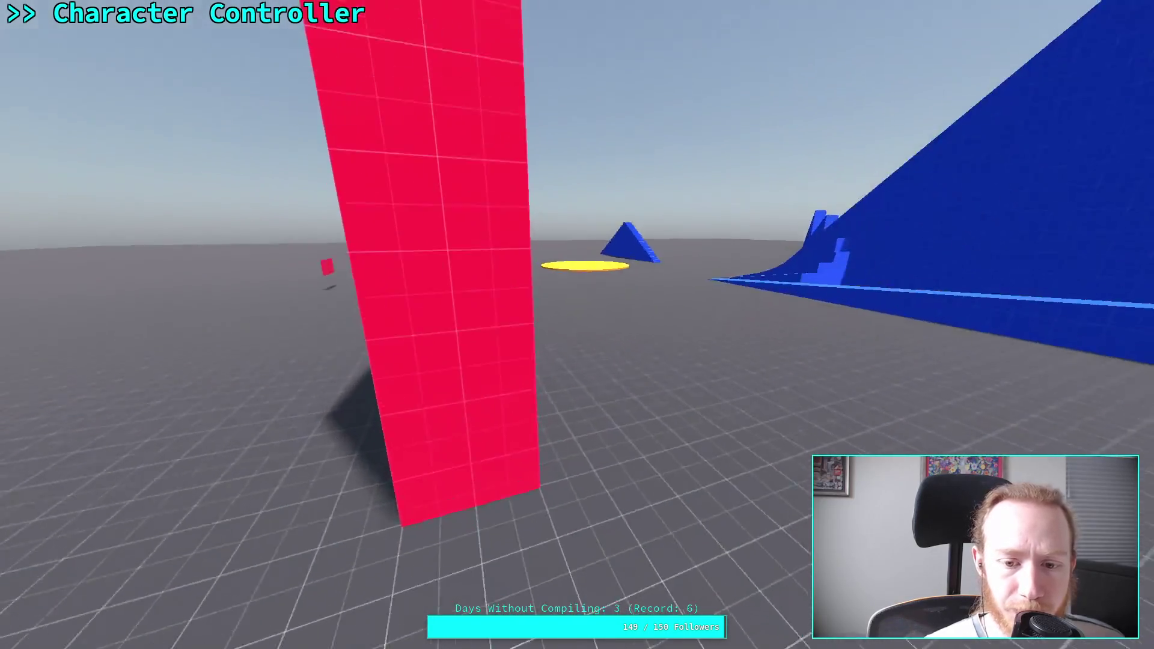
pyautogui.press('F11')
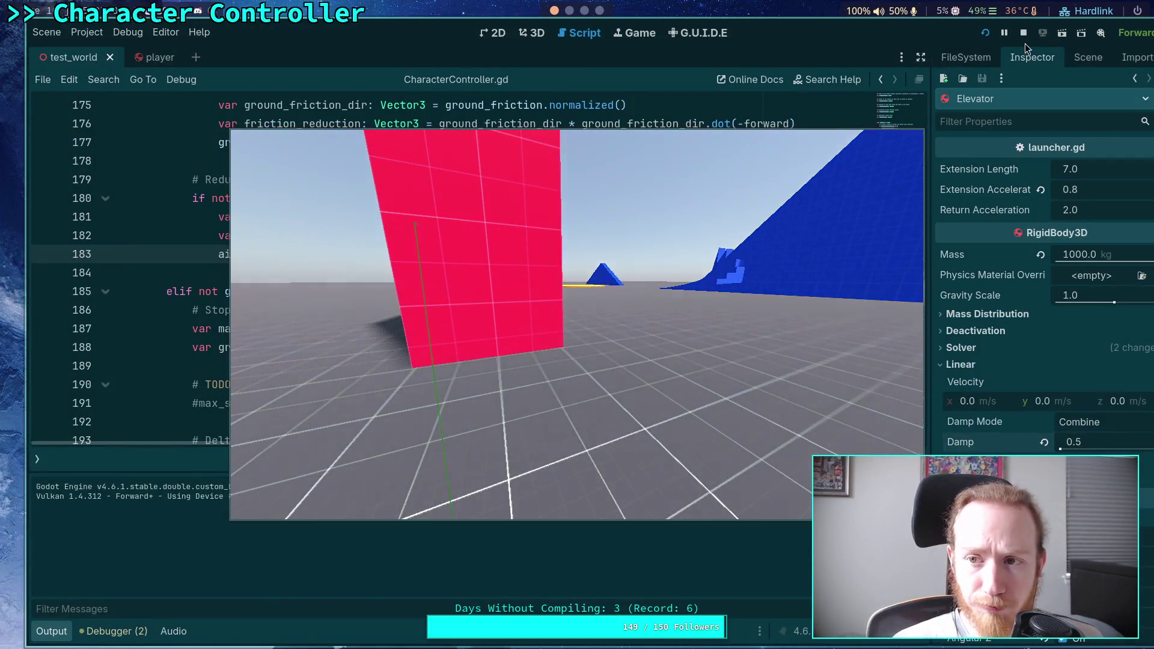
# Step: Stop the game, review the two Debugger errors, then collapse the bottom panel
pyautogui.click(1023, 33)
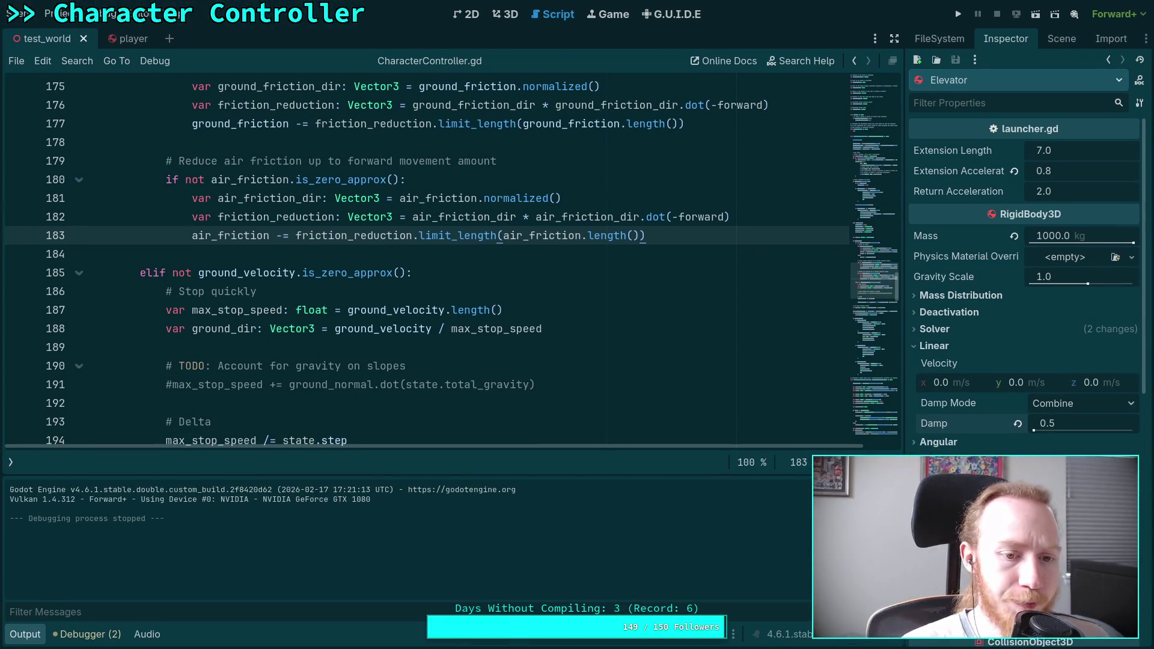
pyautogui.click(84, 634)
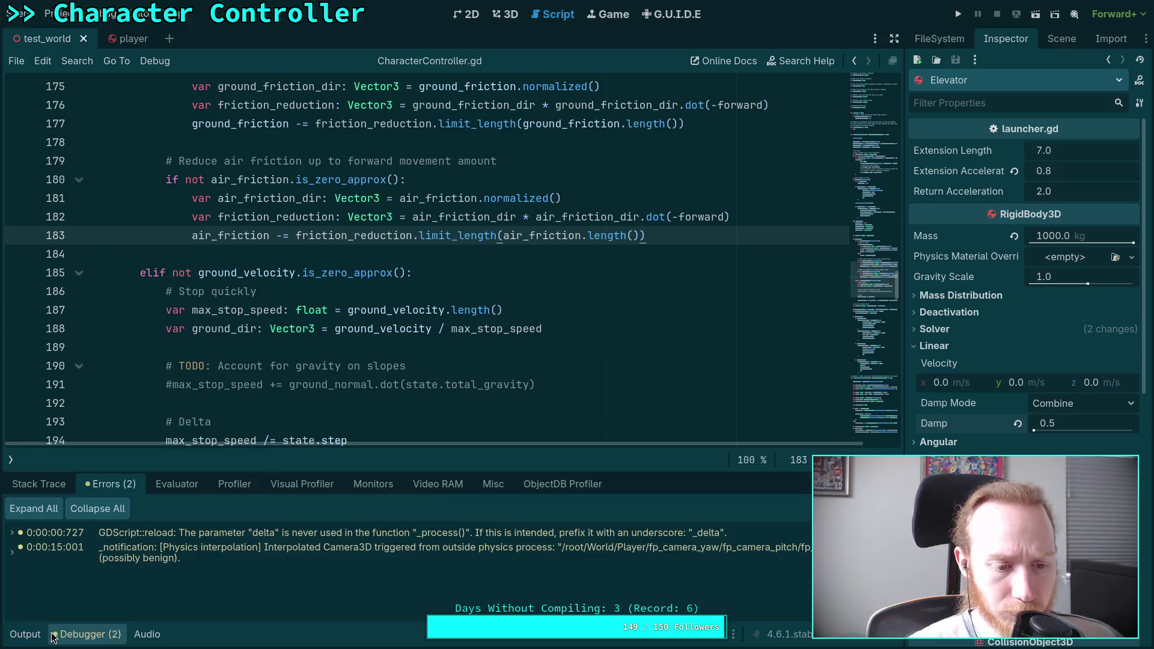
pyautogui.click(83, 628)
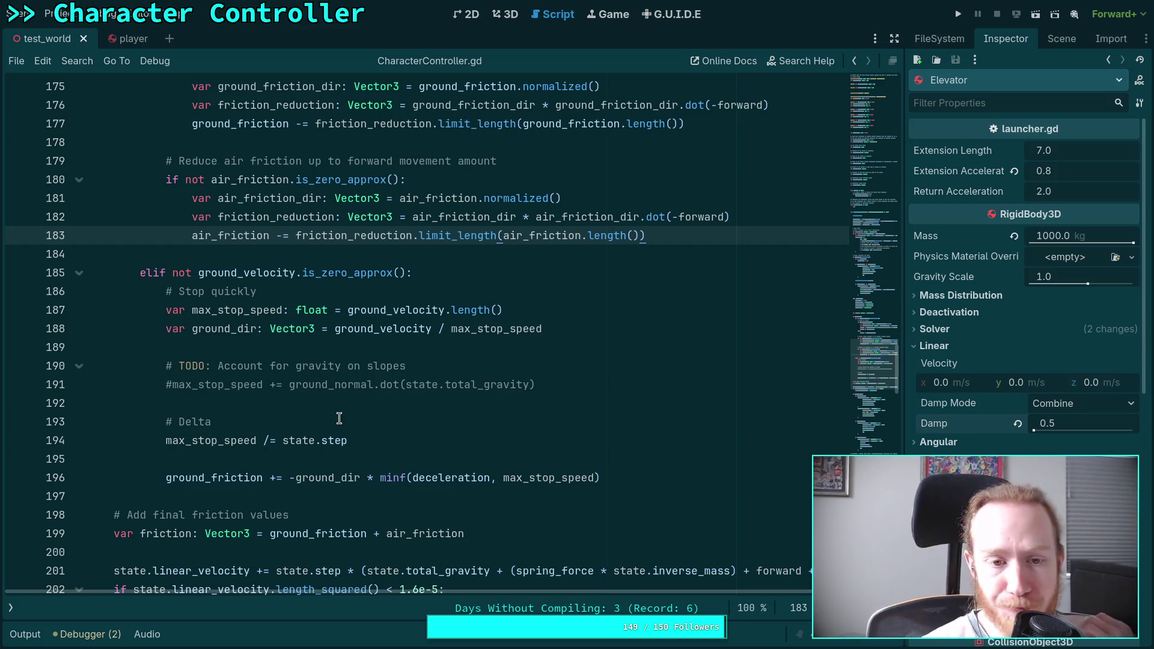
pyautogui.scroll(5, 340, 418)
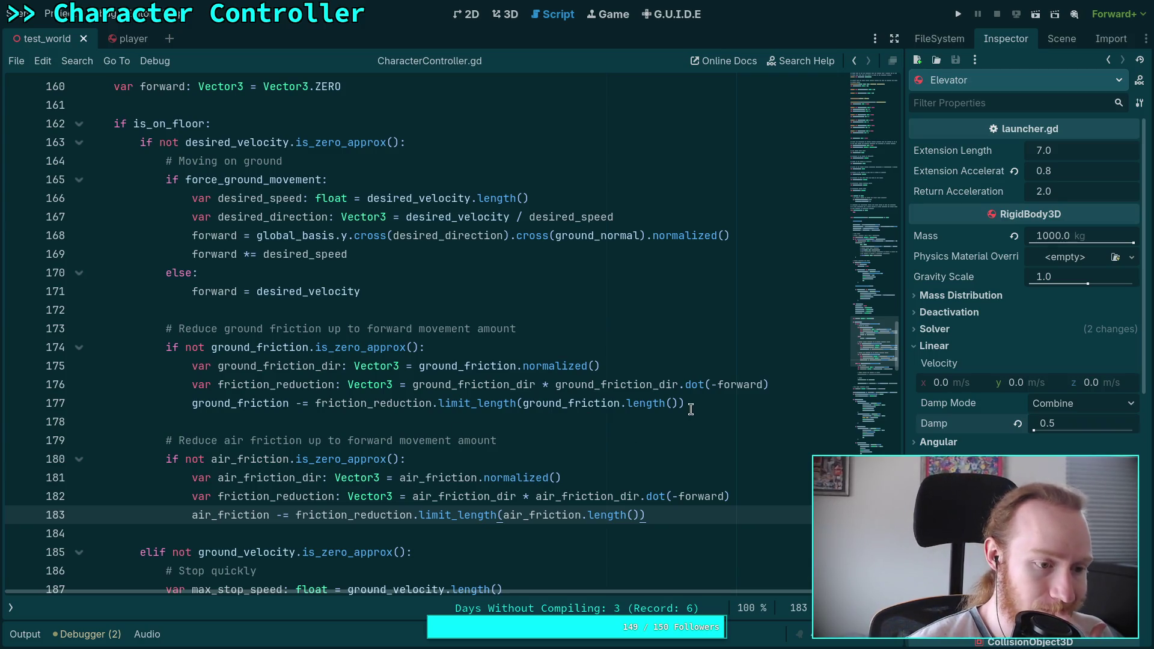
pyautogui.scroll(-2, 456, 381)
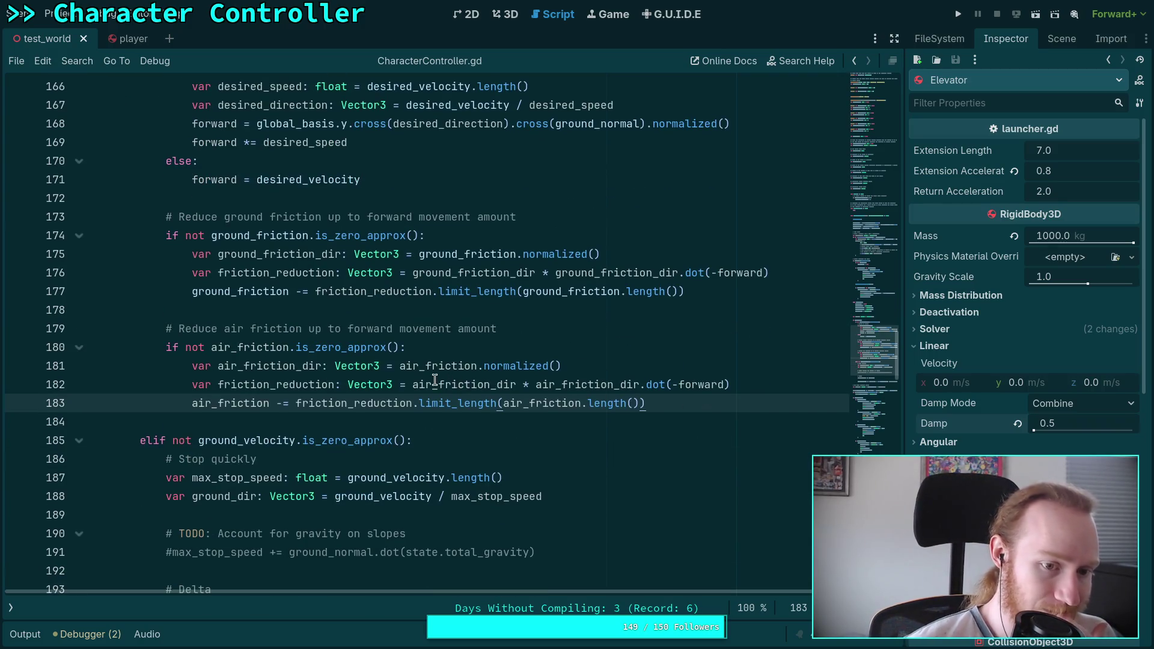
pyautogui.scroll(3, 435, 379)
pyautogui.scroll(-3, 436, 376)
pyautogui.scroll(-3, 436, 377)
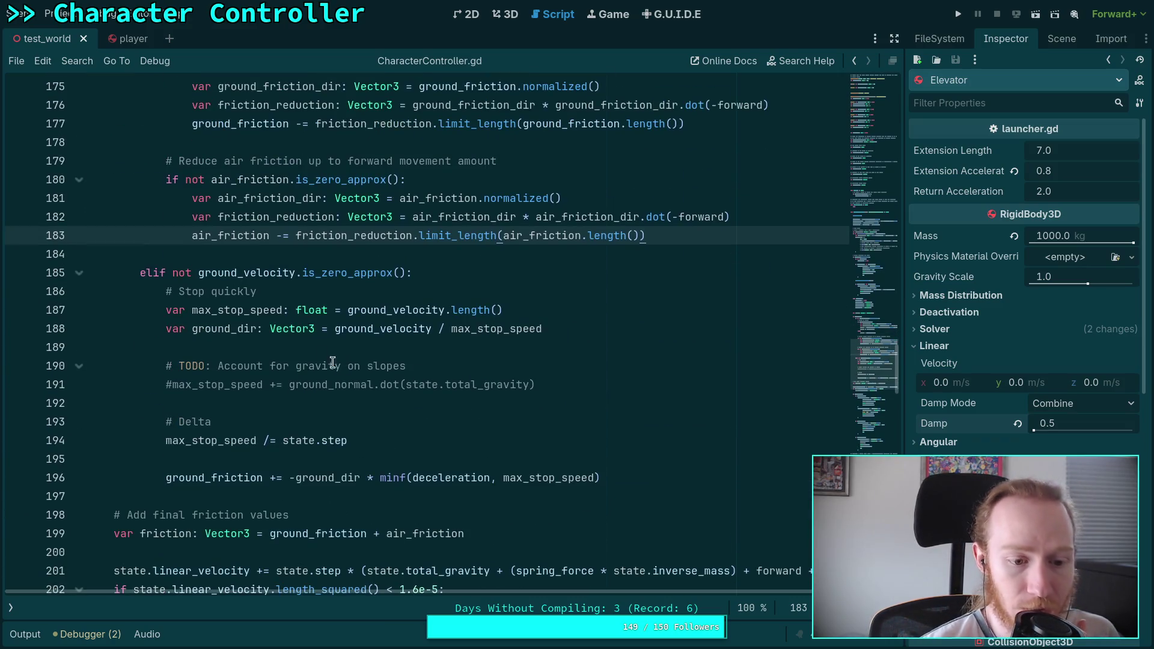
pyautogui.scroll(-3, 334, 362)
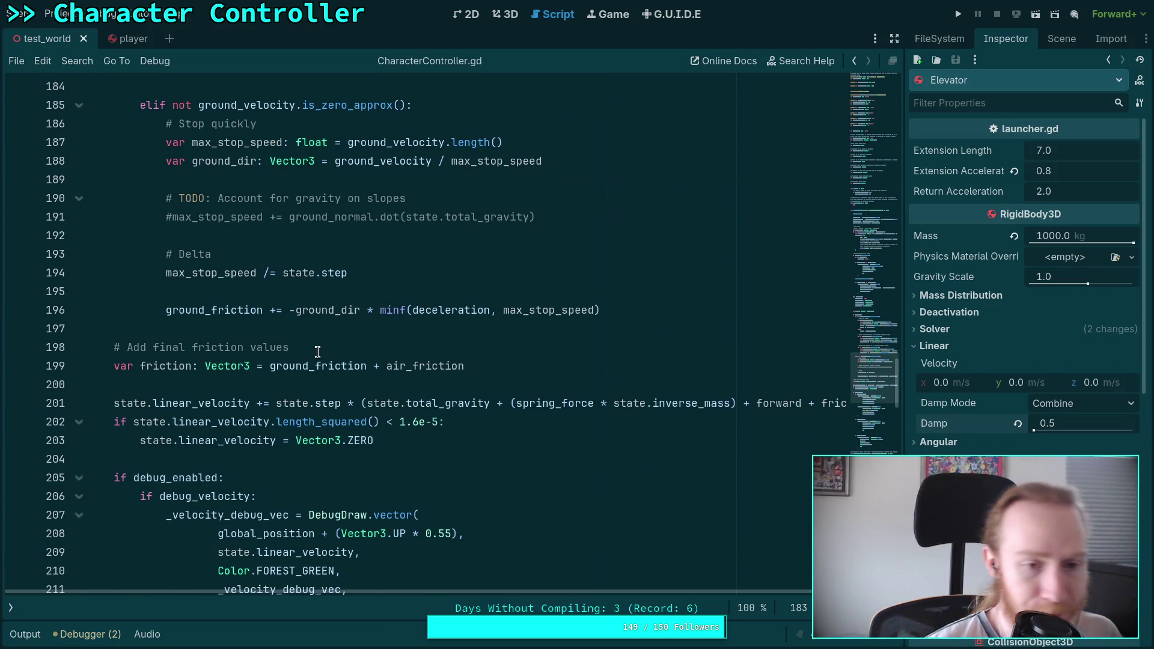
pyautogui.scroll(3, 318, 354)
pyautogui.scroll(7, 317, 352)
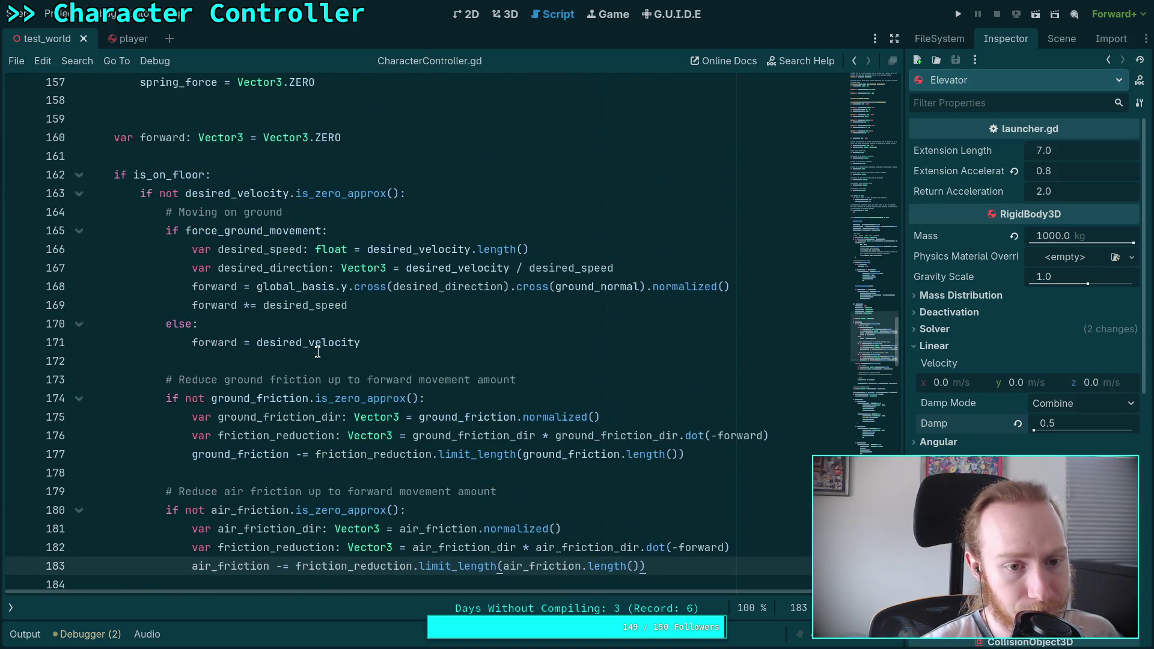
pyautogui.scroll(-5, 318, 352)
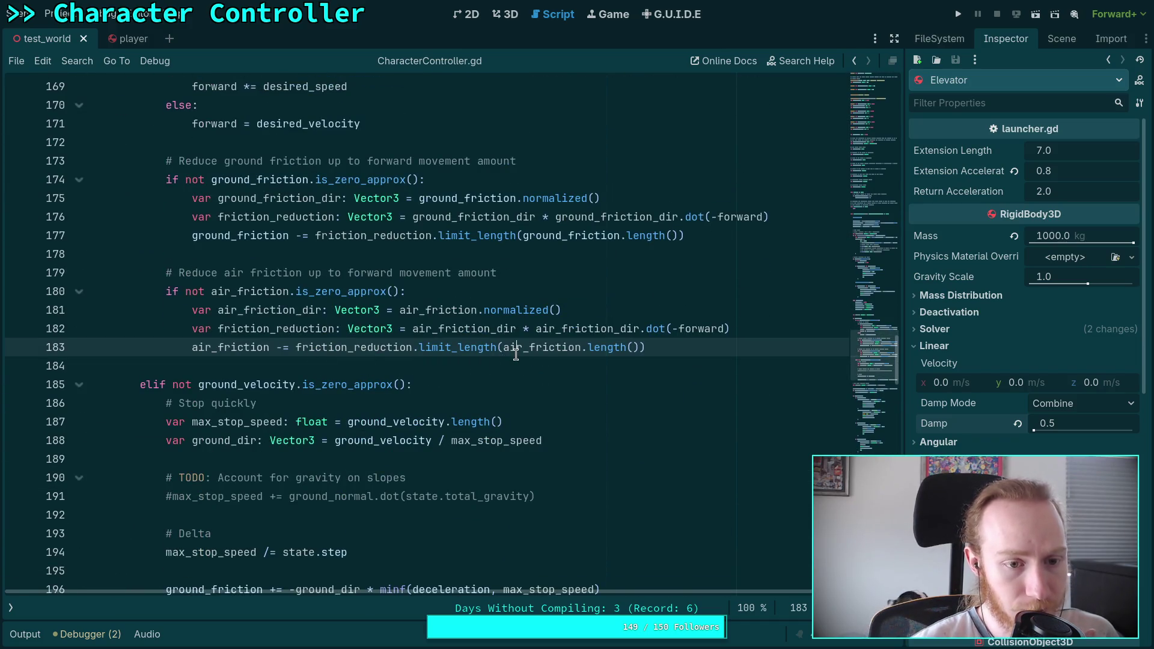
pyautogui.moveTo(516, 354)
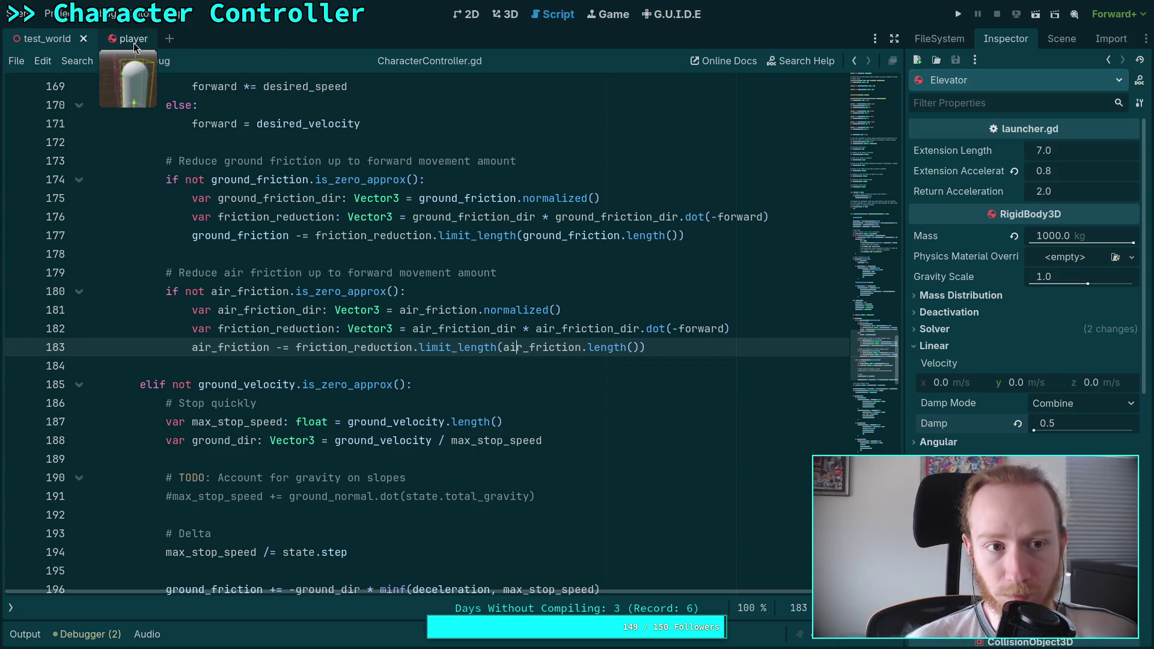
pyautogui.click(327, 365)
pyautogui.scroll(2, 327, 361)
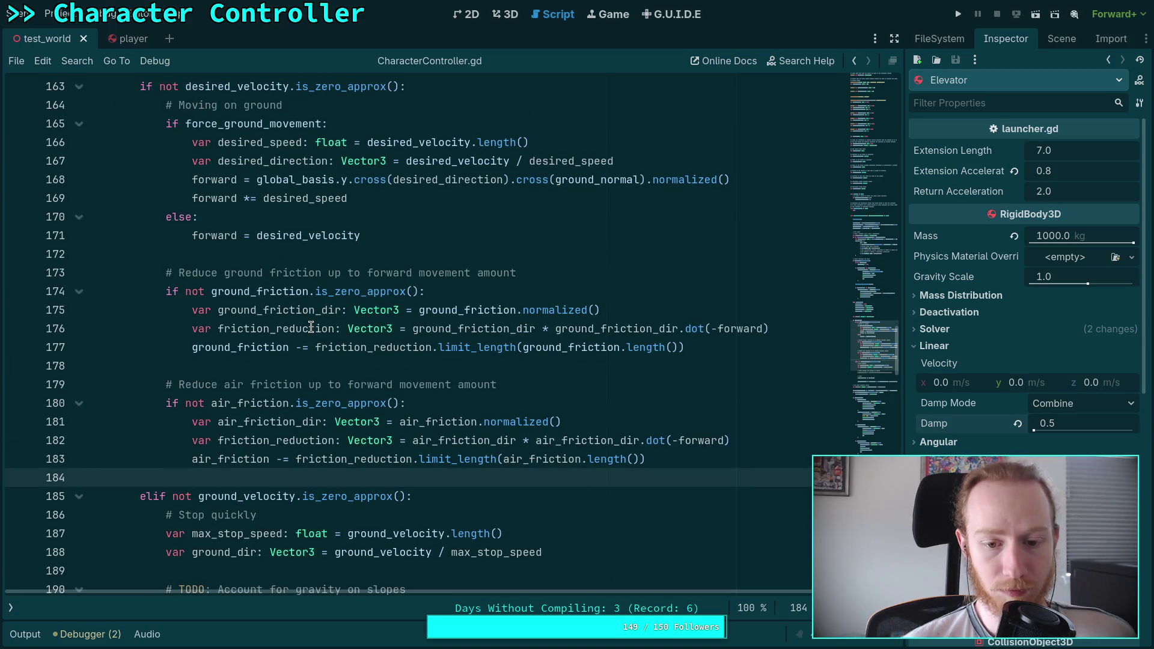
# Step: Delete the extra blank line 158 above the forward variable declaration
pyautogui.click(234, 364)
pyautogui.scroll(5, 246, 361)
pyautogui.scroll(1, 254, 360)
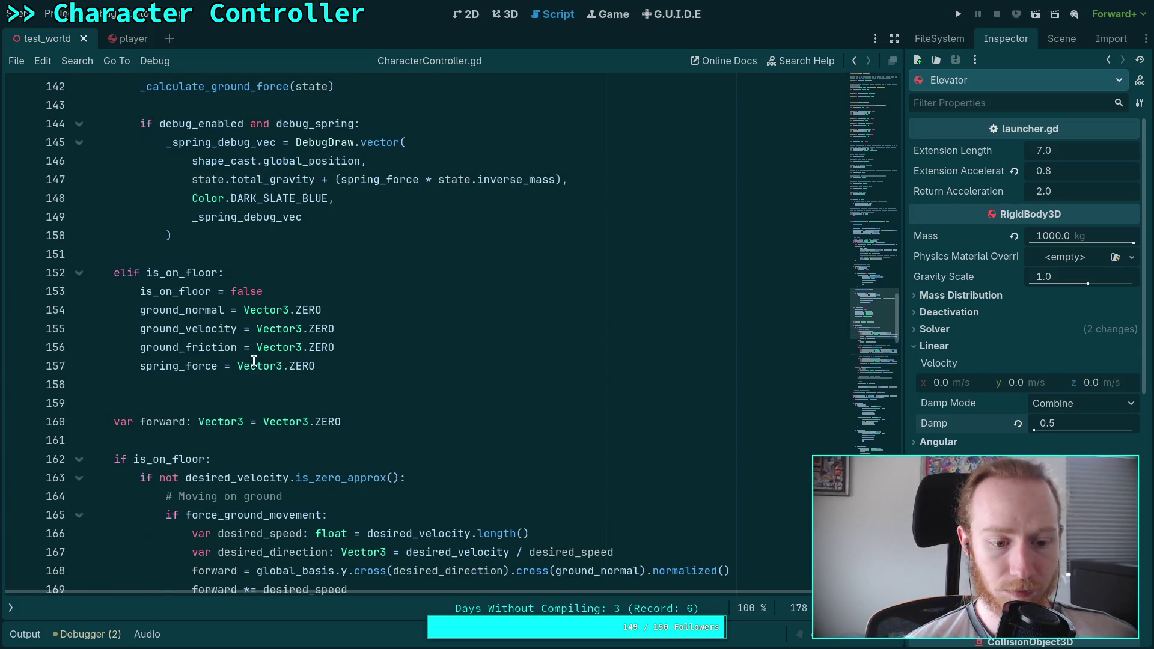
pyautogui.click(238, 383)
pyautogui.press('BackSpace')
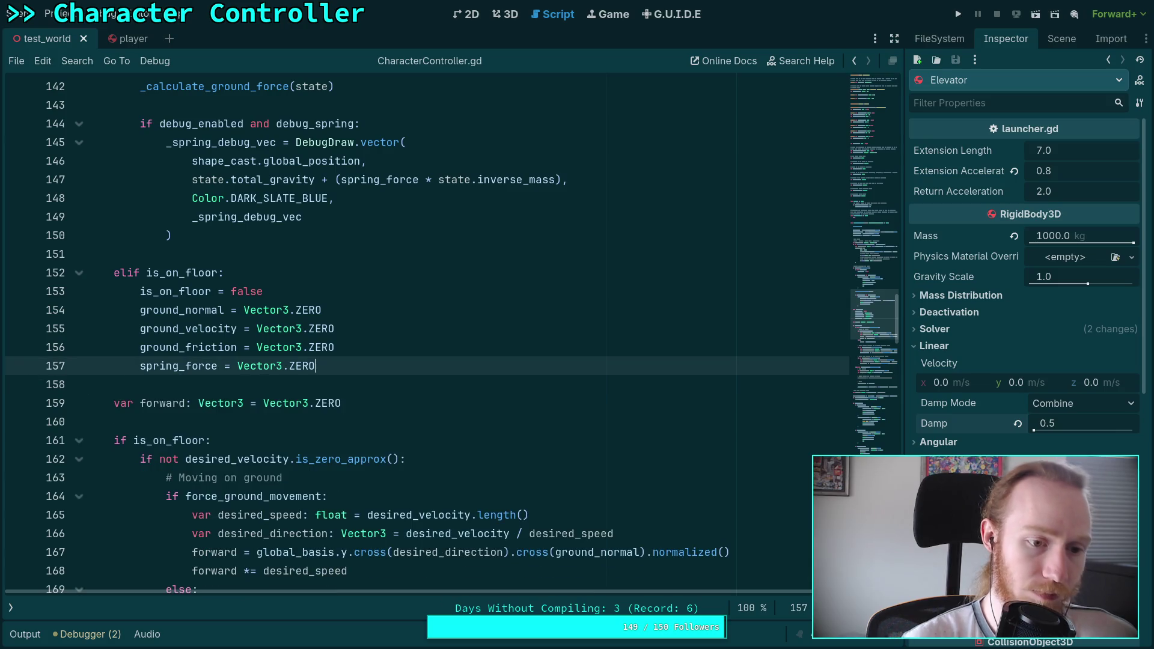
# Step: Scroll up through the script and select the desired_velocity variable name on line 65
pyautogui.scroll(4, 238, 383)
pyautogui.scroll(7, 231, 368)
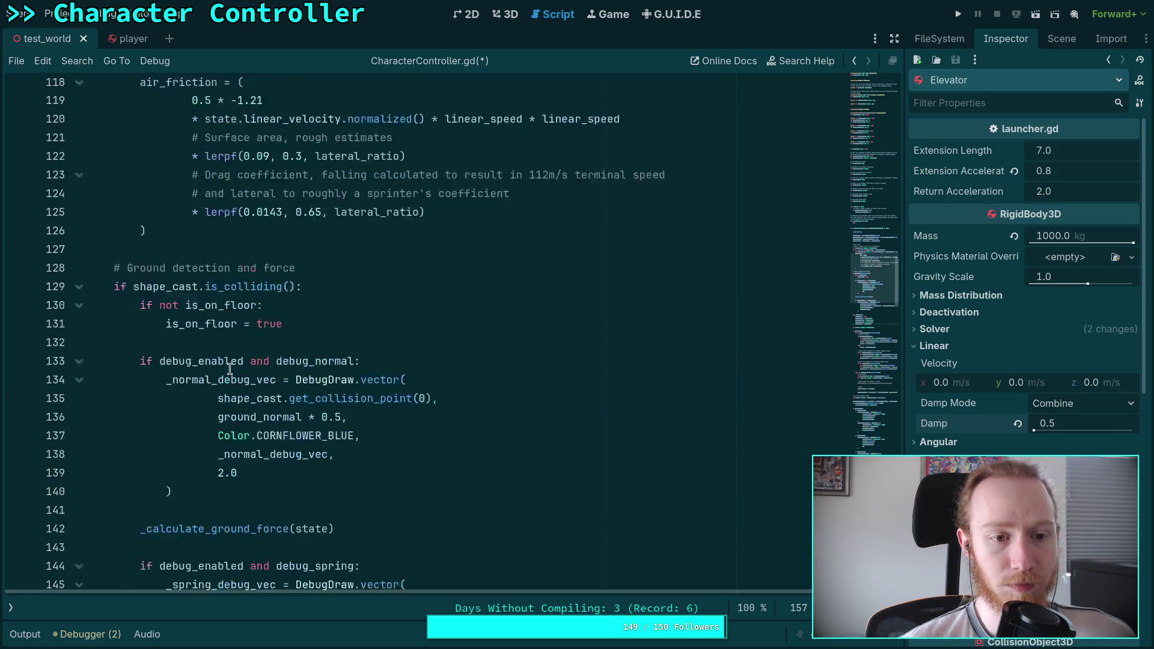
pyautogui.scroll(1, 186, 361)
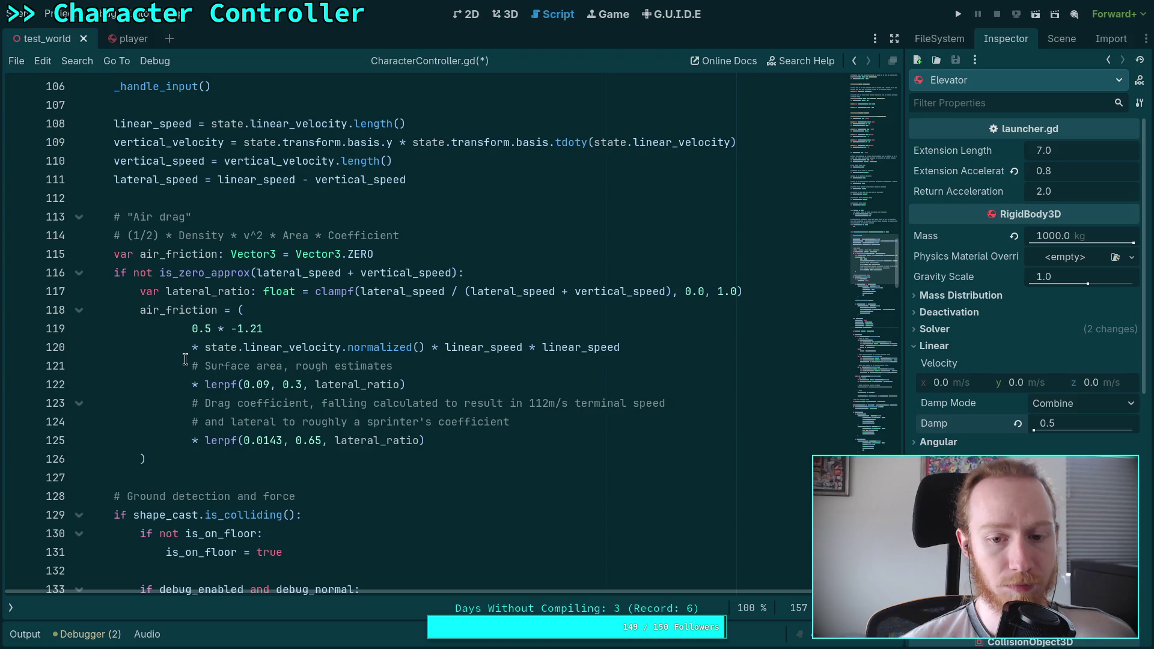
pyautogui.scroll(5, 186, 359)
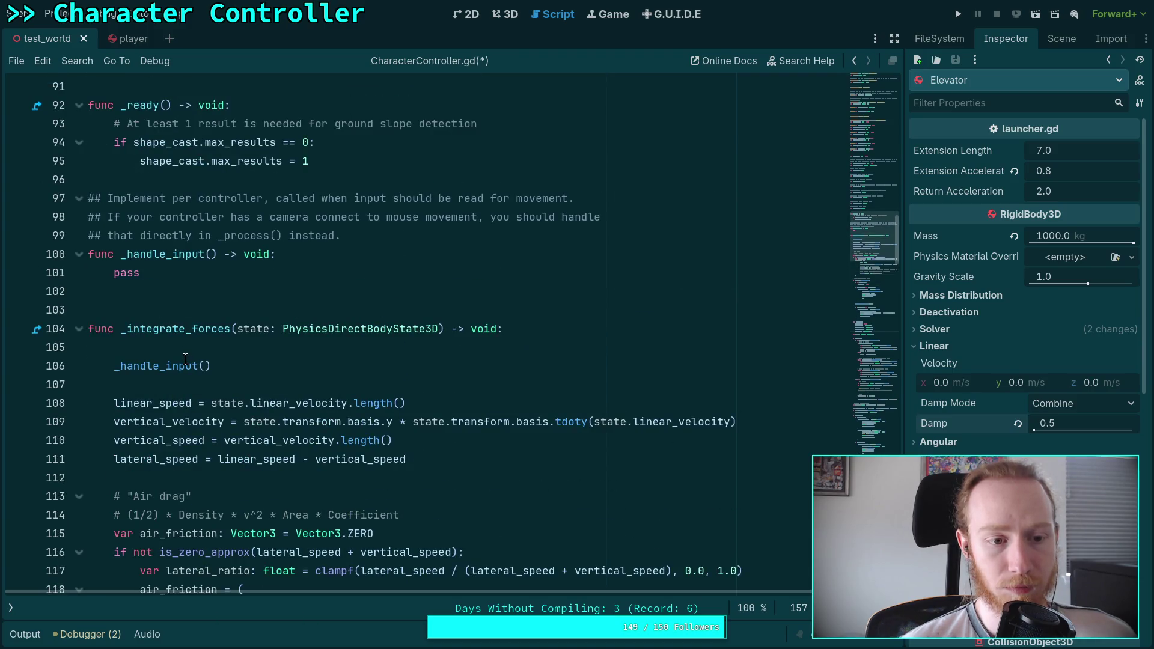
pyautogui.scroll(2, 186, 358)
pyautogui.scroll(15, 186, 358)
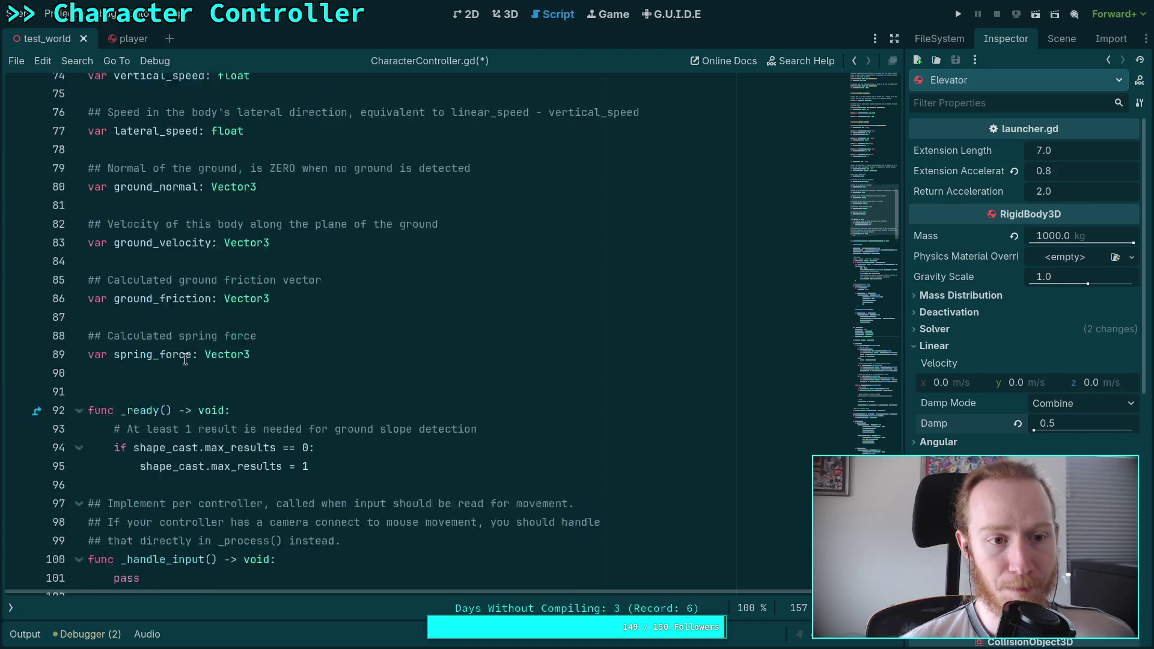
pyautogui.scroll(10, 186, 359)
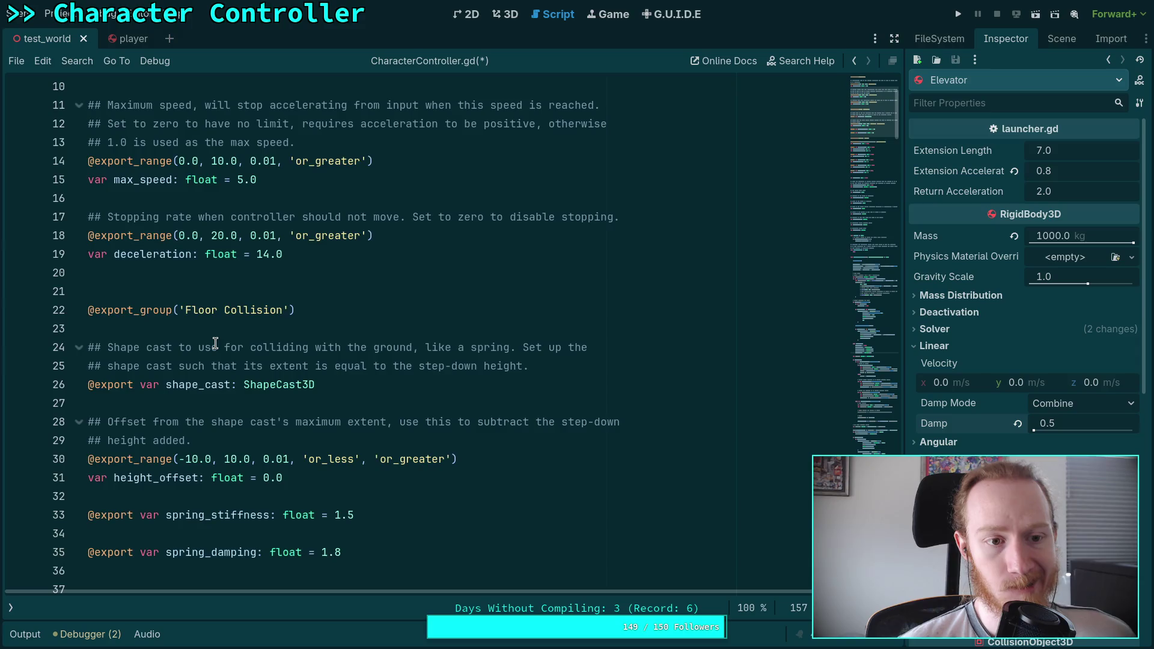
pyautogui.scroll(3, 210, 344)
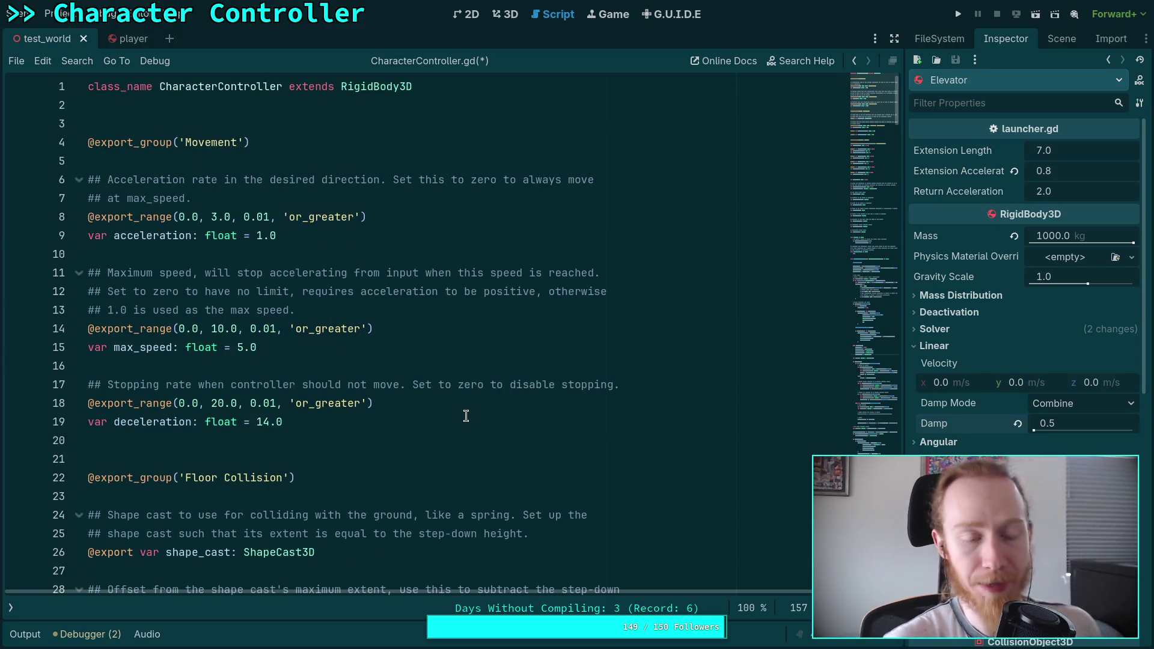
pyautogui.scroll(-6, 465, 415)
pyautogui.scroll(-20, 465, 415)
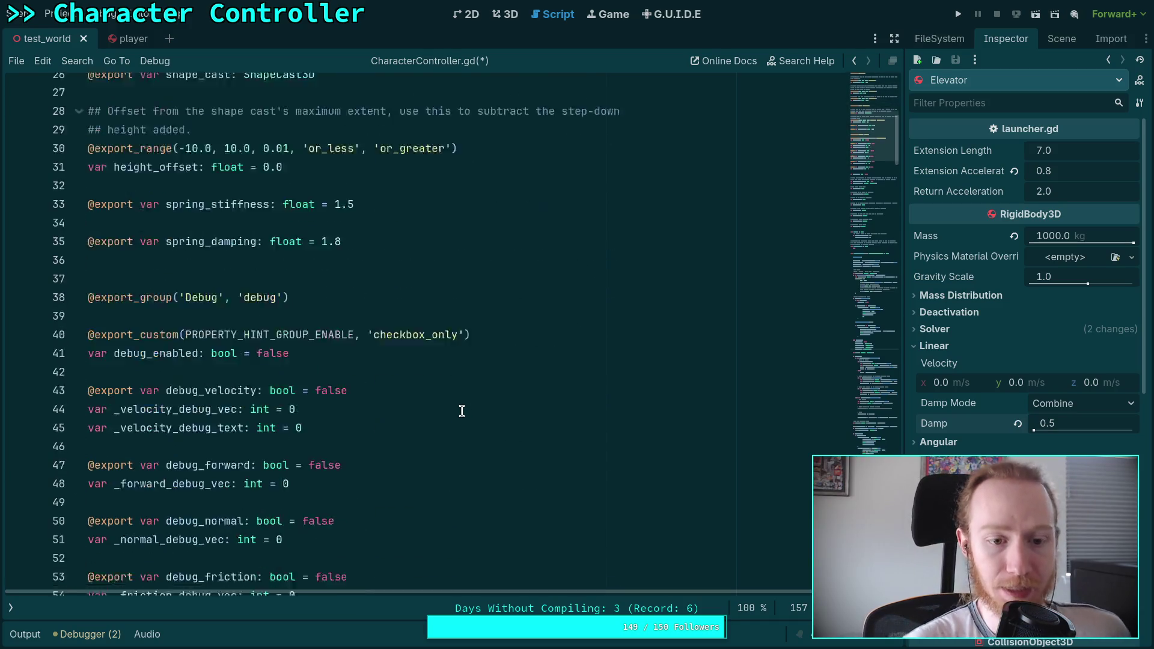
pyautogui.scroll(-3, 462, 411)
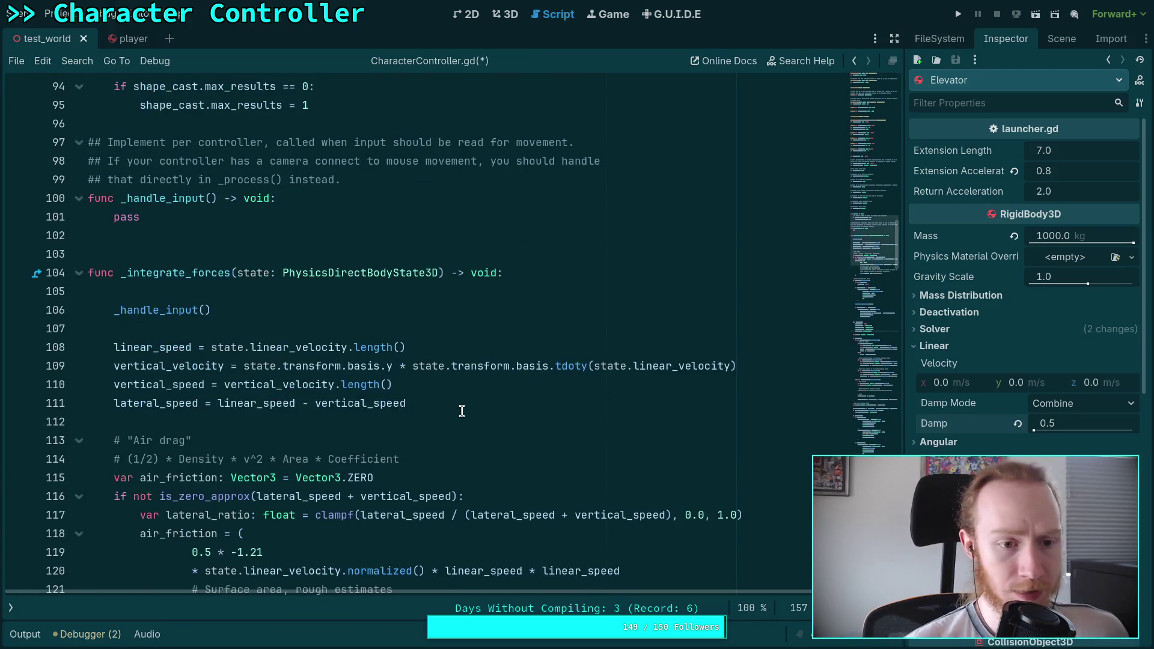
pyautogui.scroll(-3, 458, 402)
pyautogui.scroll(3, 456, 391)
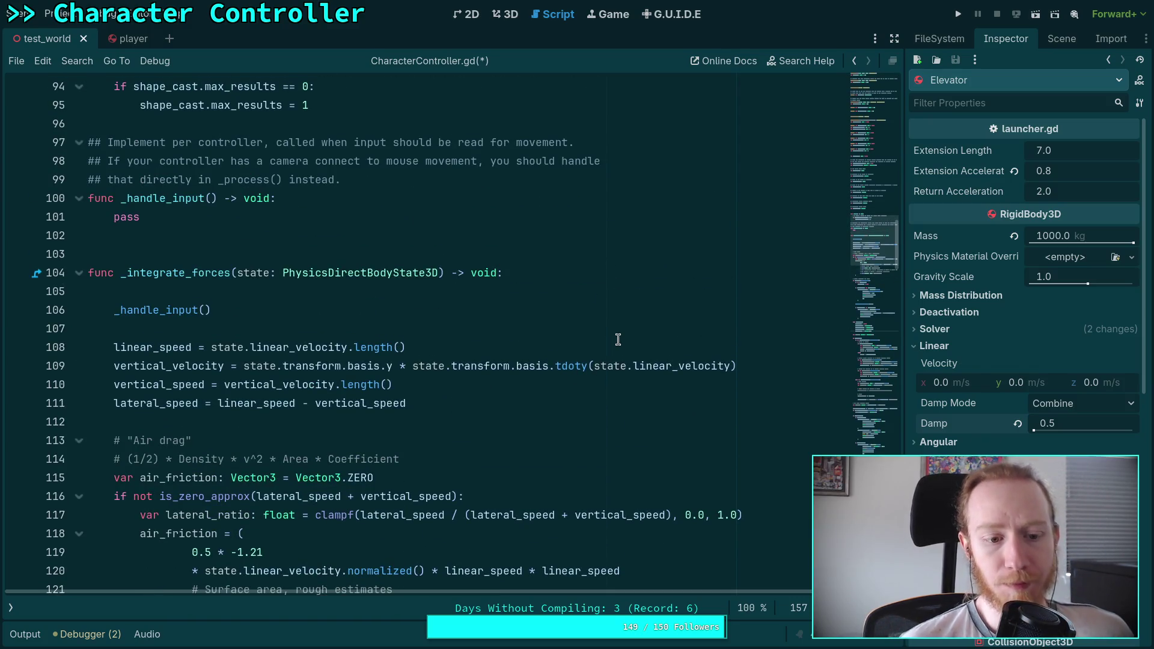
pyautogui.scroll(6, 618, 340)
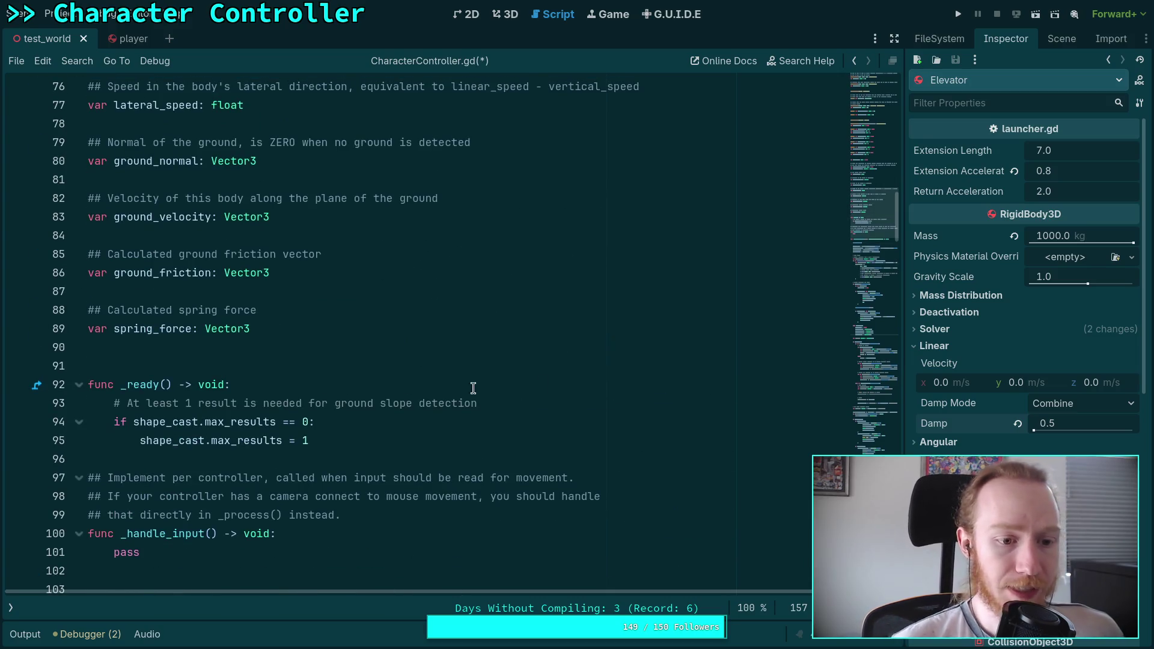
pyautogui.scroll(9, 361, 372)
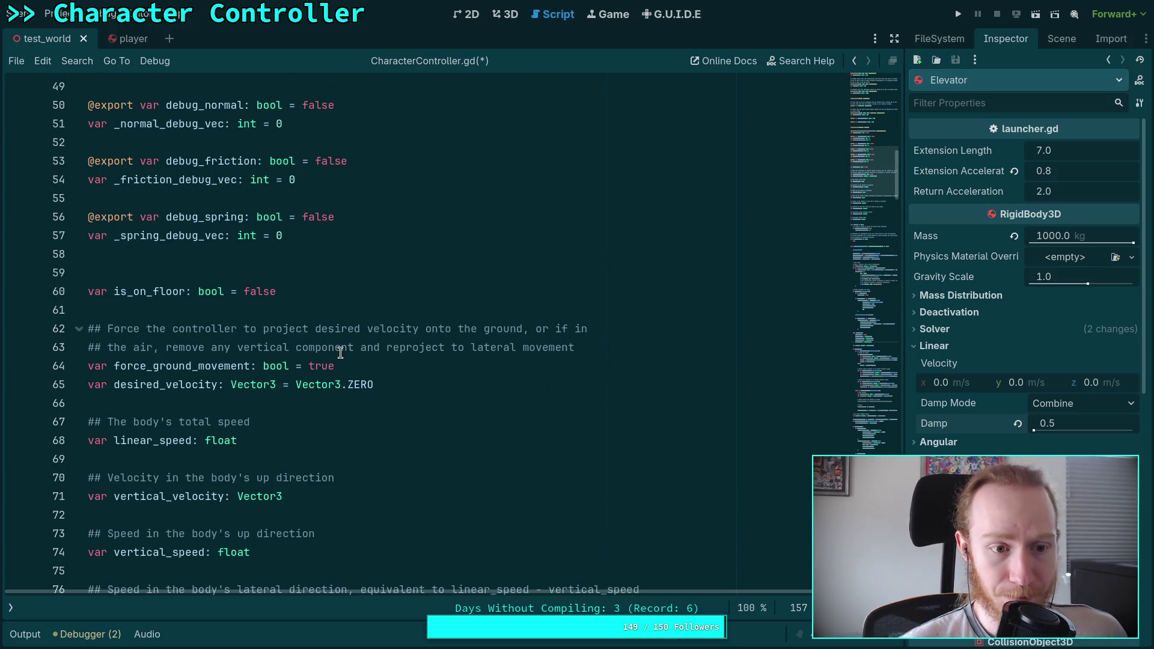
pyautogui.doubleClick(169, 385)
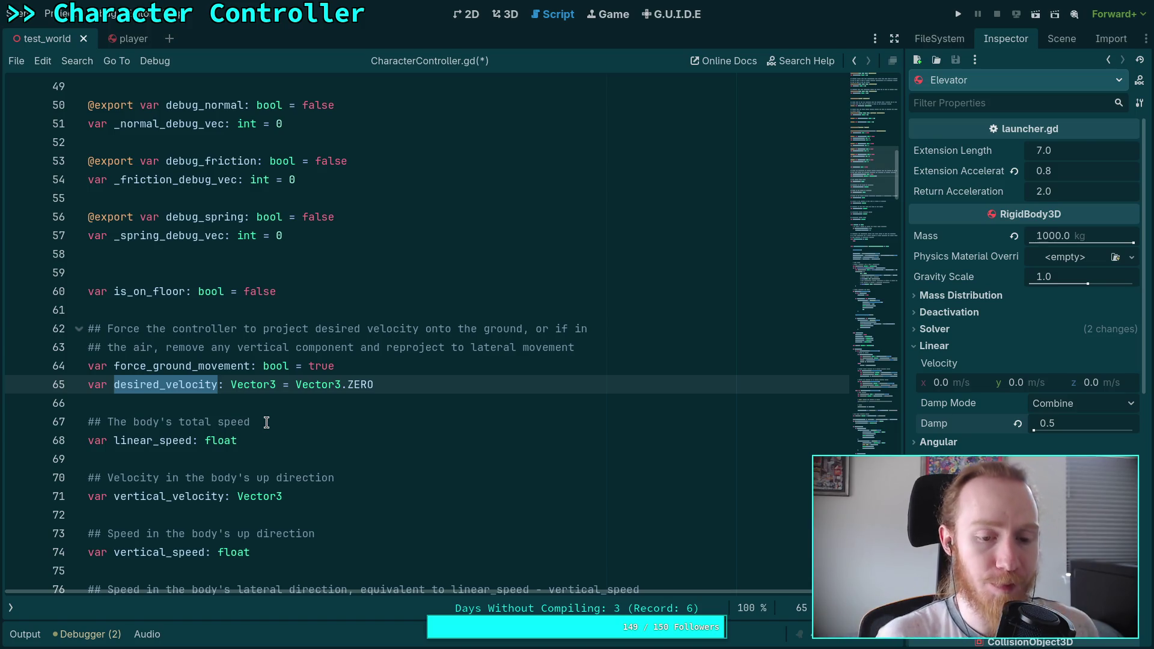
pyautogui.scroll(9, 258, 391)
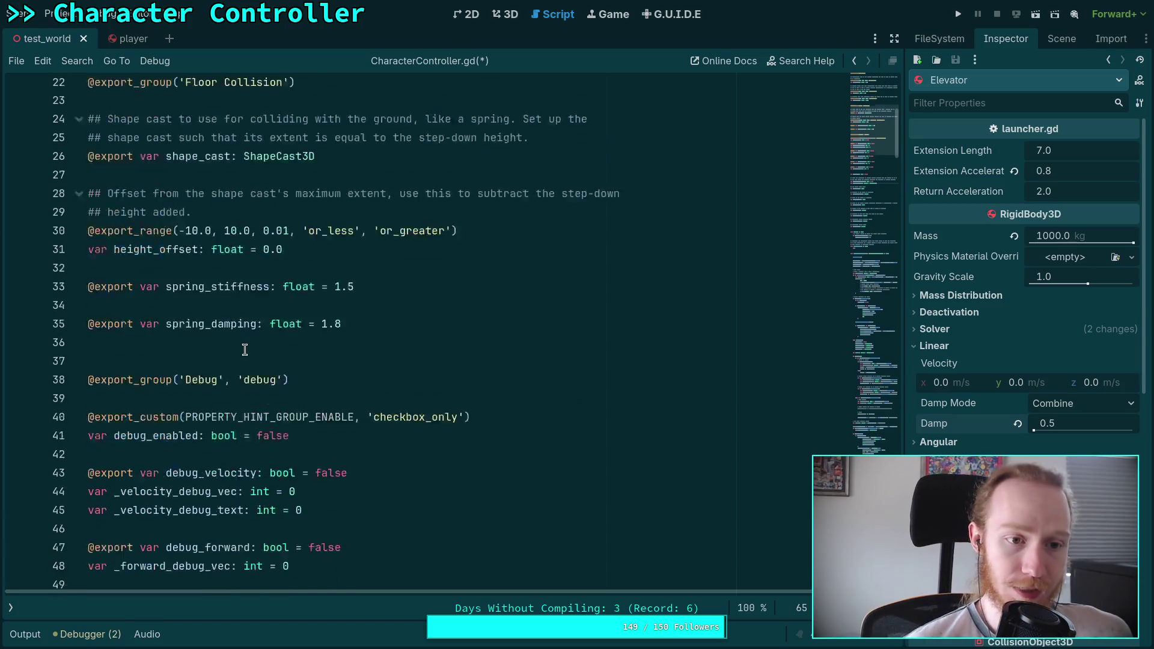
pyautogui.scroll(2, 245, 349)
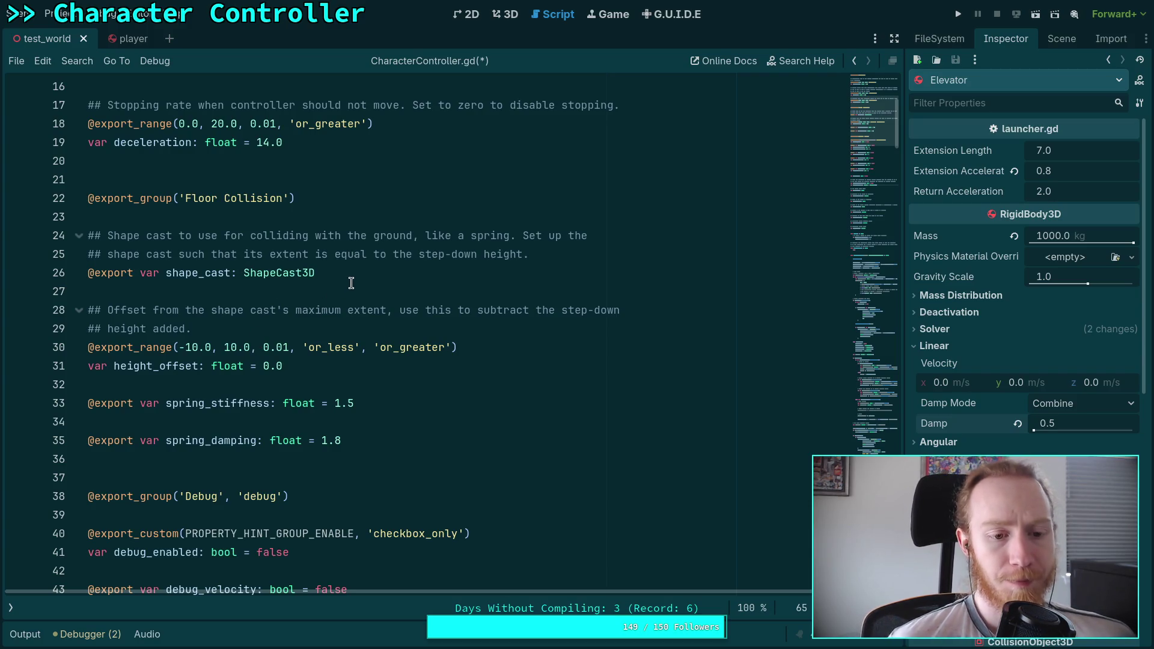
pyautogui.scroll(3, 350, 283)
pyautogui.scroll(1, 351, 283)
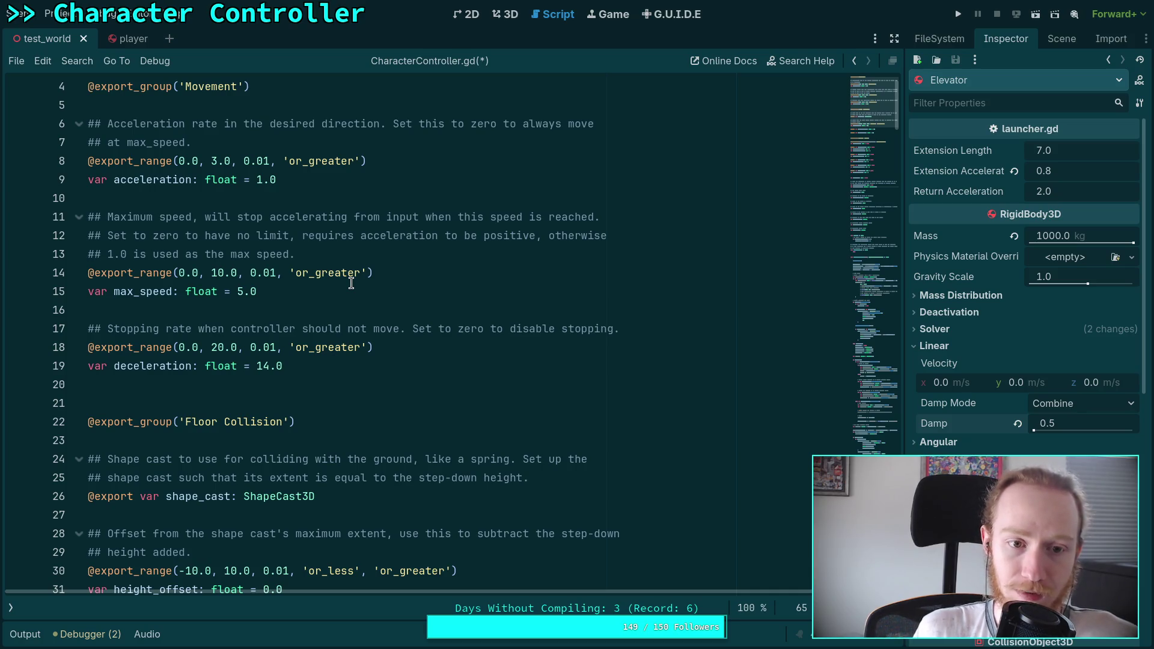
# Step: Delete the max_speed export declaration and its comment lines
pyautogui.moveTo(301, 283)
pyautogui.mouseDown()
pyautogui.moveTo(265, 236)
pyautogui.moveTo(282, 200)
pyautogui.mouseUp()
pyautogui.press('BackSpace')
pyautogui.press('Delete')
pyautogui.press('Left')
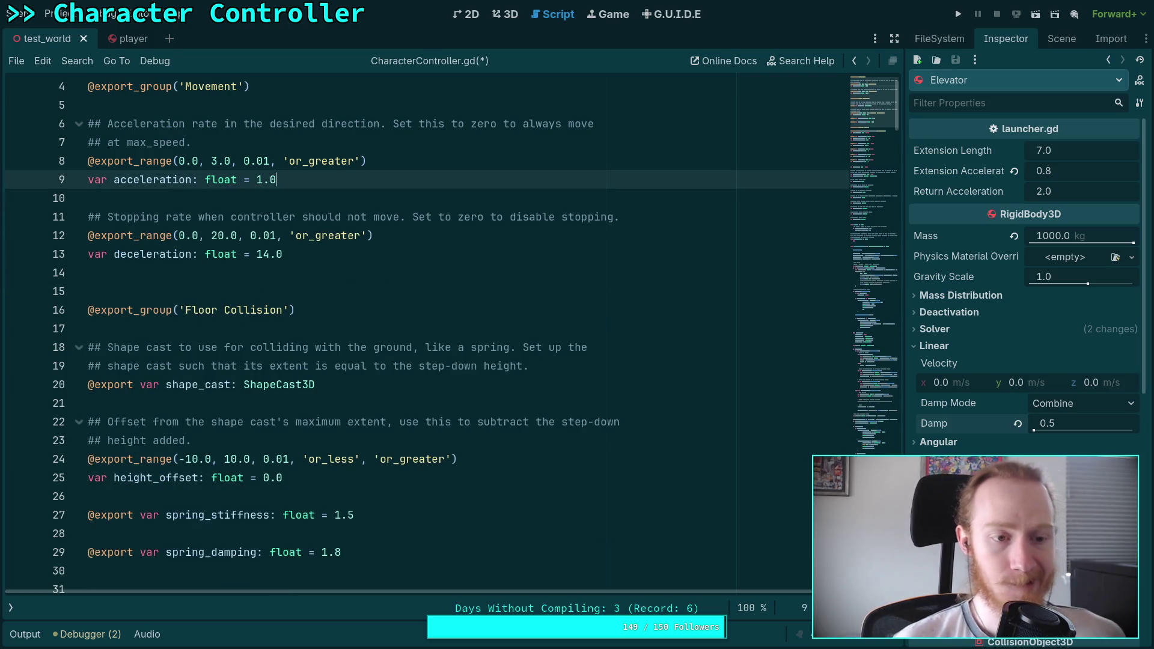
pyautogui.scroll(1, 355, 258)
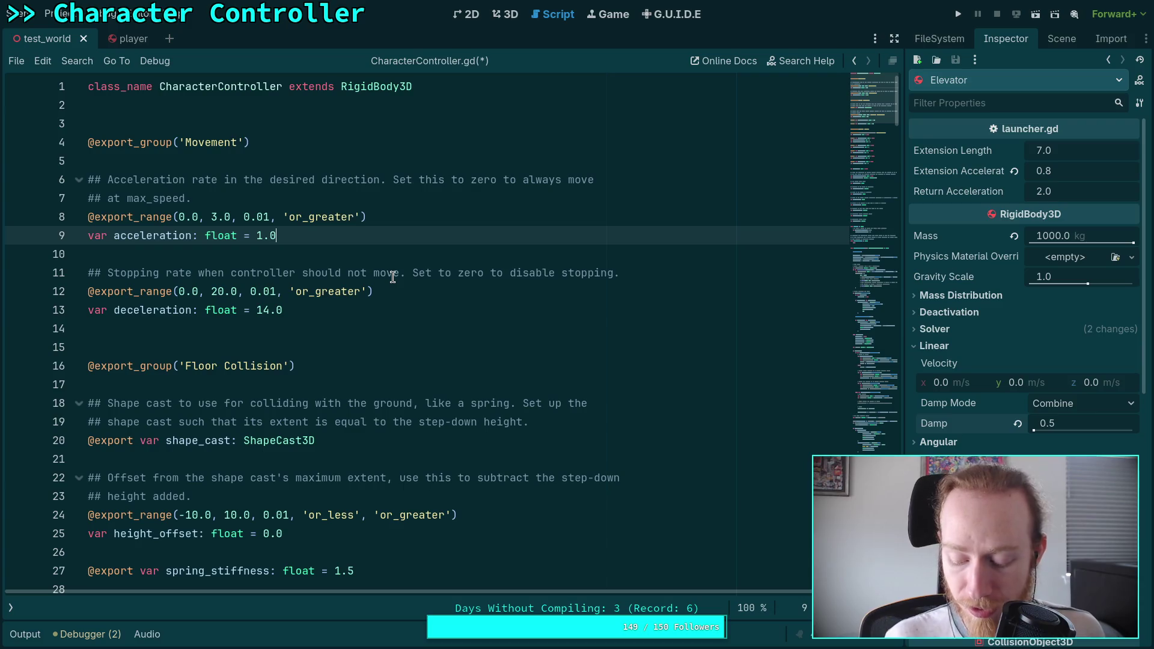
# Step: Place the caret right after the _handle_input() call in _integrate_forces
pyautogui.scroll(-8, 393, 277)
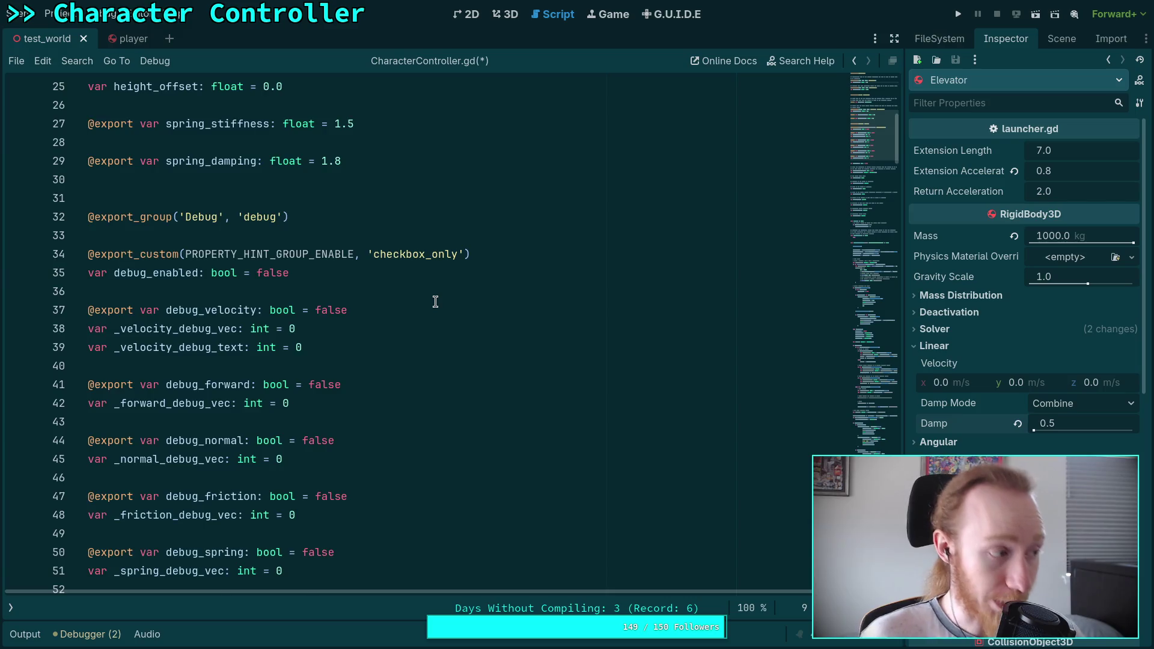
pyautogui.scroll(-13, 437, 299)
pyautogui.scroll(-16, 439, 298)
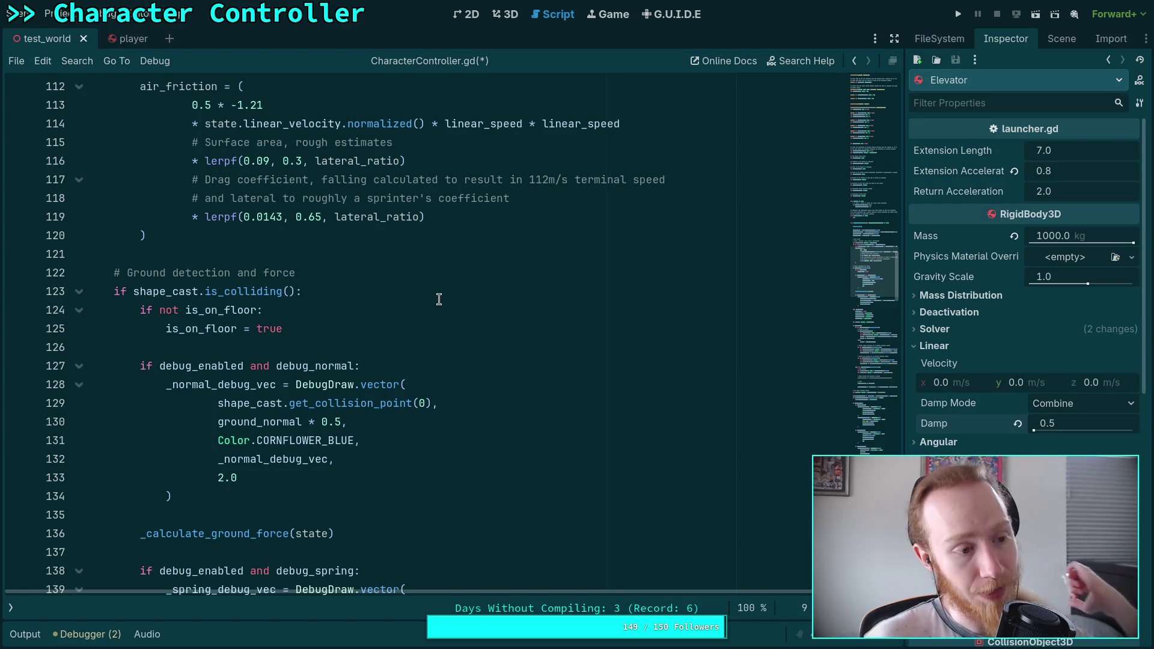
pyautogui.scroll(-12, 439, 299)
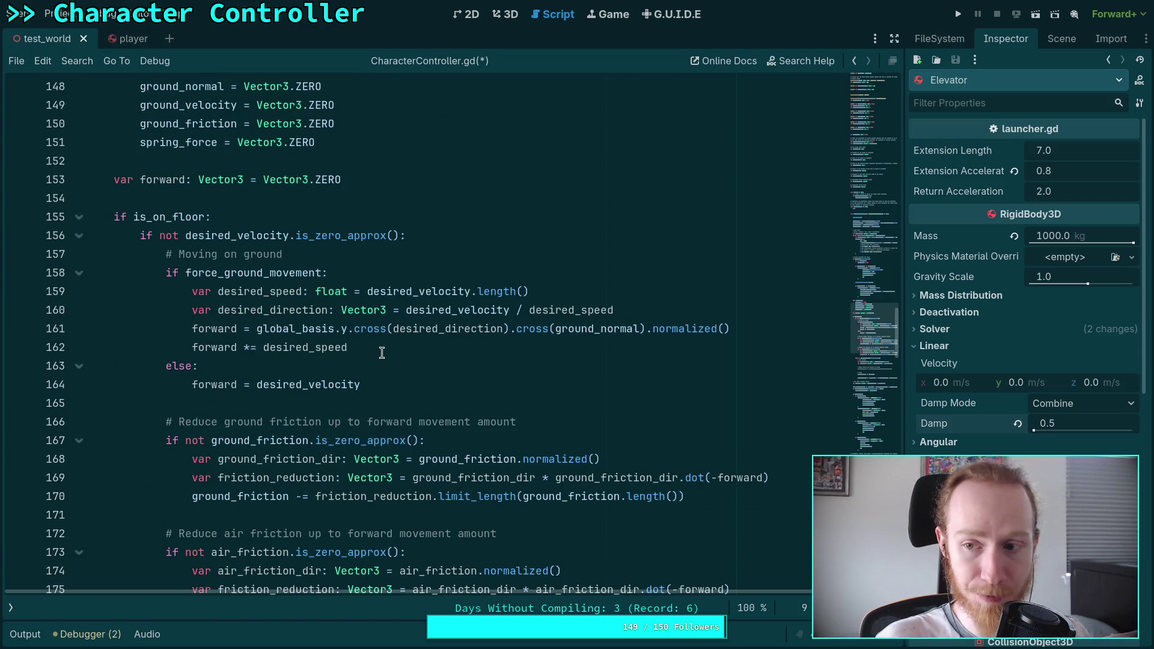
pyautogui.scroll(20, 382, 353)
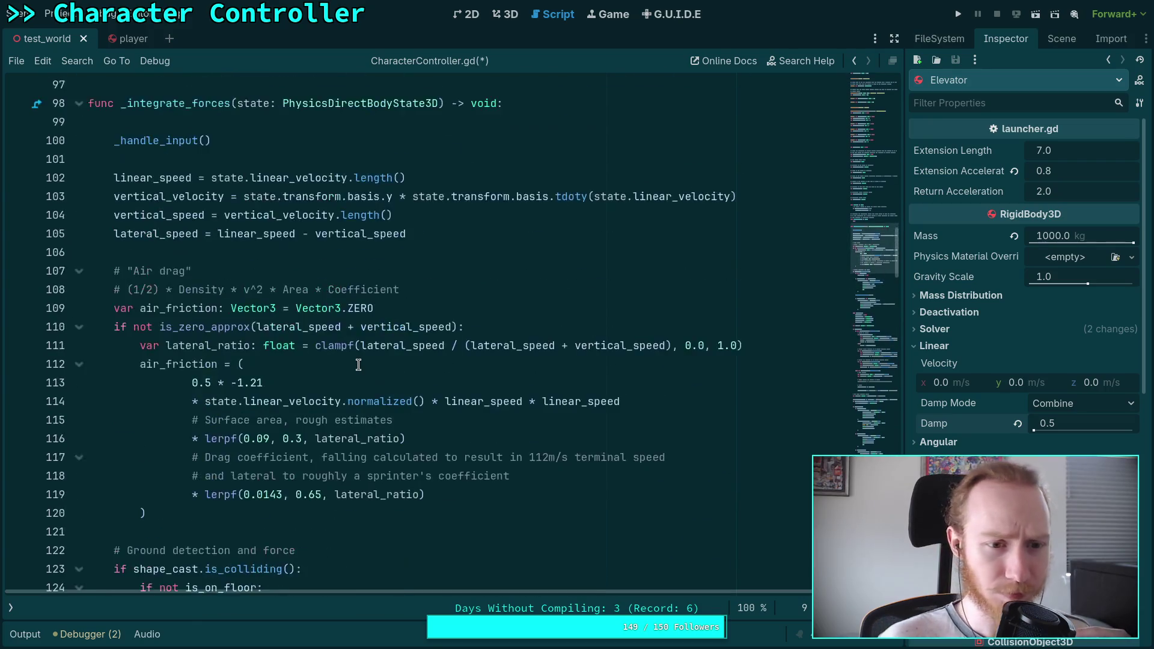
pyautogui.click(413, 373)
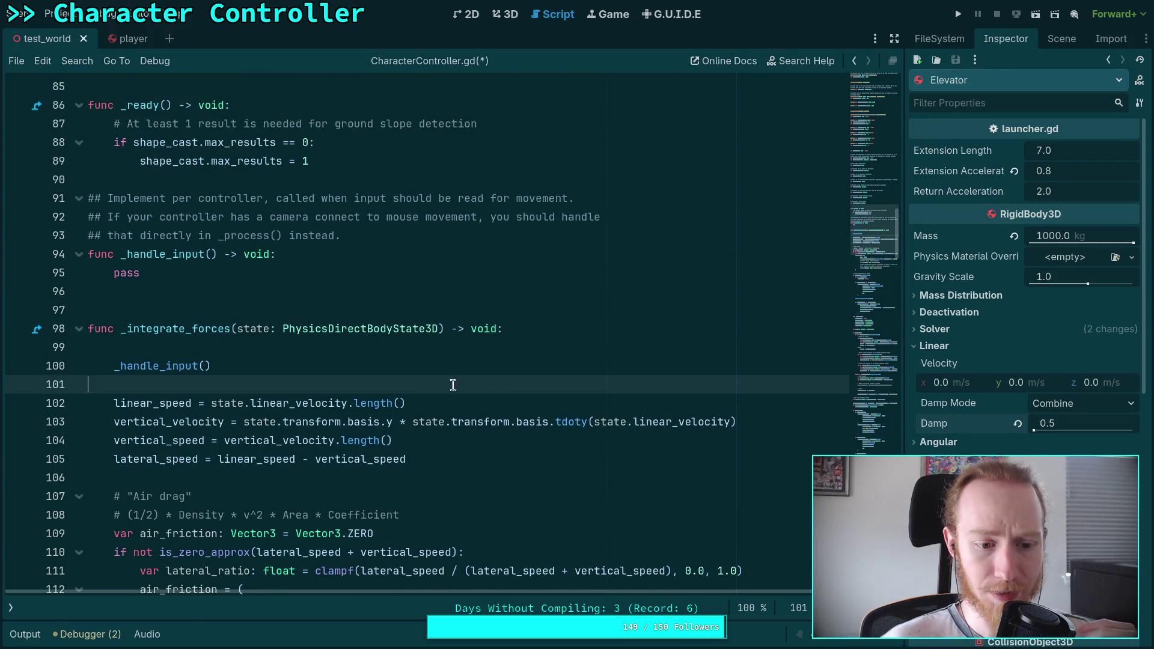
# Step: Declare desired_direction as a Vector3 and desired_speed as desired_velocity.length() after _handle_input()
pyautogui.press('Return')
pyautogui.press('Return')
pyautogui.write('var desired_dir')
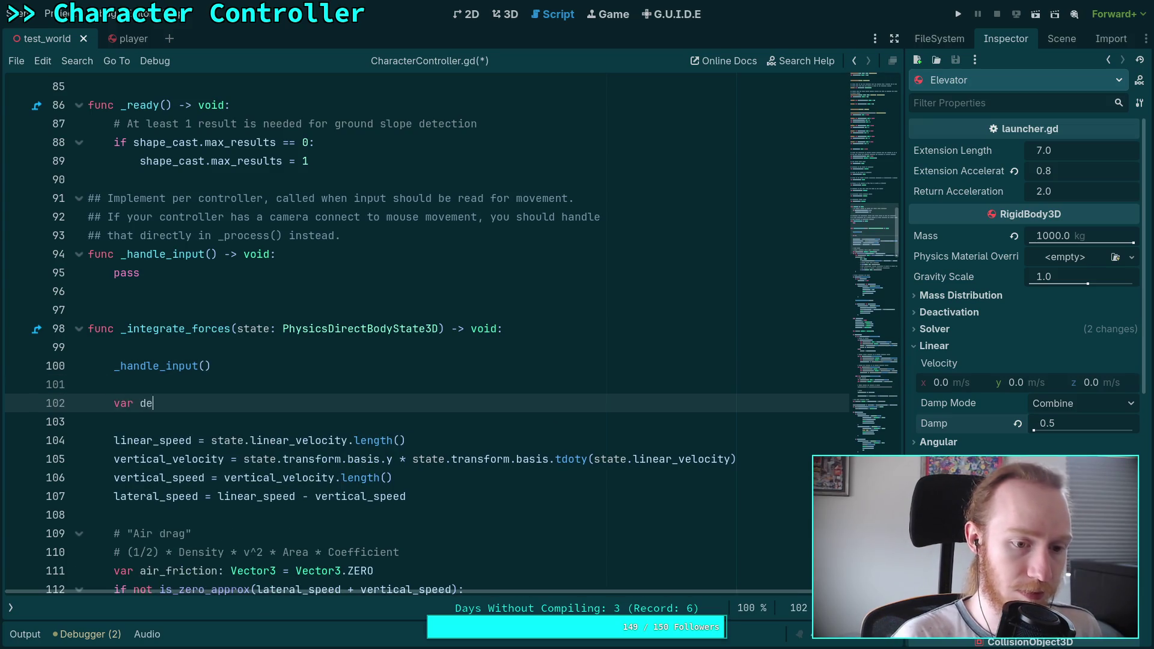
pyautogui.write('ect')
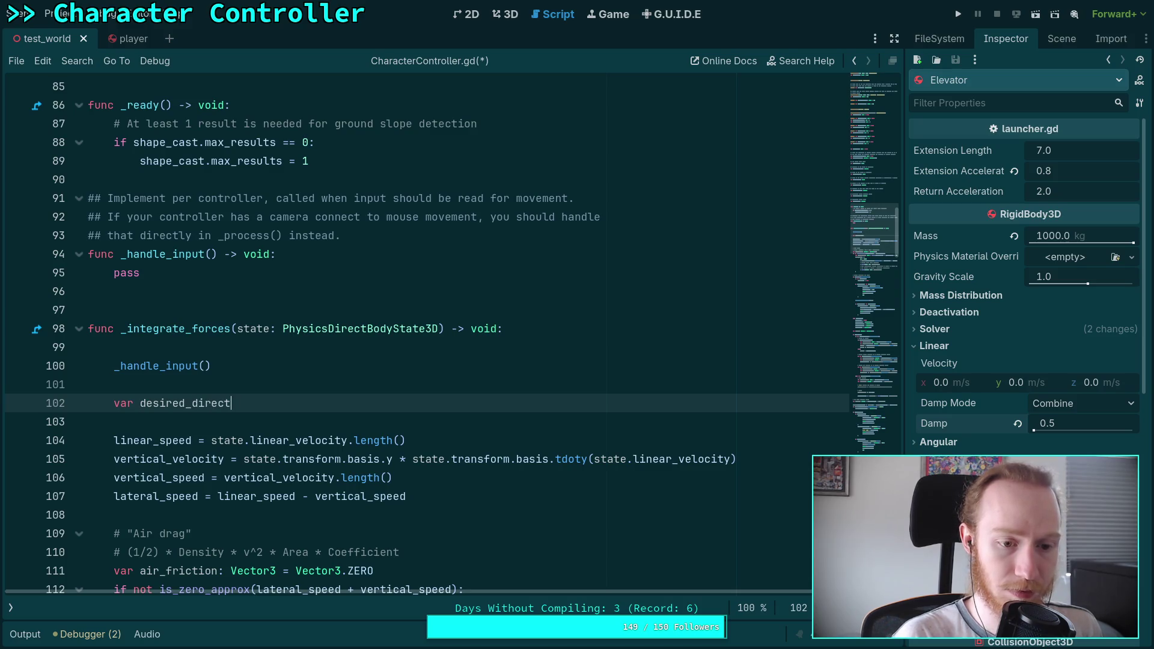
pyautogui.write('ion: Vector3 =')
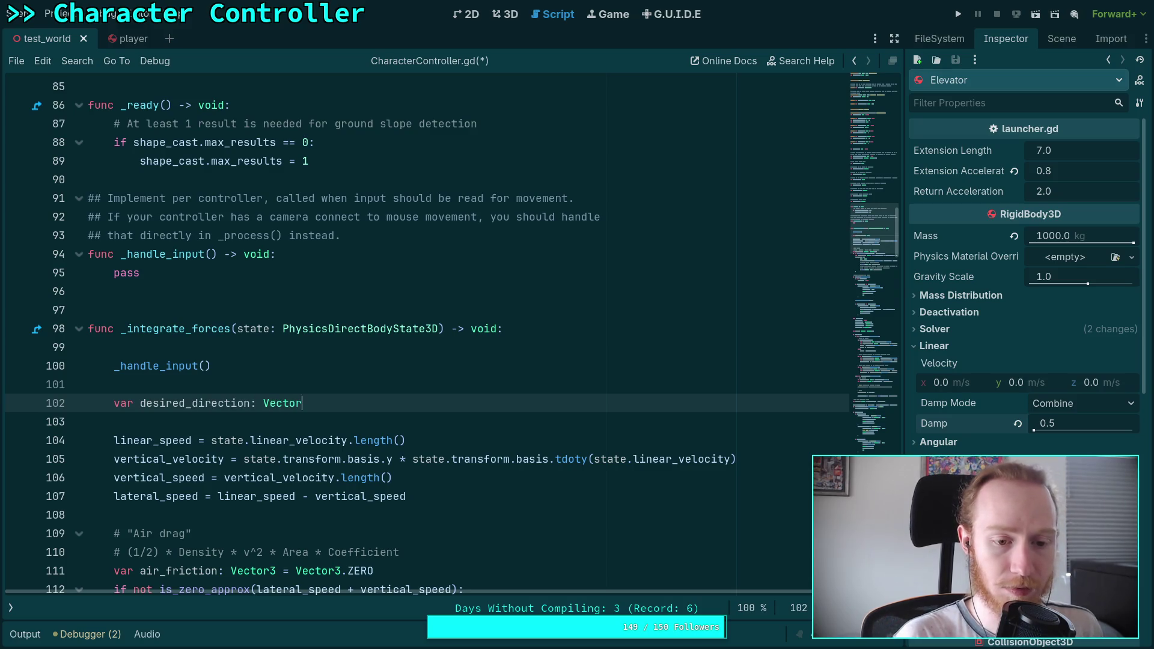
pyautogui.hotkey('ctrl', 'space')
pyautogui.press('BackSpace')
pyautogui.press('BackSpace')
pyautogui.press('BackSpace')
pyautogui.press('Up')
pyautogui.press('Return')
pyautogui.write('var desired_speed: float = ')
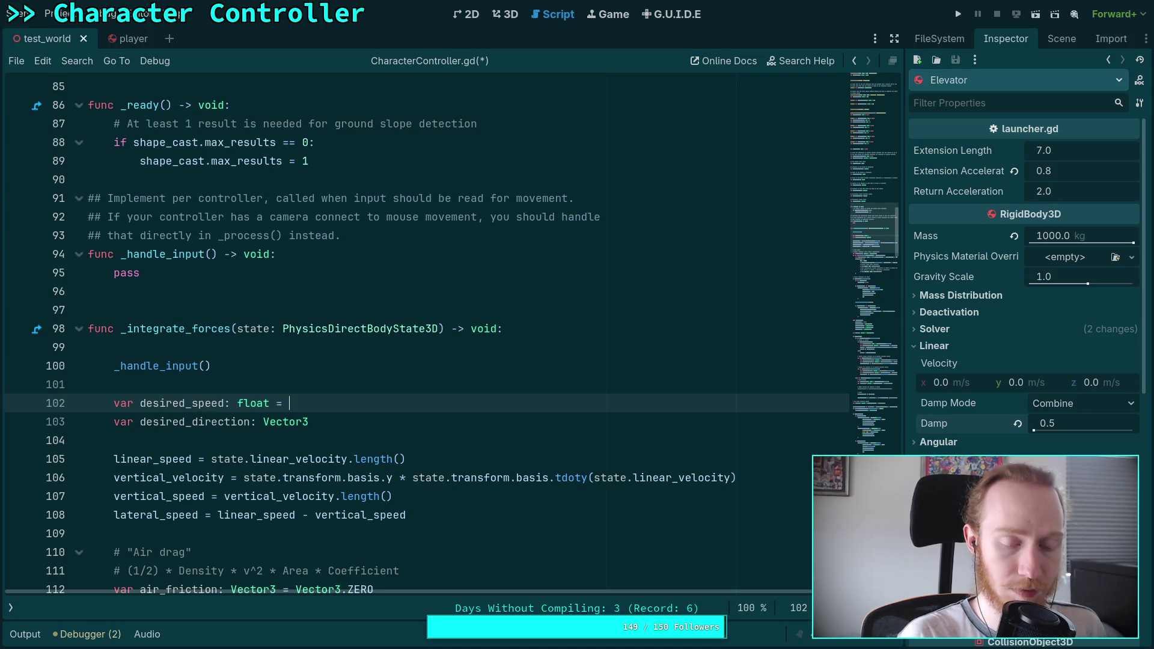
pyautogui.write('des')
pyautogui.press('Down')
pyautogui.press('Down')
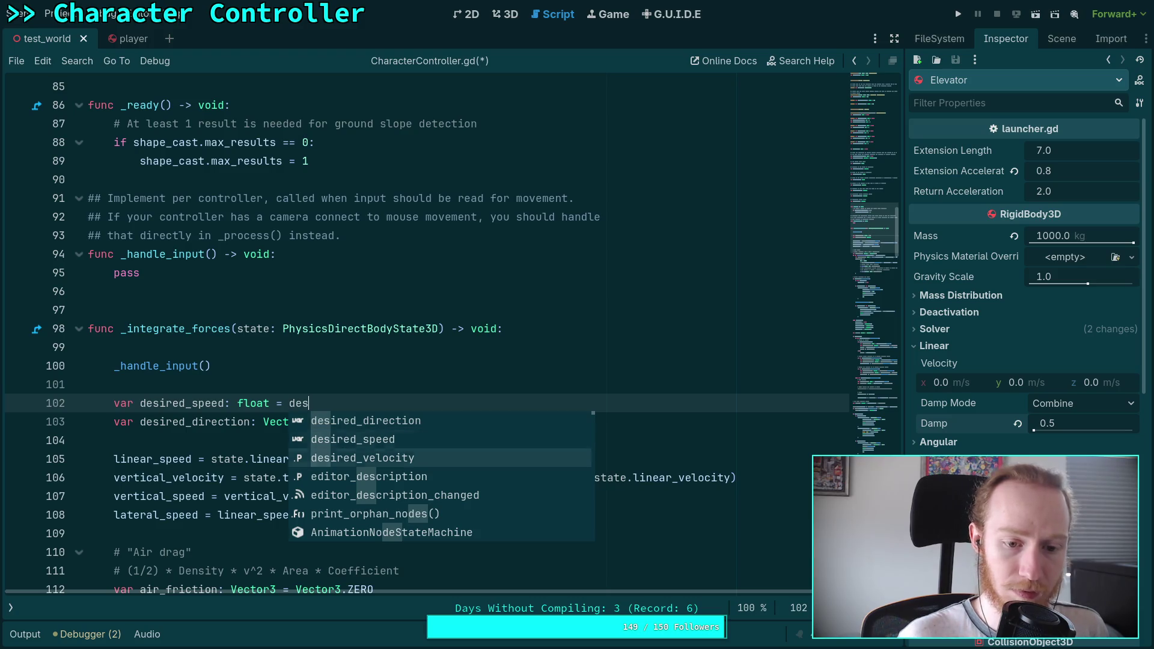
pyautogui.press('Return')
pyautogui.write('.li')
pyautogui.write('m')
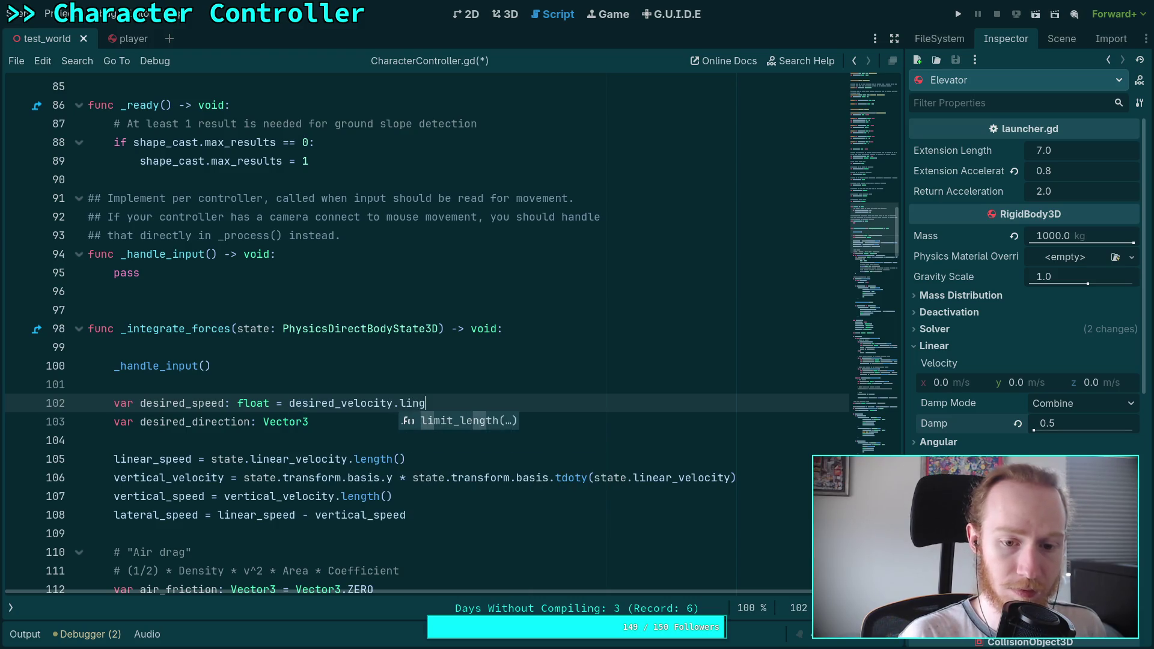
pyautogui.press('Return')
pyautogui.press('BackSpace')
pyautogui.press('BackSpace')
pyautogui.press('BackSpace')
pyautogui.press('BackSpace')
pyautogui.write('e')
pyautogui.press('Return')
# Step: Set desired_speed to the velocity's length and desired_direction to desired_velocity / desired_speed
pyautogui.press('Down')
pyautogui.write('= des')
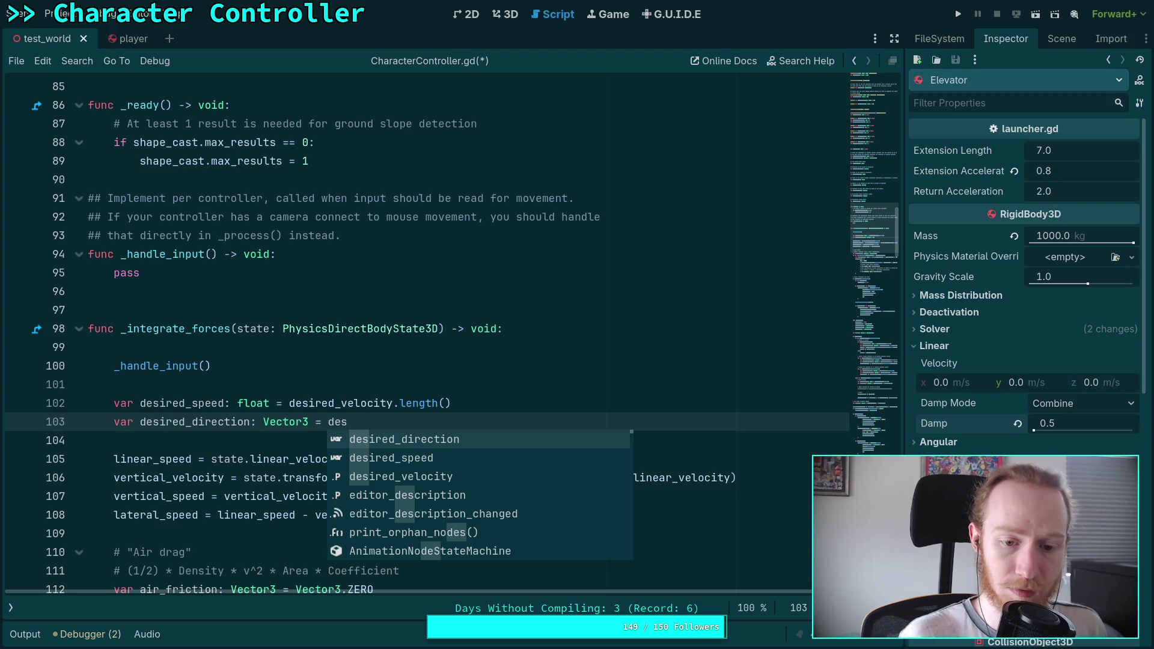
pyautogui.press('Down')
pyautogui.press('BackSpace')
pyautogui.press('BackSpace')
pyautogui.press('BackSpace')
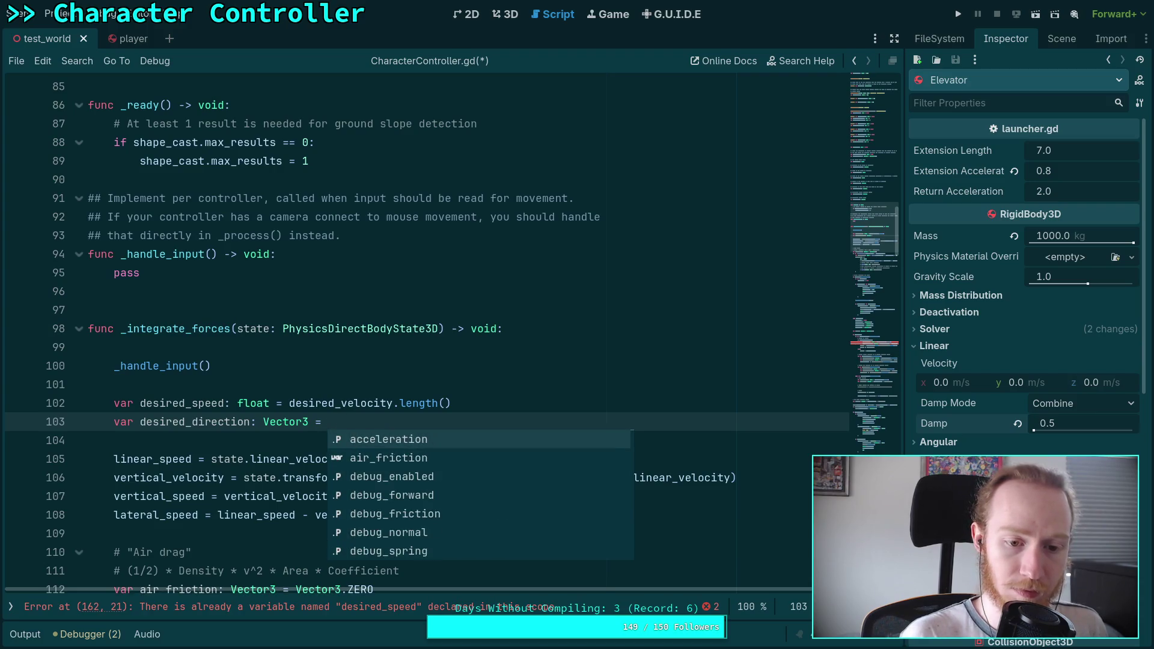
pyautogui.write('Vector')
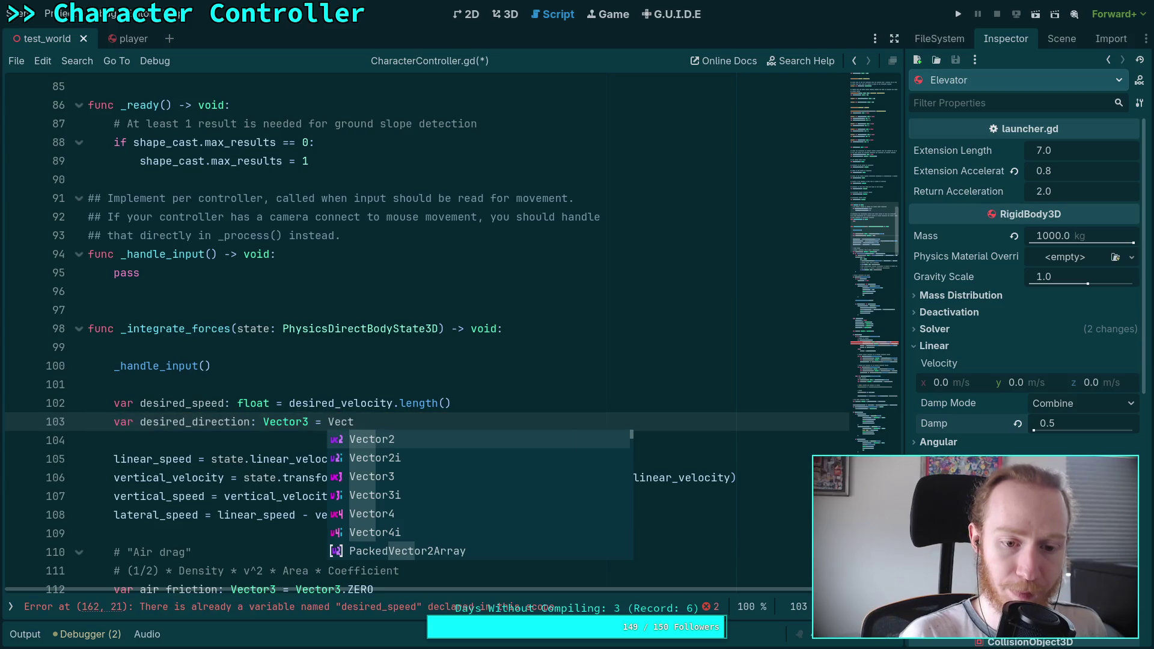
pyautogui.write('3')
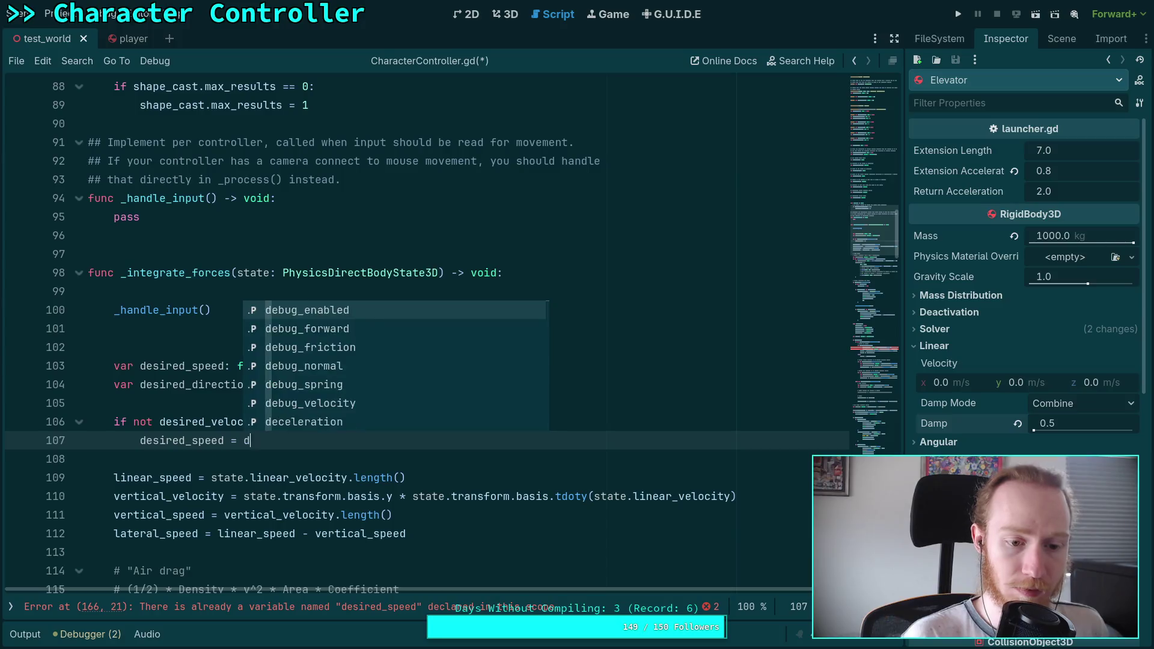
pyautogui.write('esired_velocity.l')
pyautogui.write('e')
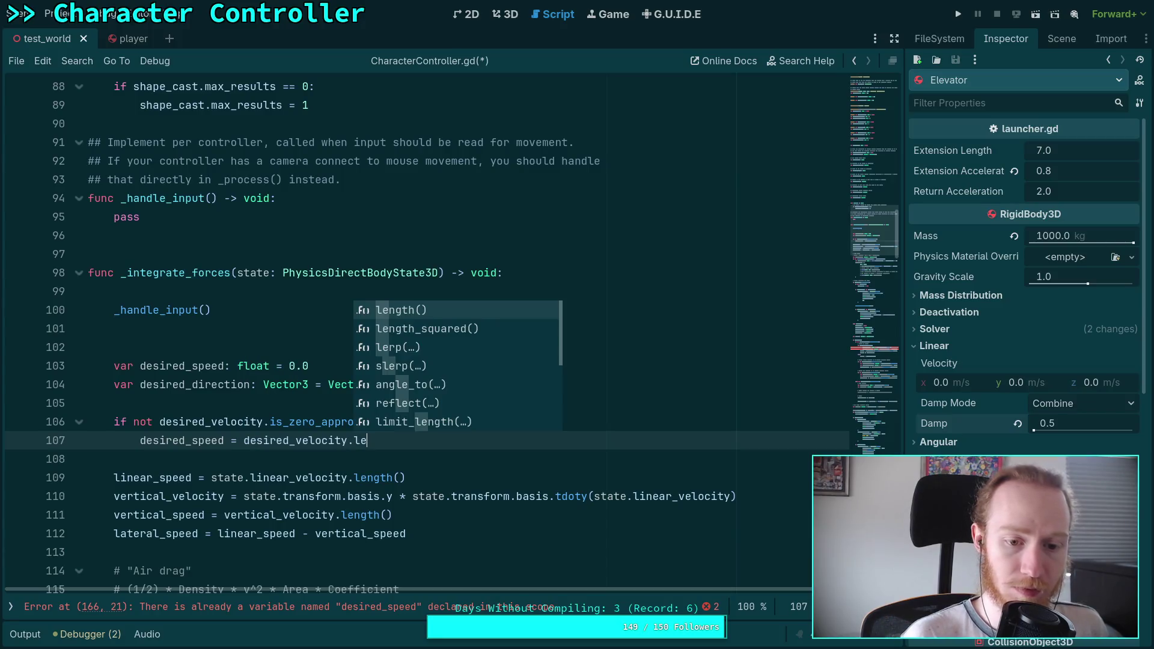
pyautogui.press('Return')
pyautogui.press('Return')
pyautogui.write('des')
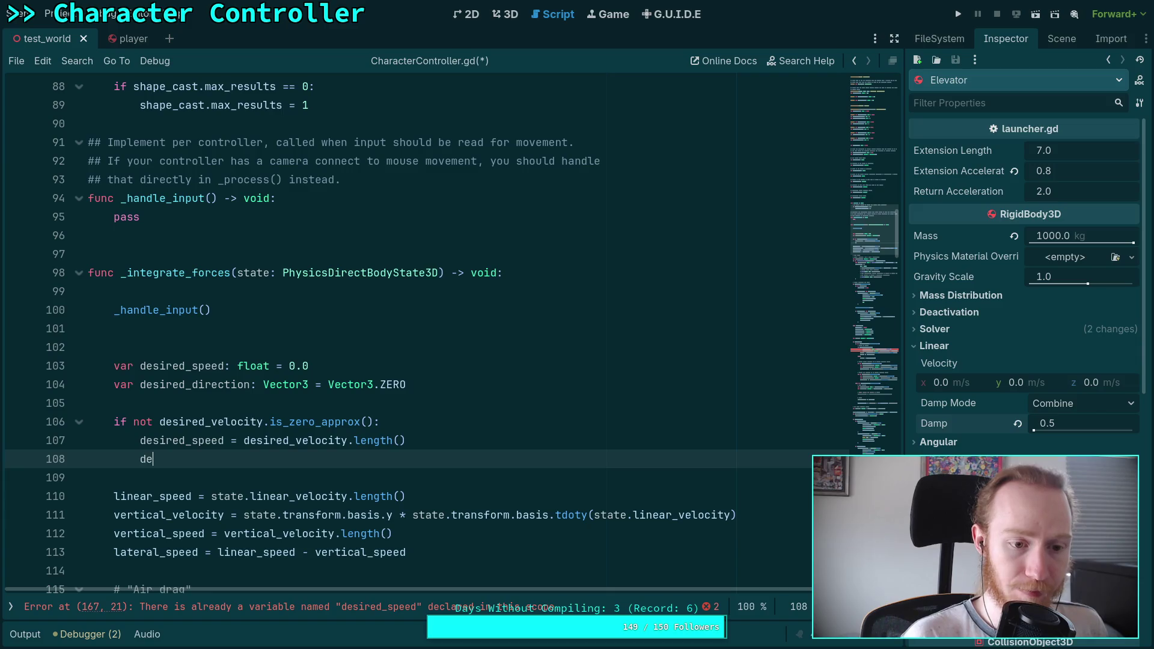
pyautogui.press('Down')
pyautogui.press('Return')
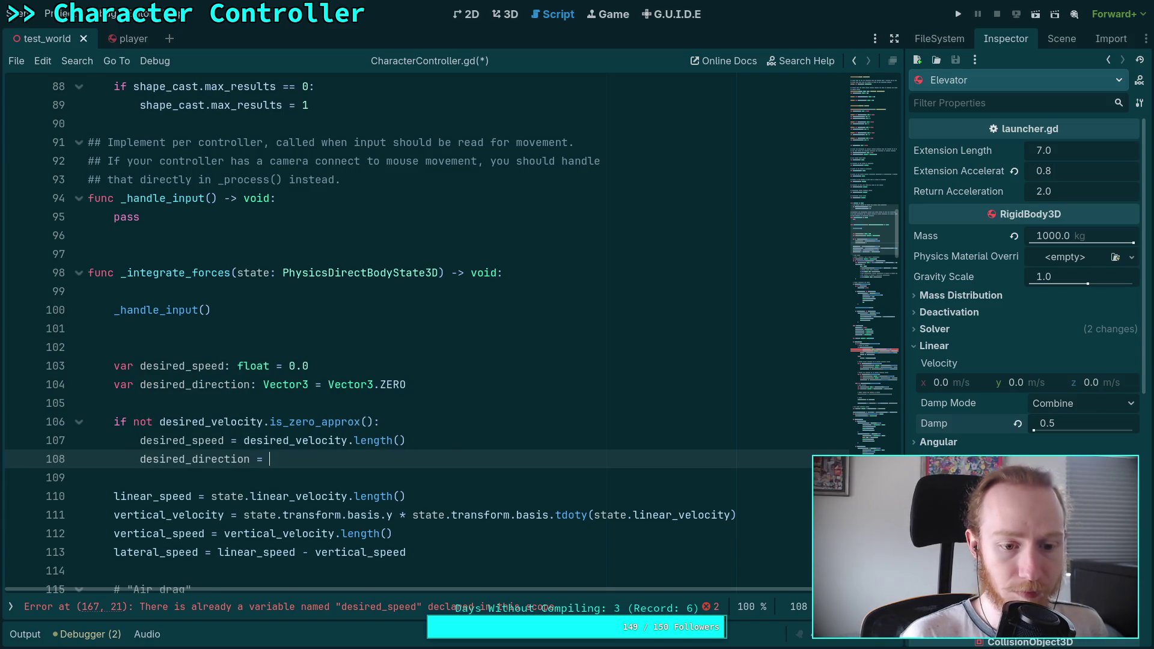
pyautogui.write('des')
pyautogui.press('Return')
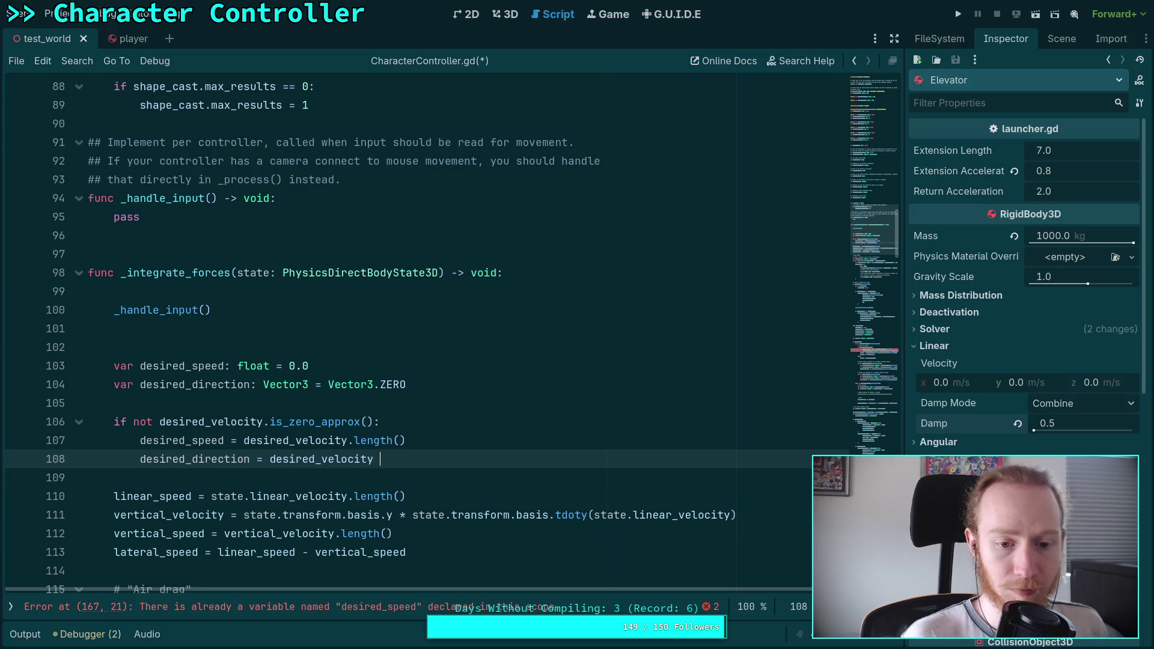
pyautogui.write('/ des')
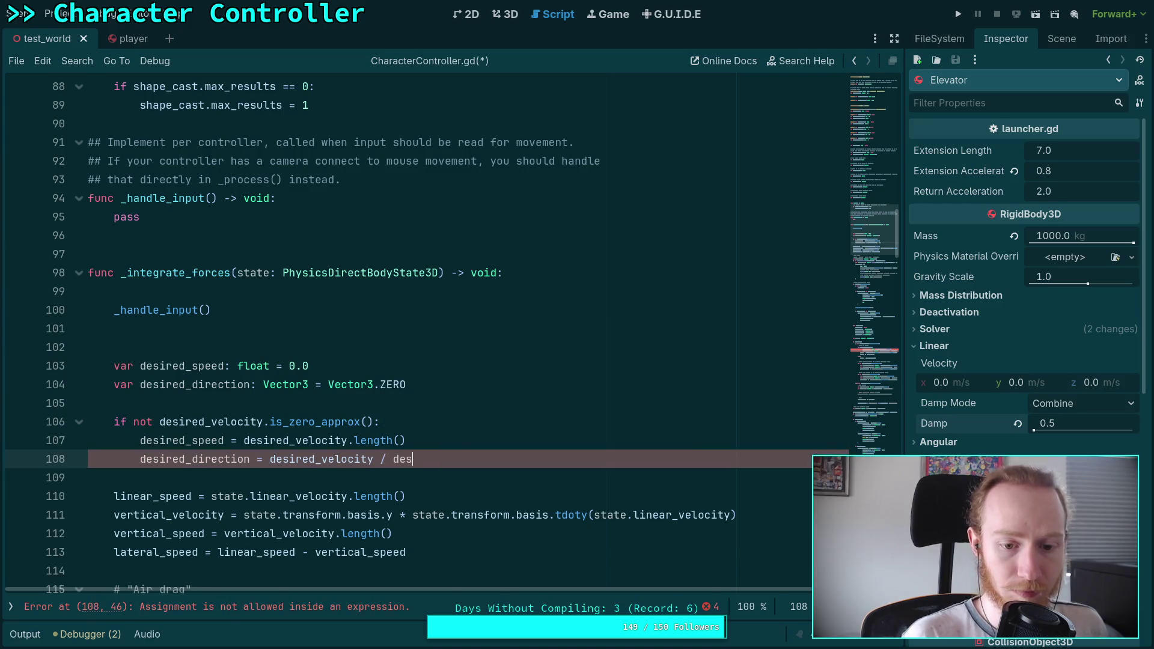
pyautogui.press('Down')
pyautogui.press('Down')
pyautogui.press('Return')
# Step: Remove the extra blank line above the new desired_speed and desired_direction variables
pyautogui.scroll(-2, 334, 361)
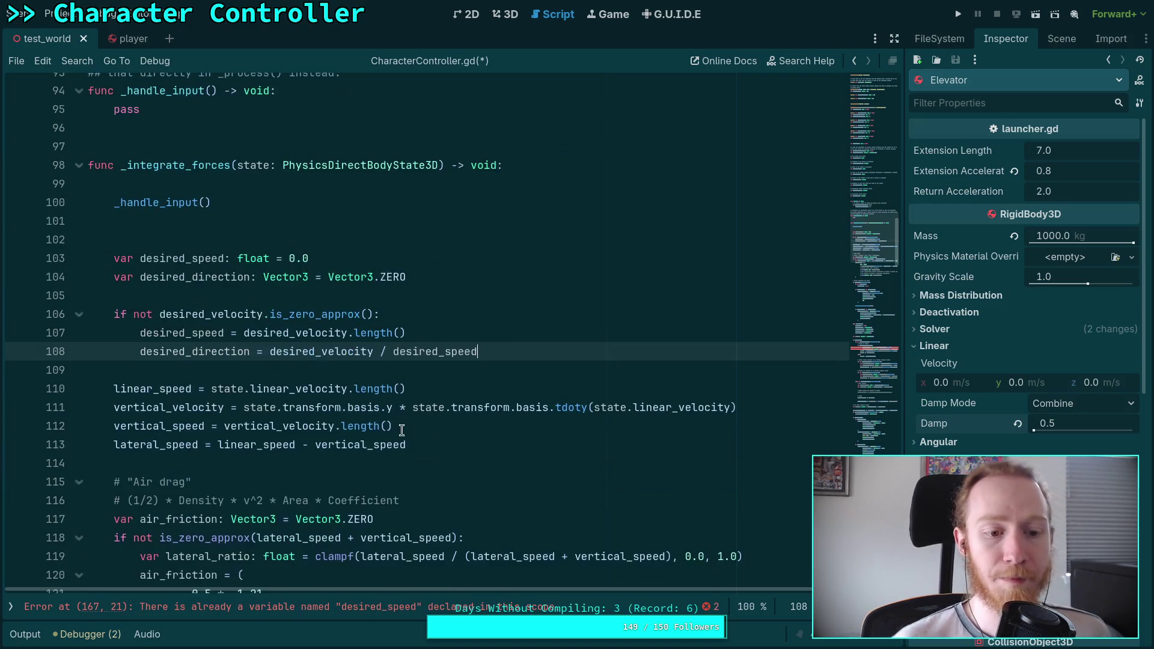
pyautogui.click(334, 360)
pyautogui.click(195, 232)
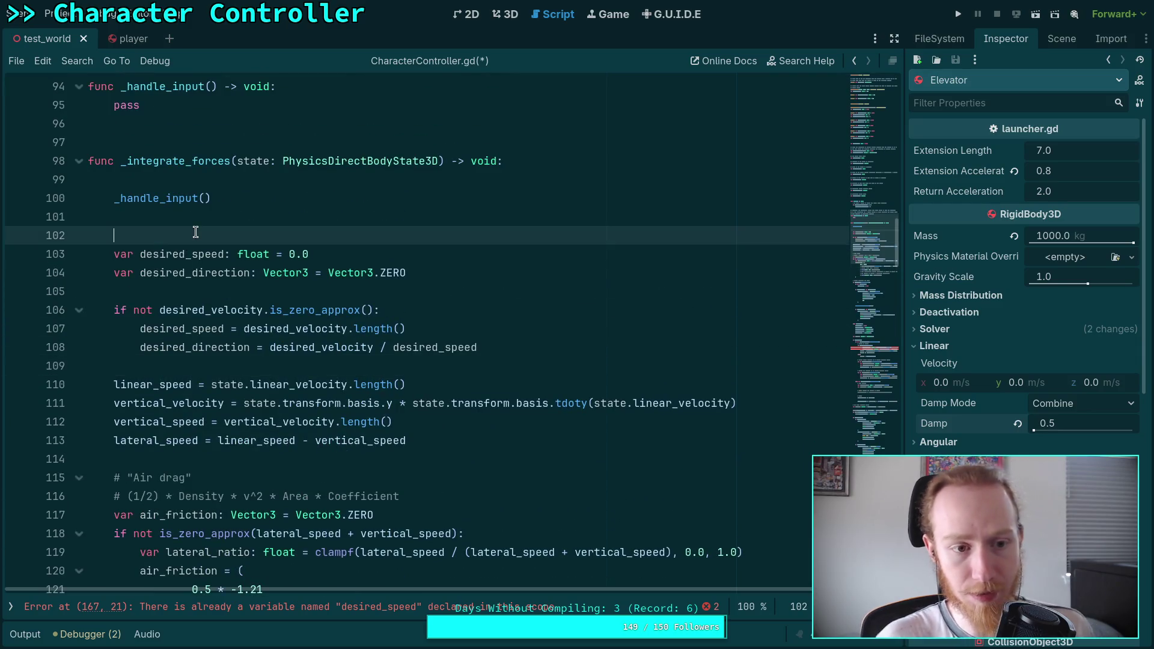
pyautogui.press('BackSpace')
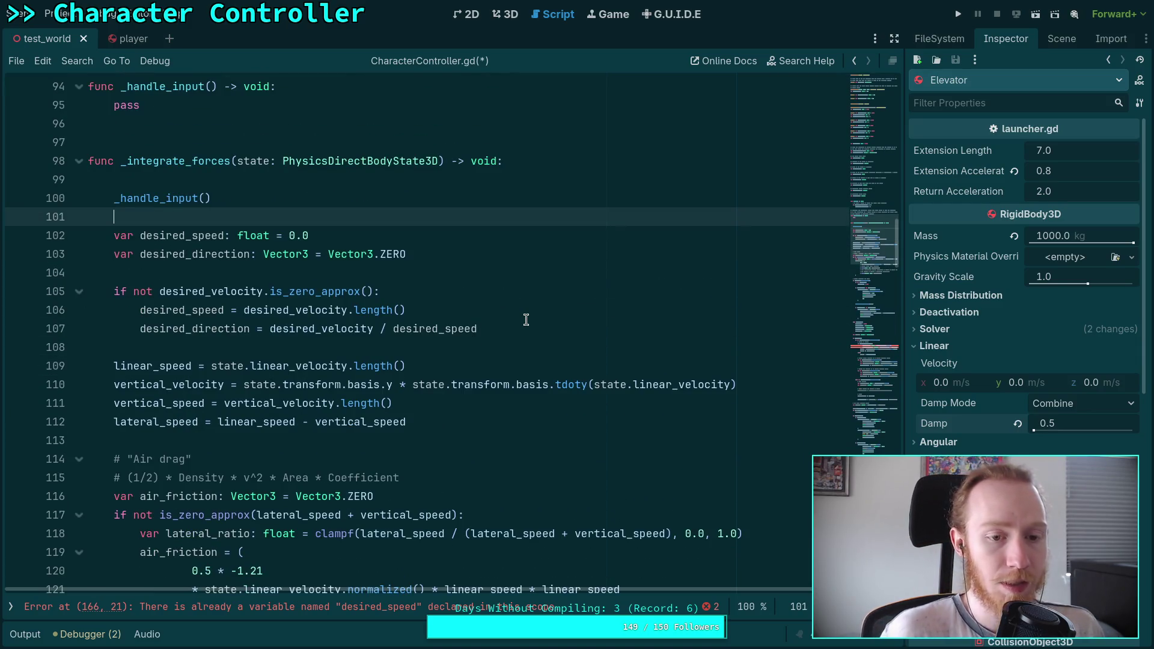
# Step: Cut the new block from _integrate_forces and rename the desired_velocity declaration to desired_direction
pyautogui.moveTo(477, 328)
pyautogui.mouseDown()
pyautogui.moveTo(85, 249)
pyautogui.moveTo(85, 219)
pyautogui.mouseUp()
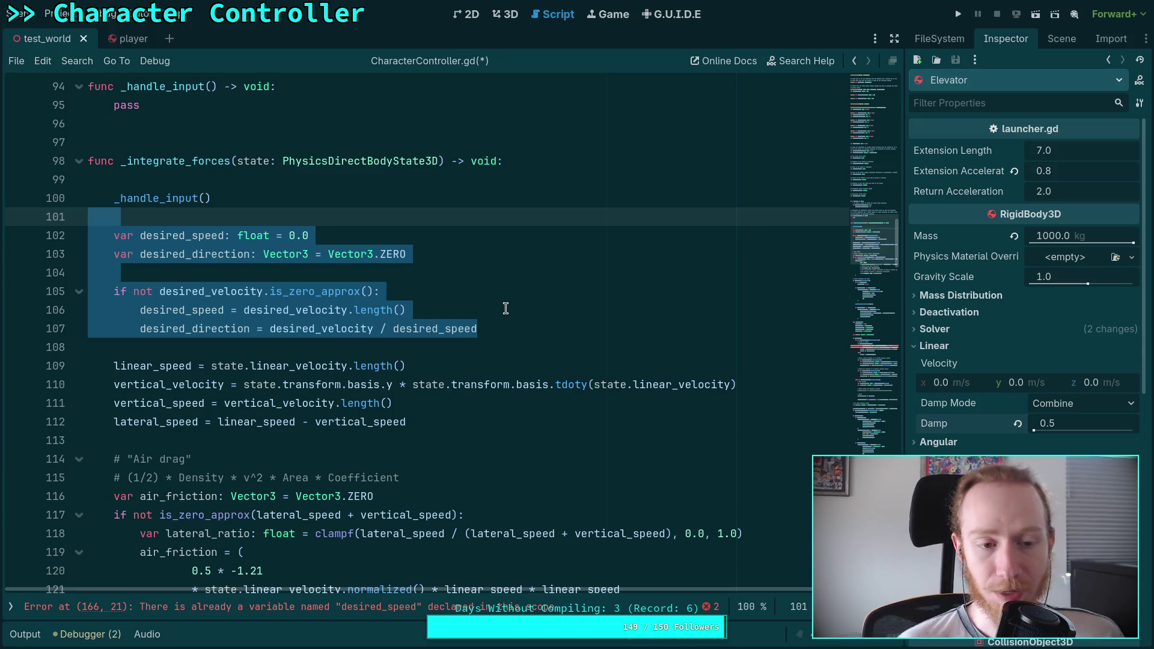
pyautogui.hotkey('ctrl', 'x')
pyautogui.scroll(7, 362, 283)
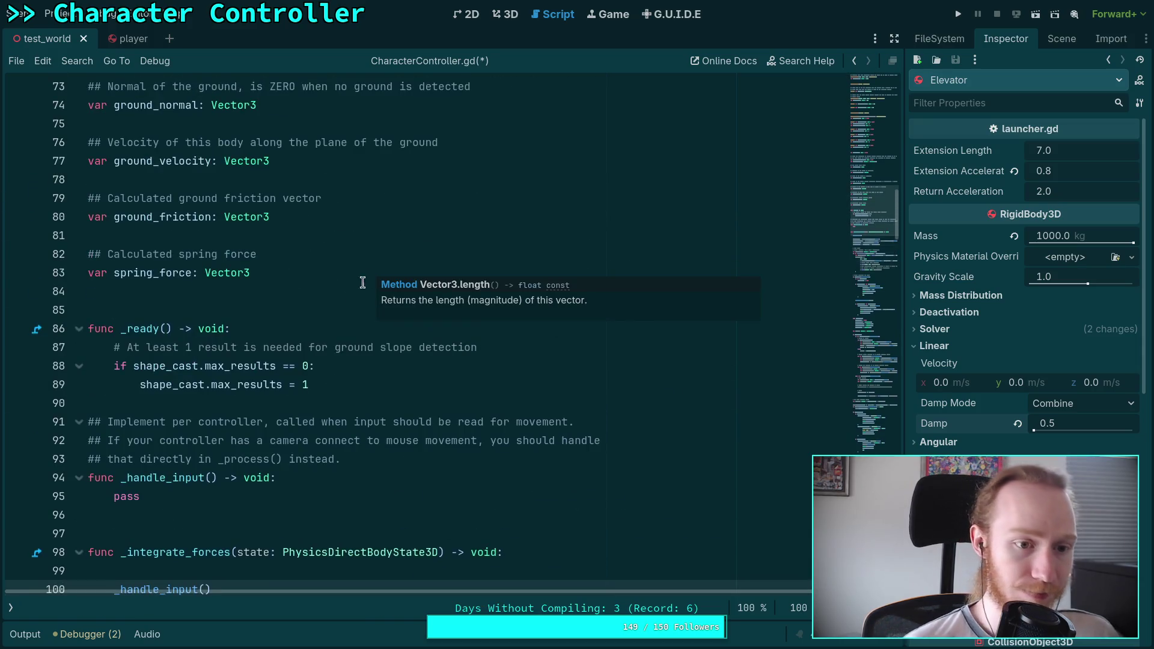
pyautogui.scroll(9, 245, 295)
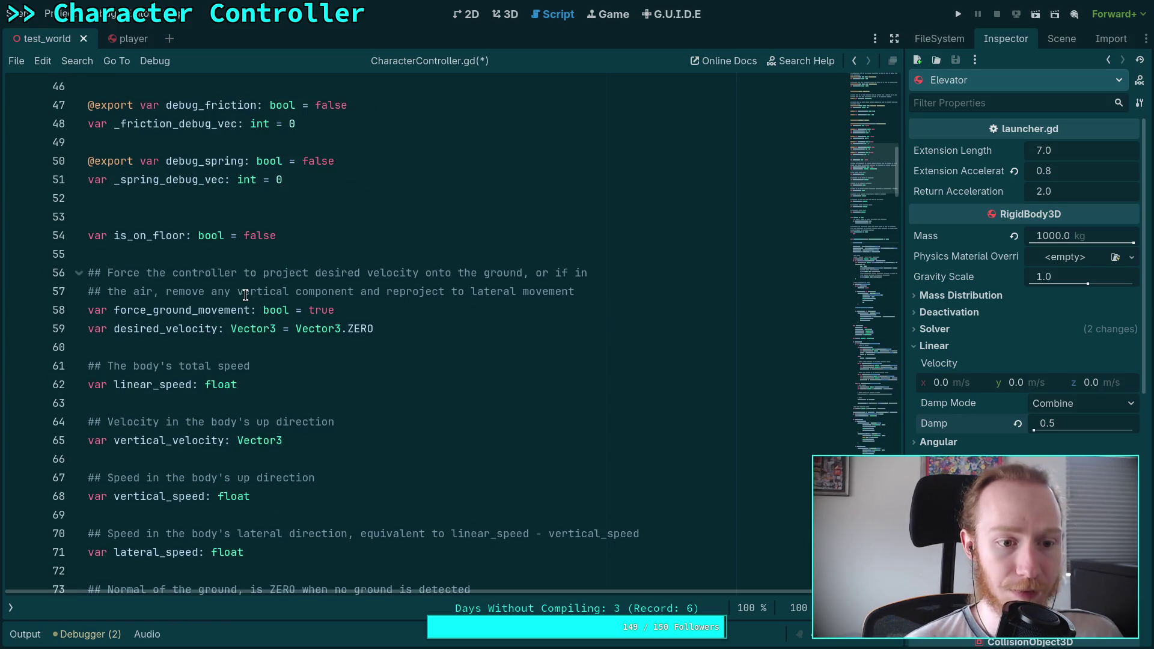
pyautogui.moveTo(166, 328); pyautogui.dragTo(218, 331)
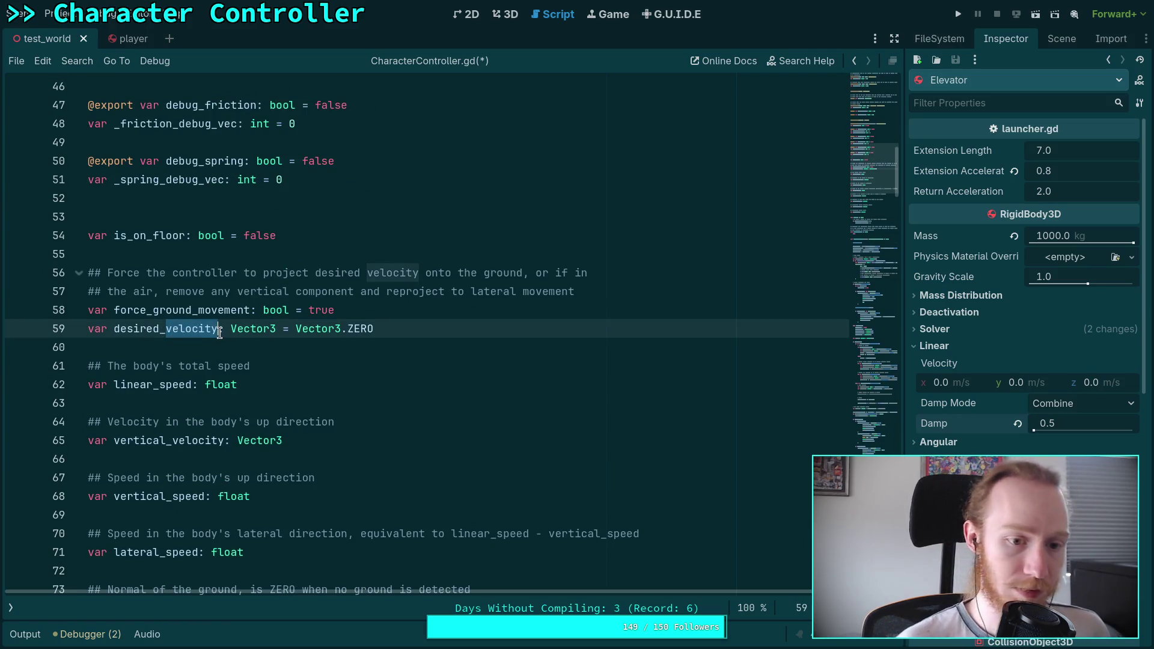
pyautogui.write('direction')
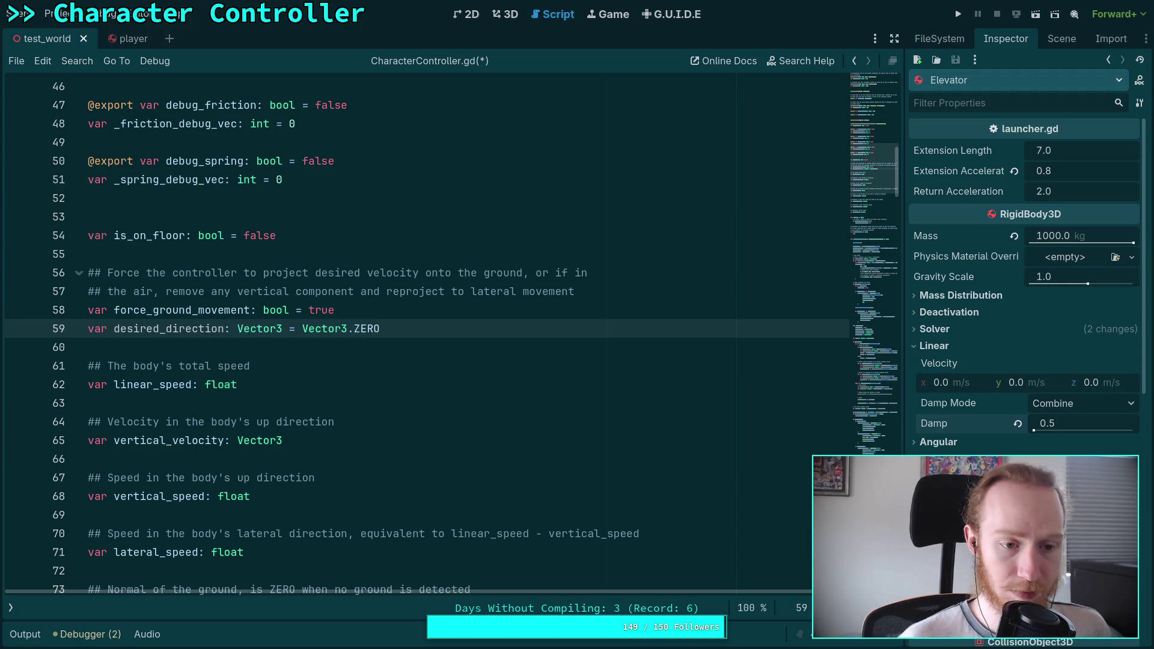
# Step: Add a desired_speed float declaration below desired_direction, separate it with a blank line, and save
pyautogui.hotkey('ctrl', 'shift', 'Return')
pyautogui.write('zar')
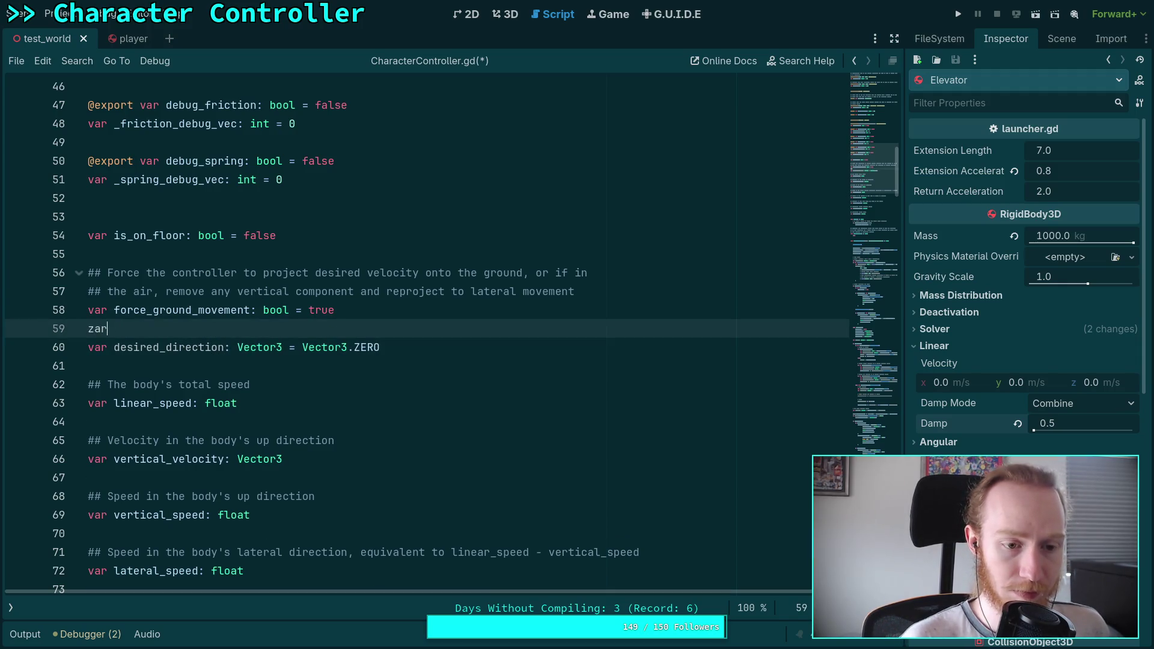
pyautogui.write('var desired_speed')
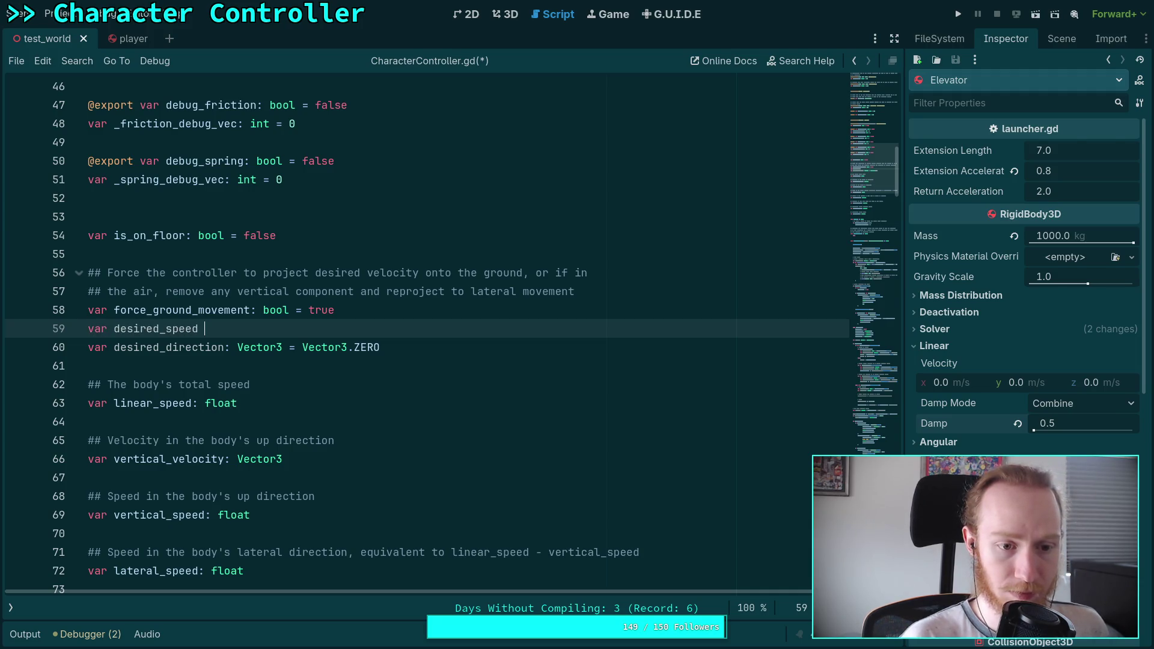
pyautogui.write(' float = 0')
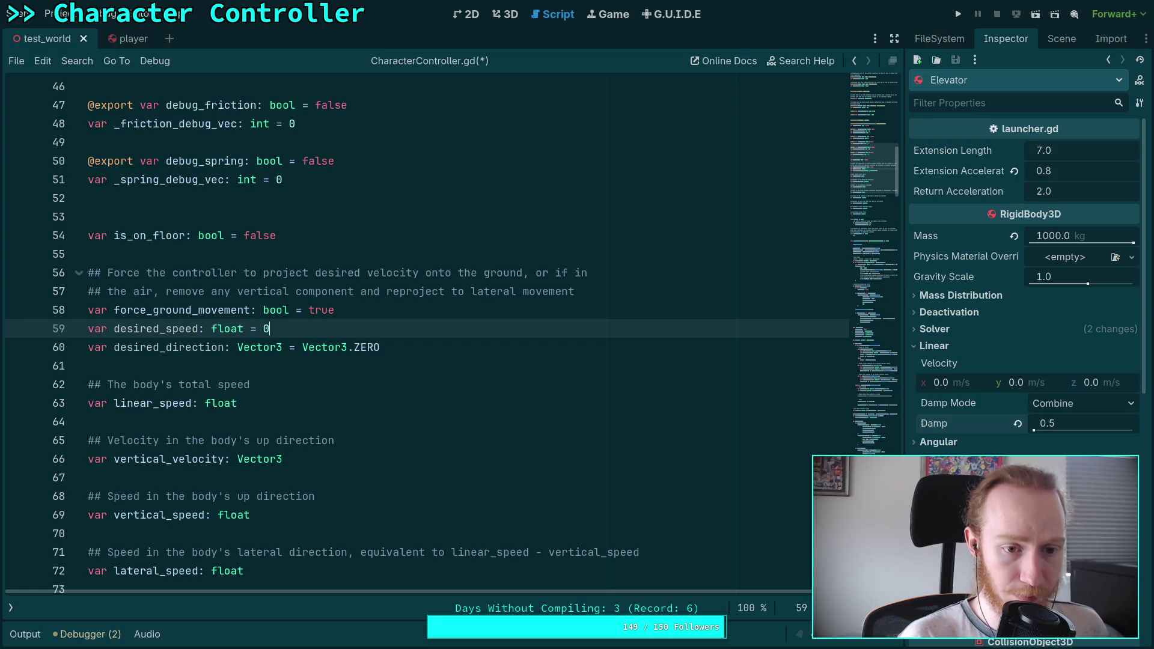
pyautogui.hotkey('alt', 'Down')
pyautogui.press('Up')
pyautogui.press('Up')
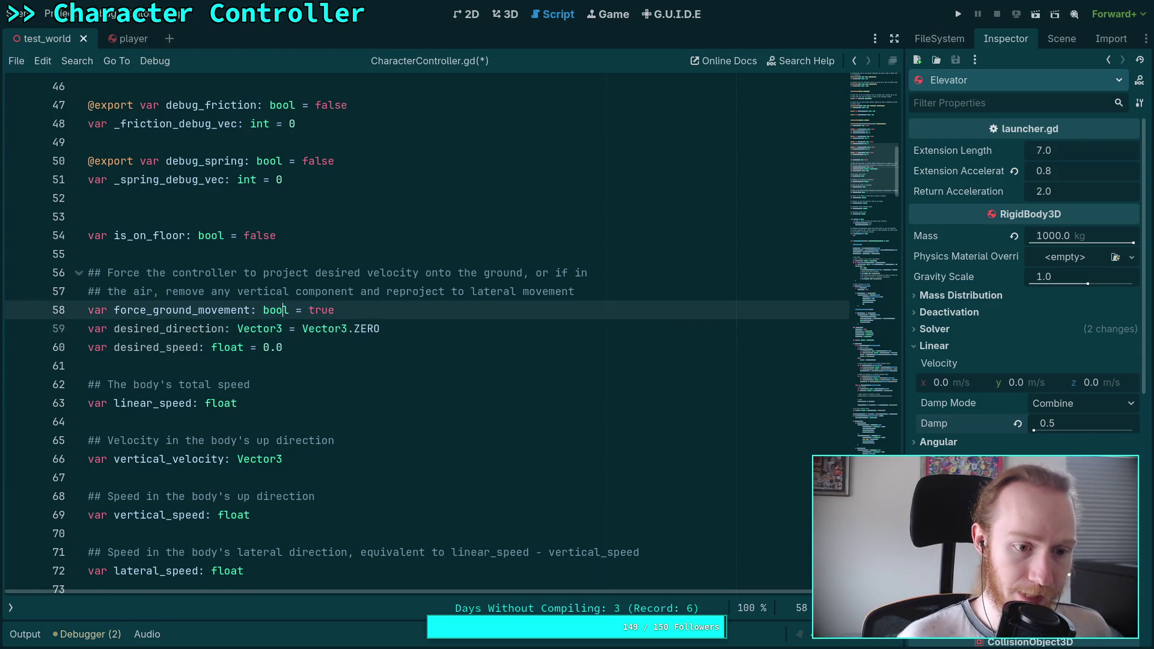
pyautogui.press('End')
pyautogui.press('Return')
pyautogui.hotkey('ctrl', 's')
pyautogui.click(205, 348)
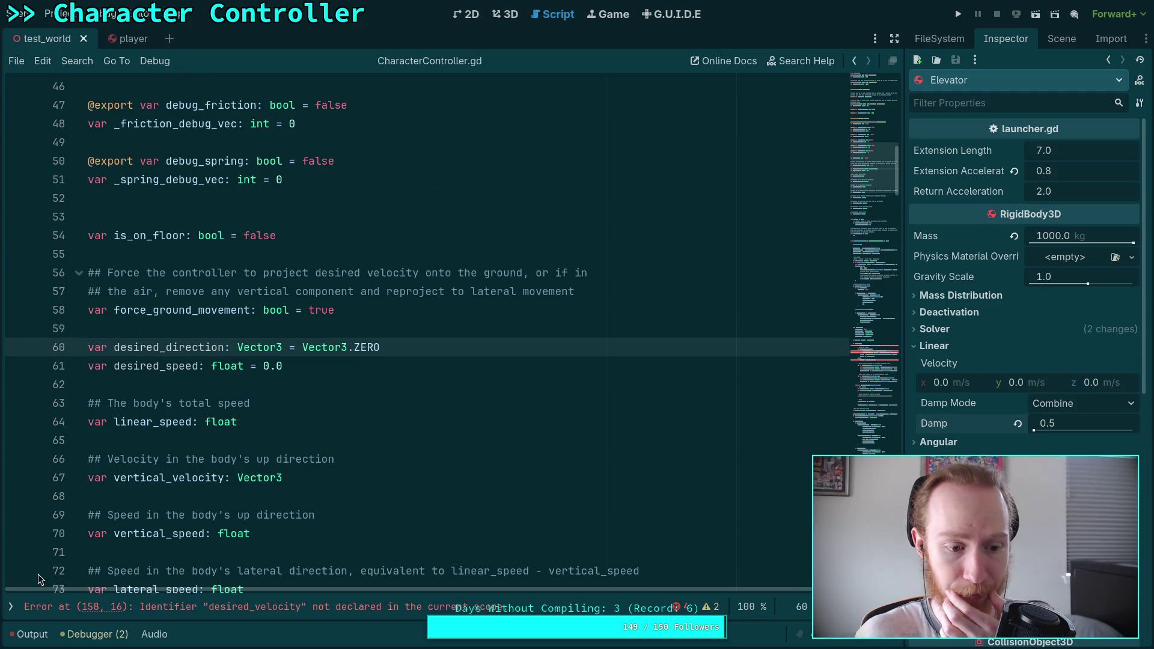
# Step: Close draw_singleton.gd and launcher.gd from the open scripts list
pyautogui.click(12, 604)
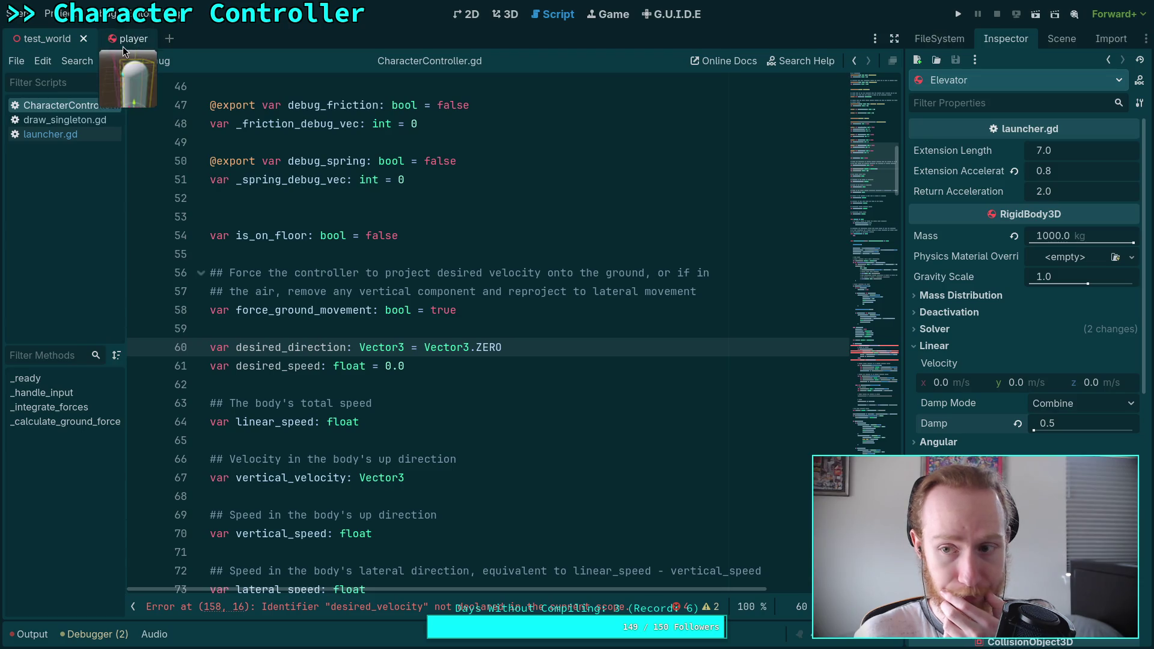
pyautogui.click(1061, 45)
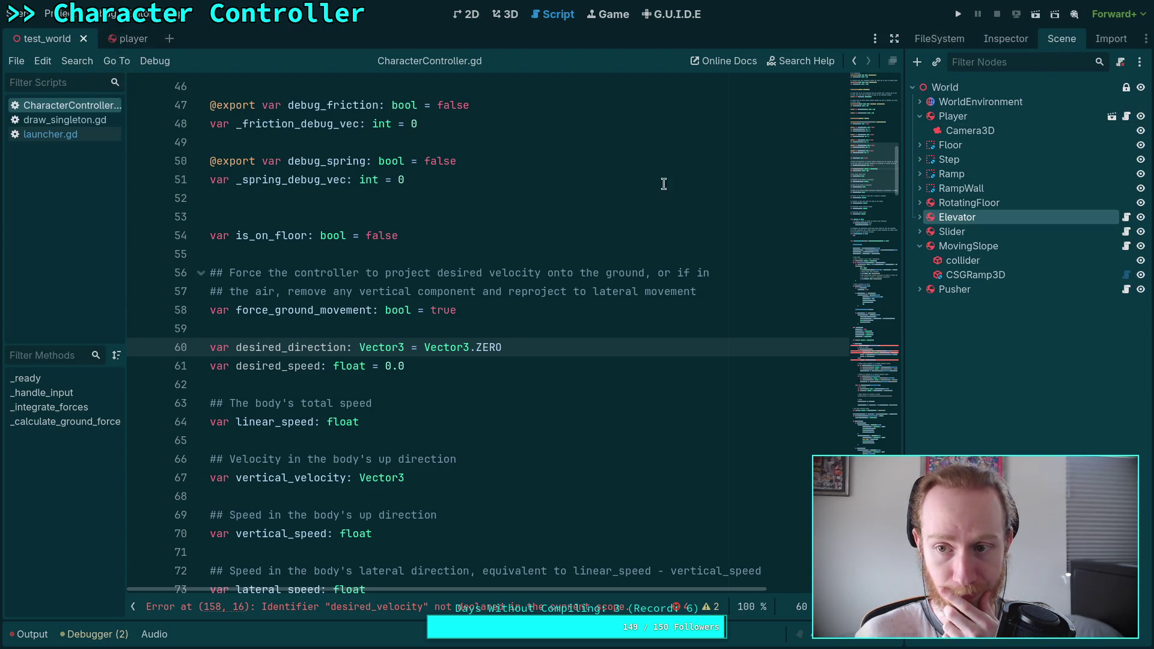
pyautogui.click(72, 120)
pyautogui.rightClick(71, 121)
pyautogui.click(97, 160)
pyautogui.rightClick(66, 121)
pyautogui.click(96, 164)
# Step: Open player.gd and change line 68's desired_velocity to desired_direction
pyautogui.click(1125, 116)
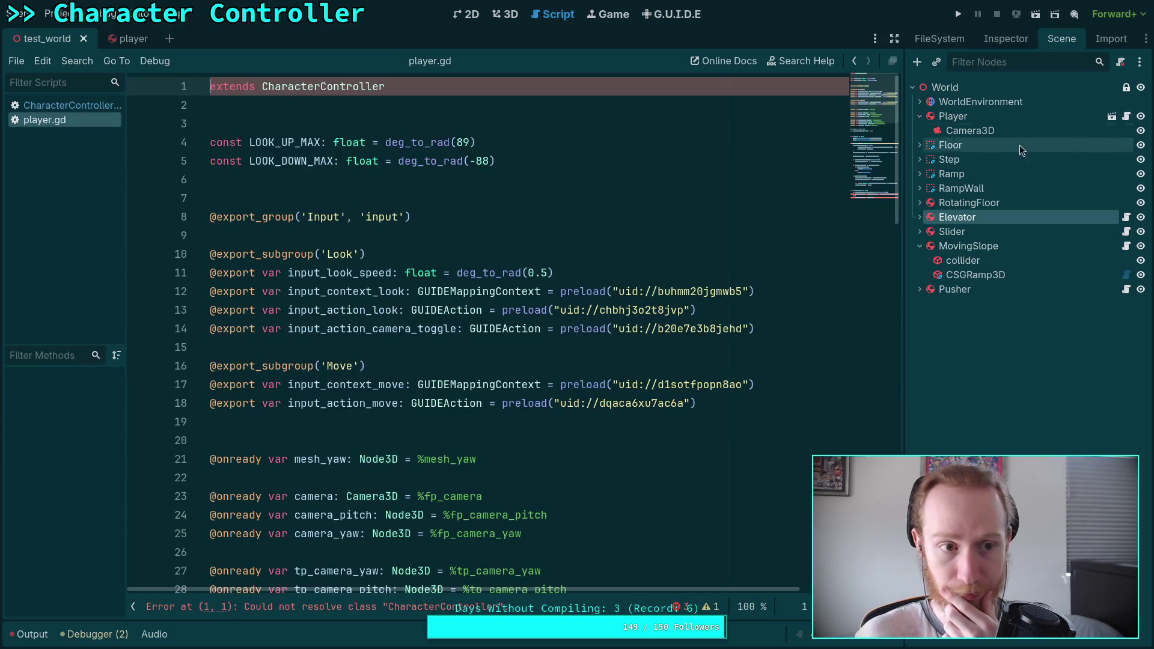
pyautogui.scroll(-8, 583, 227)
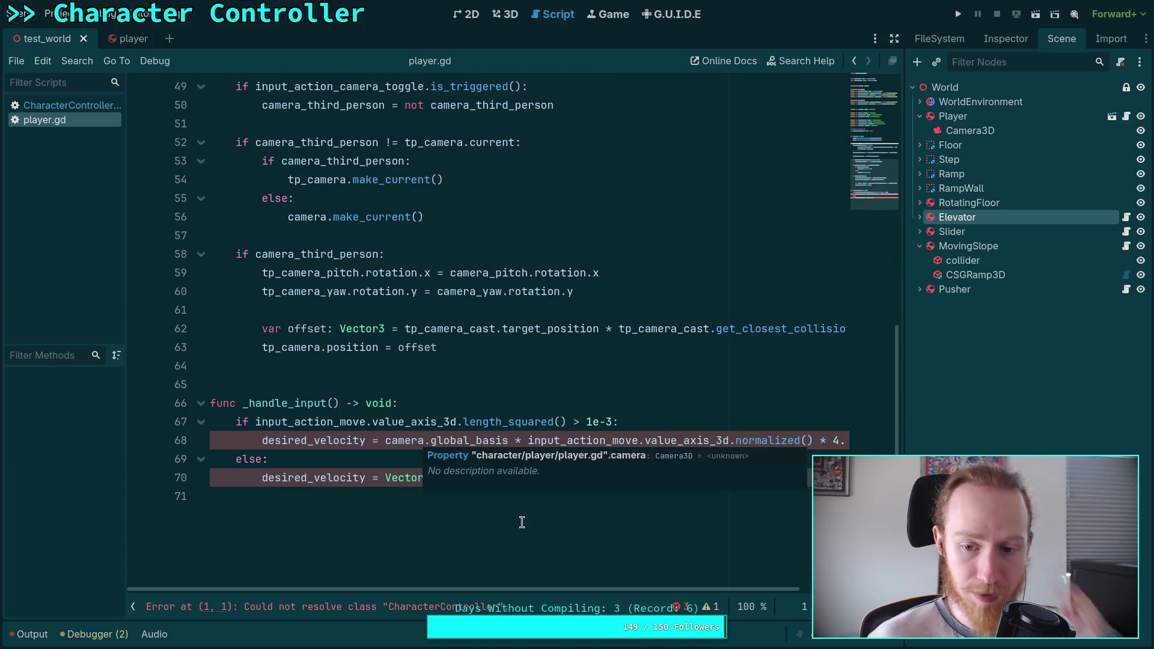
pyautogui.doubleClick(357, 442)
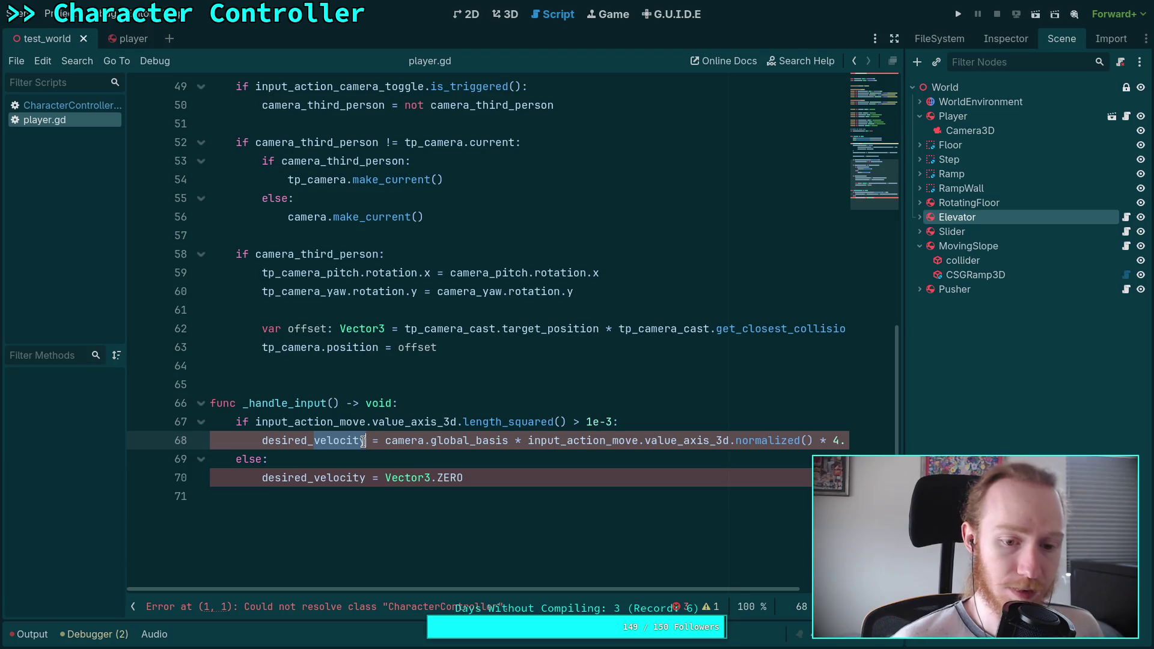
pyautogui.write('direction')
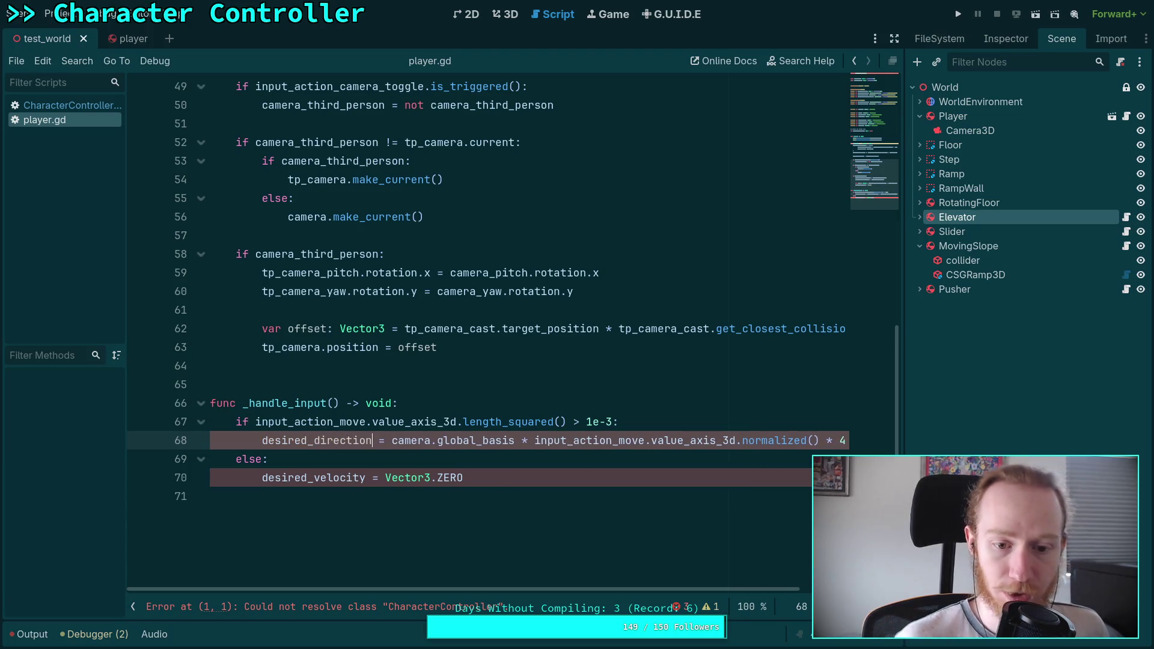
# Step: Replace the ' * 4.0' multiplier on line 68 with a new line setting desired_speed = 5.0
pyautogui.hscroll(3, 682, 580)
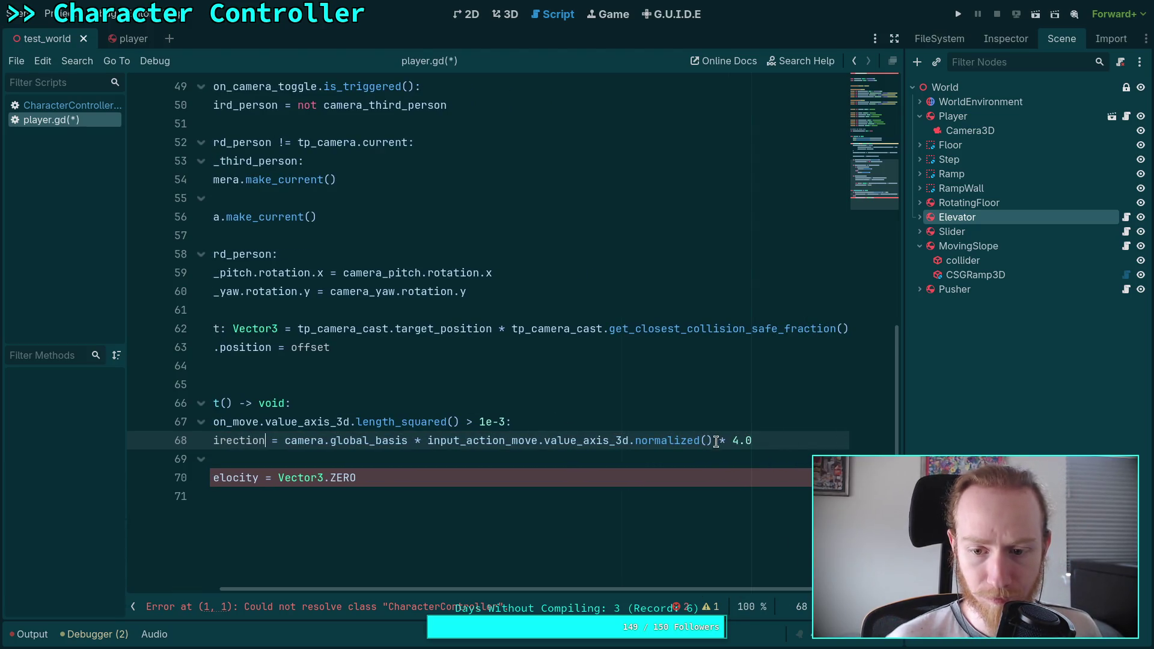
pyautogui.moveTo(713, 441); pyautogui.dragTo(793, 434)
pyautogui.press('Return')
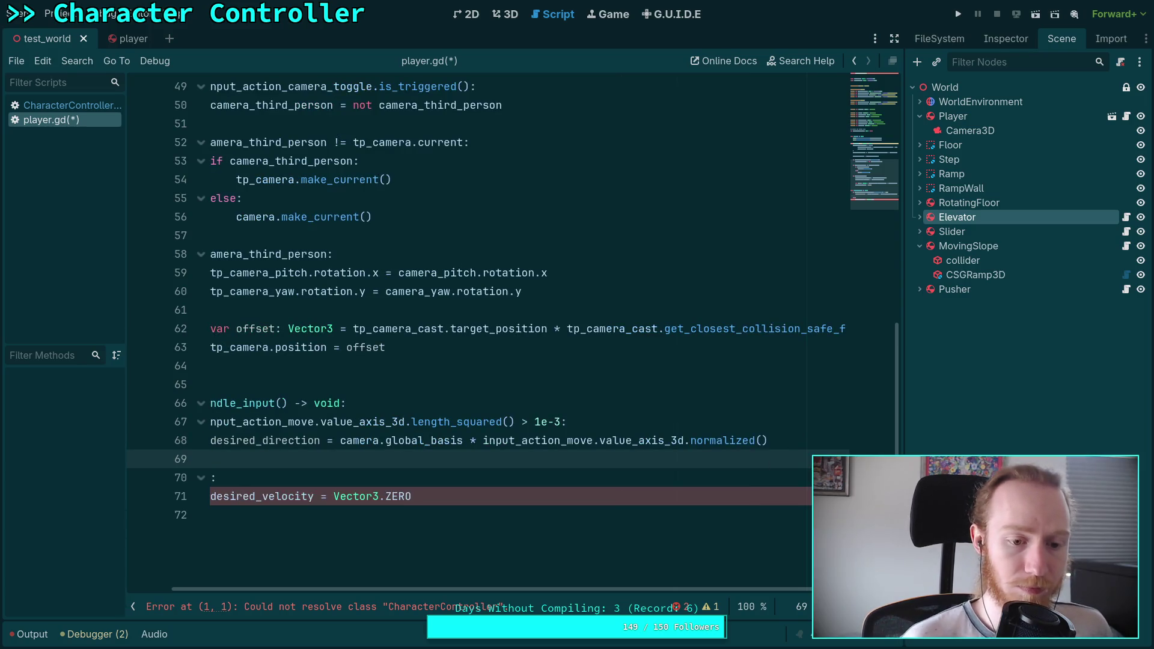
pyautogui.write('des')
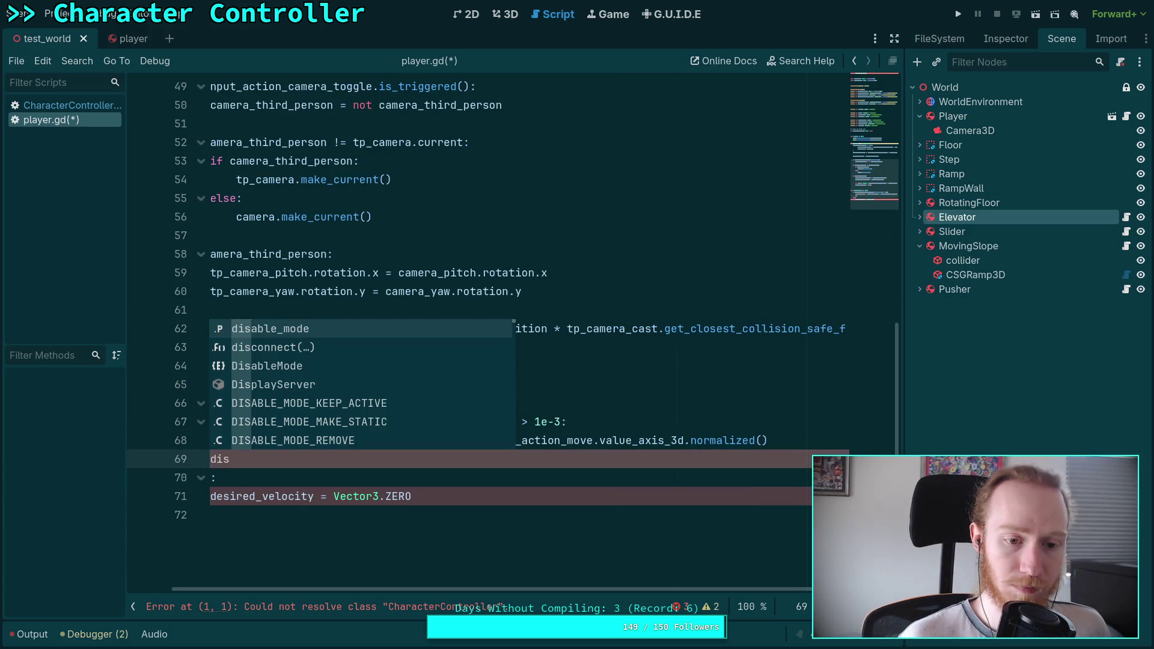
pyautogui.press('Down')
pyautogui.press('Return')
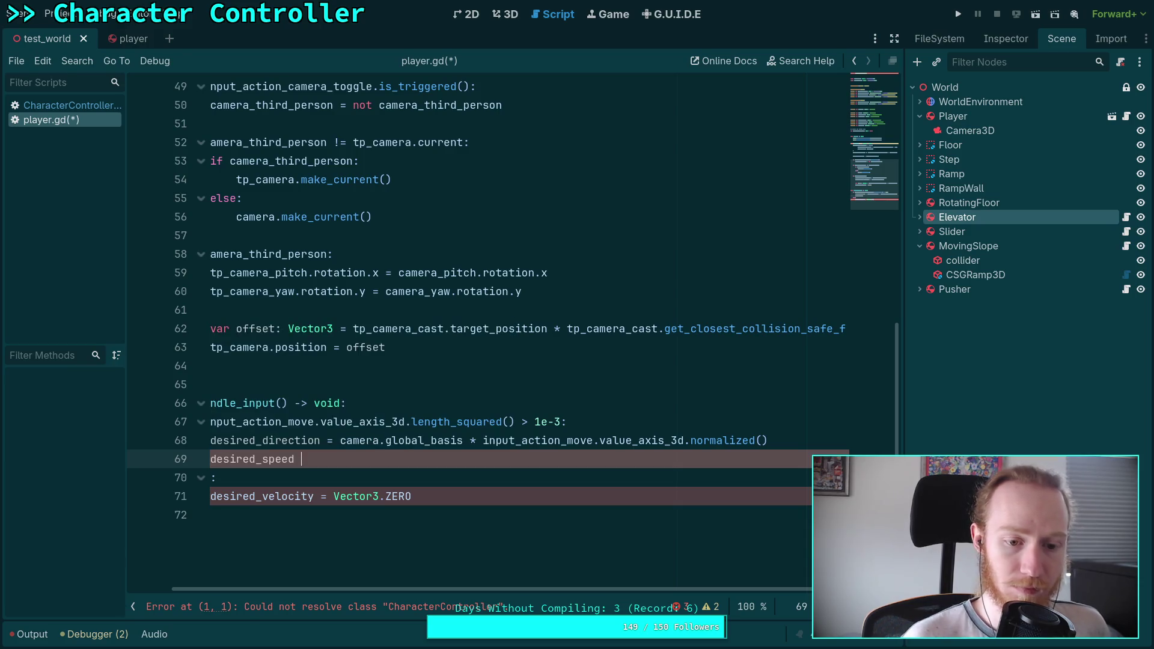
pyautogui.hotkey('ctrl', 'space')
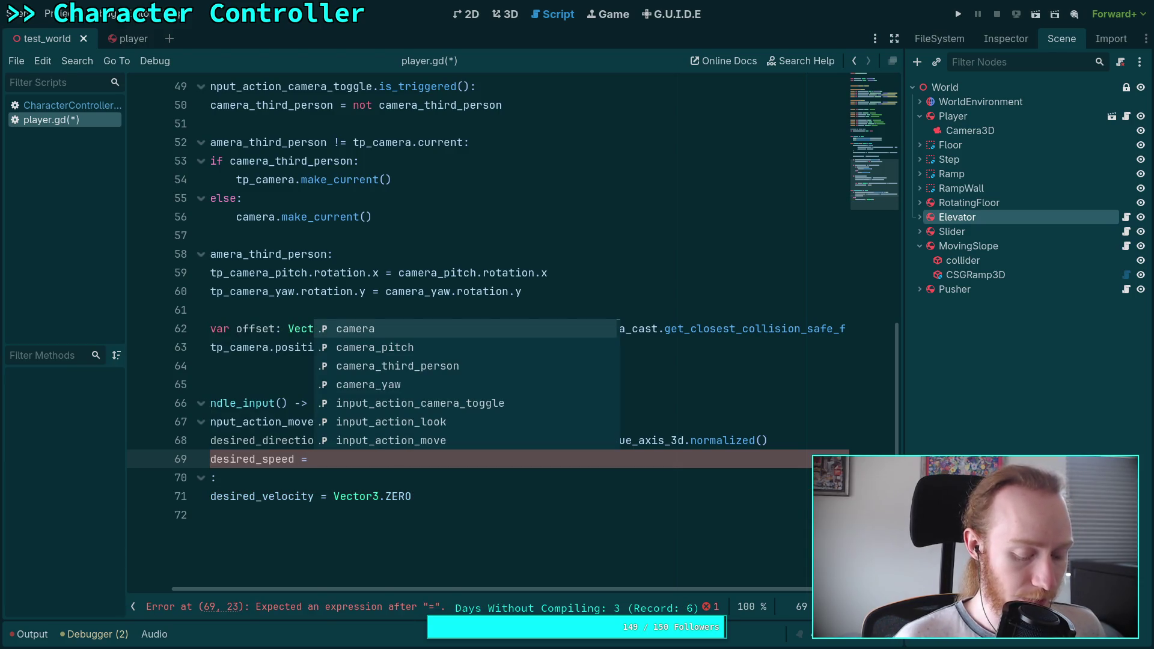
pyautogui.write('5.0')
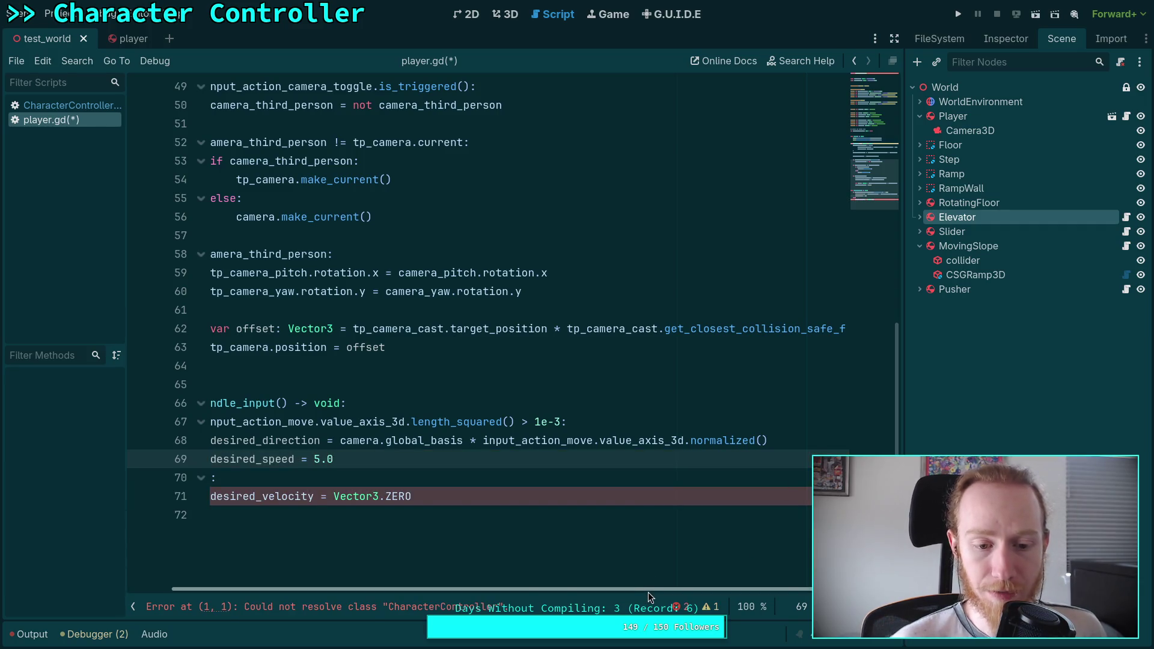
pyautogui.moveTo(648, 592); pyautogui.dragTo(602, 593)
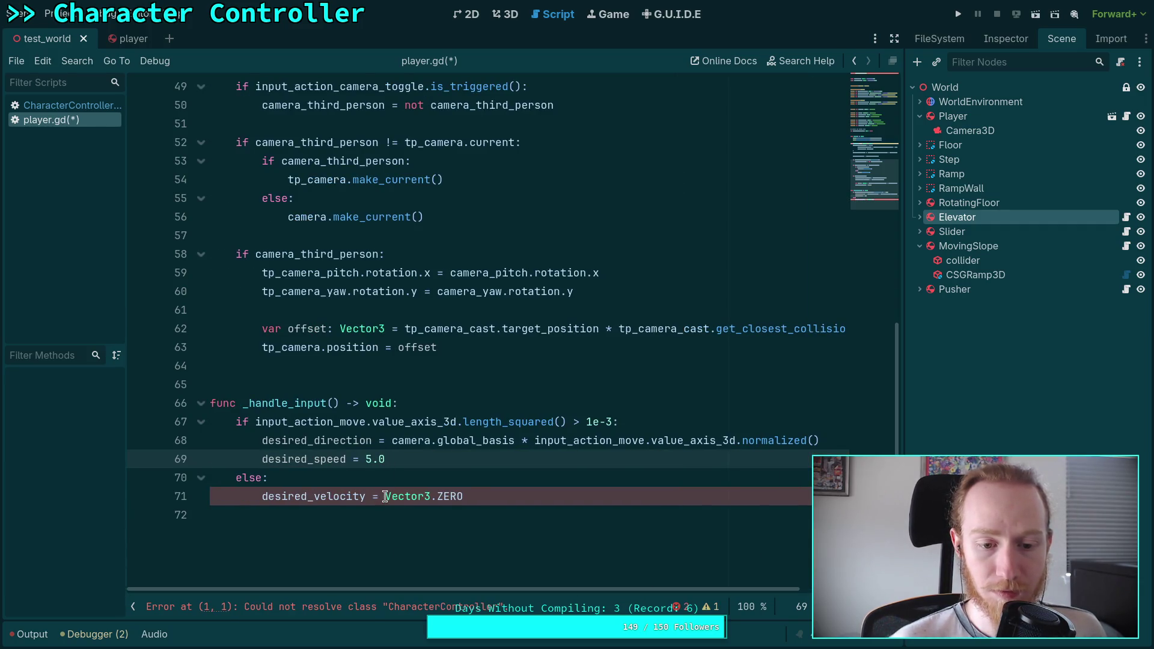
# Step: Make the else branch set desired_speed = 0.0, save player.gd, and return to CharacterController.gd
pyautogui.doubleClick(365, 497)
pyautogui.write('dir')
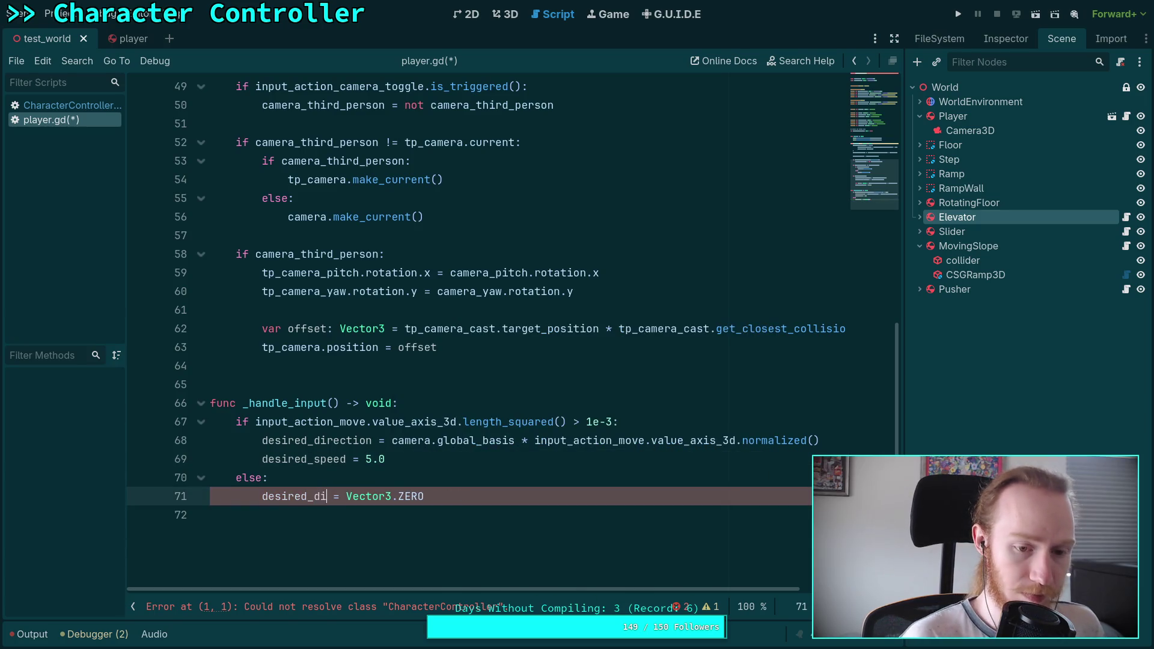
pyautogui.press('Return')
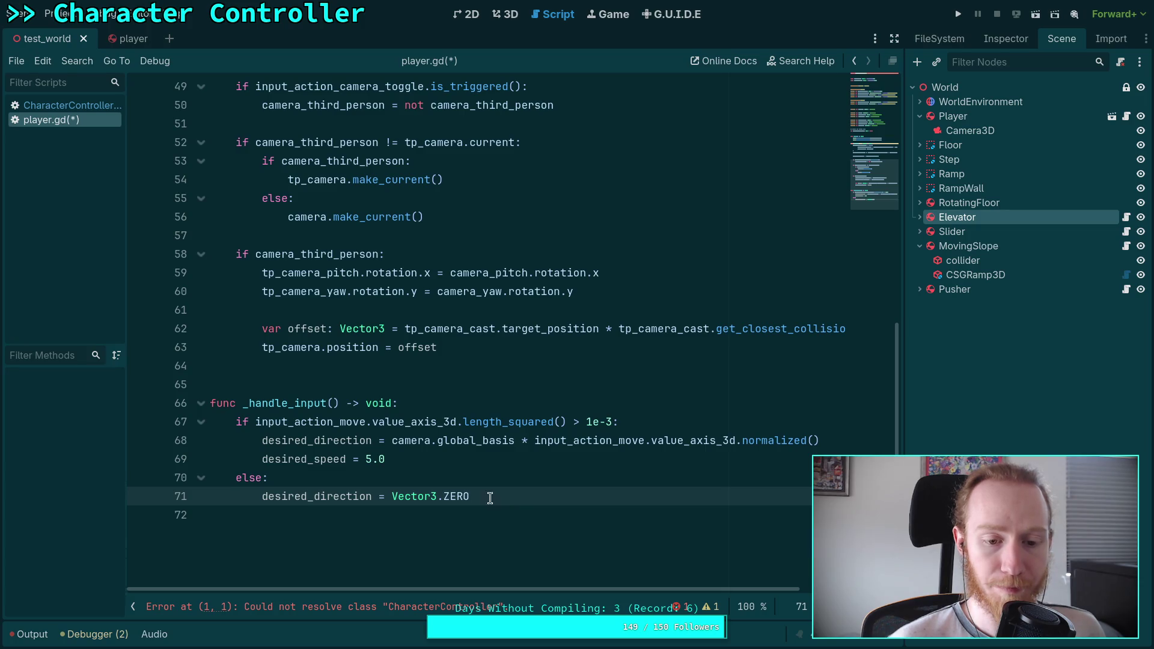
pyautogui.moveTo(472, 497)
pyautogui.mouseDown()
pyautogui.moveTo(295, 497)
pyautogui.moveTo(314, 496)
pyautogui.mouseUp()
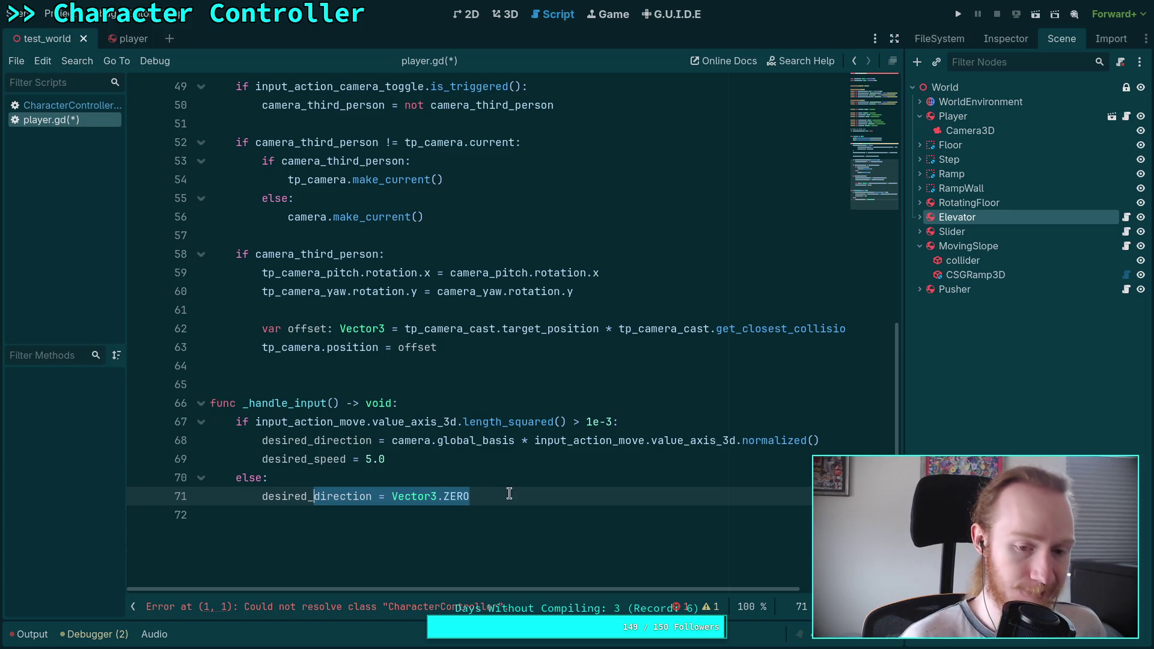
pyautogui.write('speed = 0.0')
pyautogui.hotkey('ctrl', 's')
pyautogui.click(470, 515)
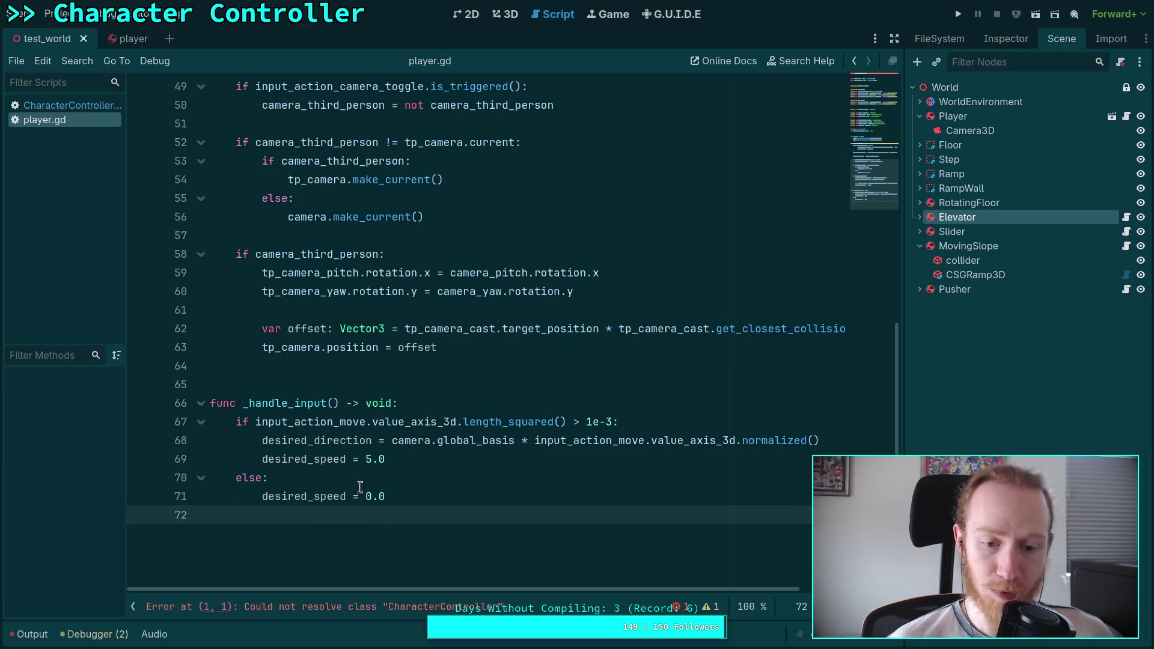
pyautogui.click(53, 105)
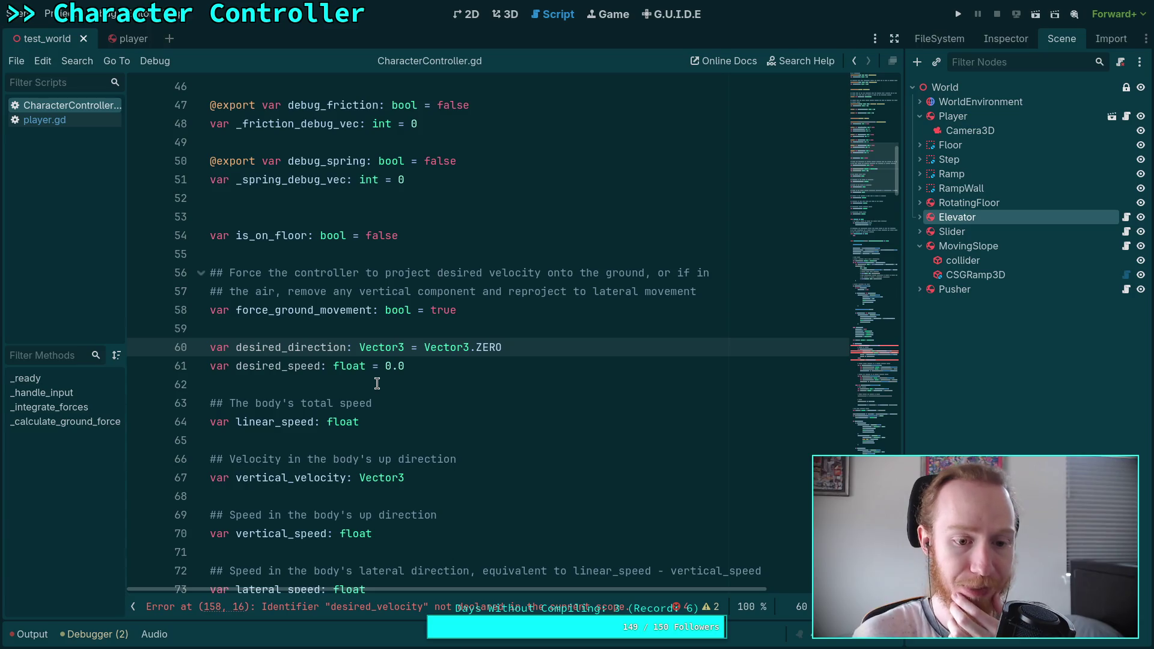
# Step: Cut the acceleration comment down to 'Acceleration rate in the desired direction.'
pyautogui.scroll(15, 378, 381)
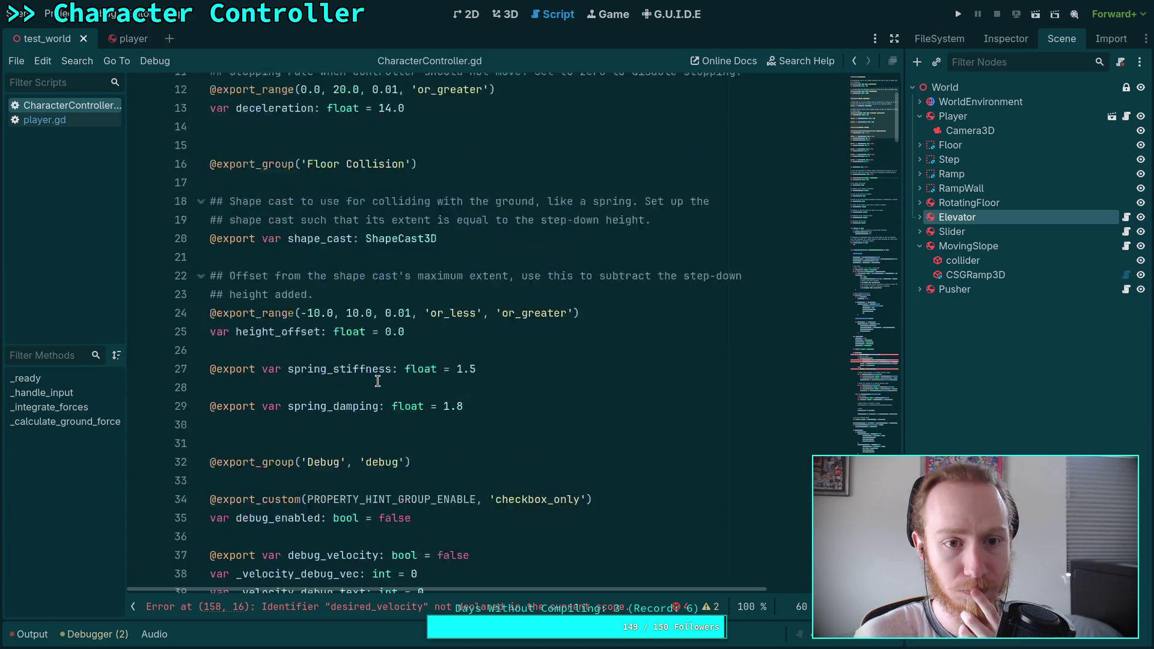
pyautogui.scroll(1, 376, 271)
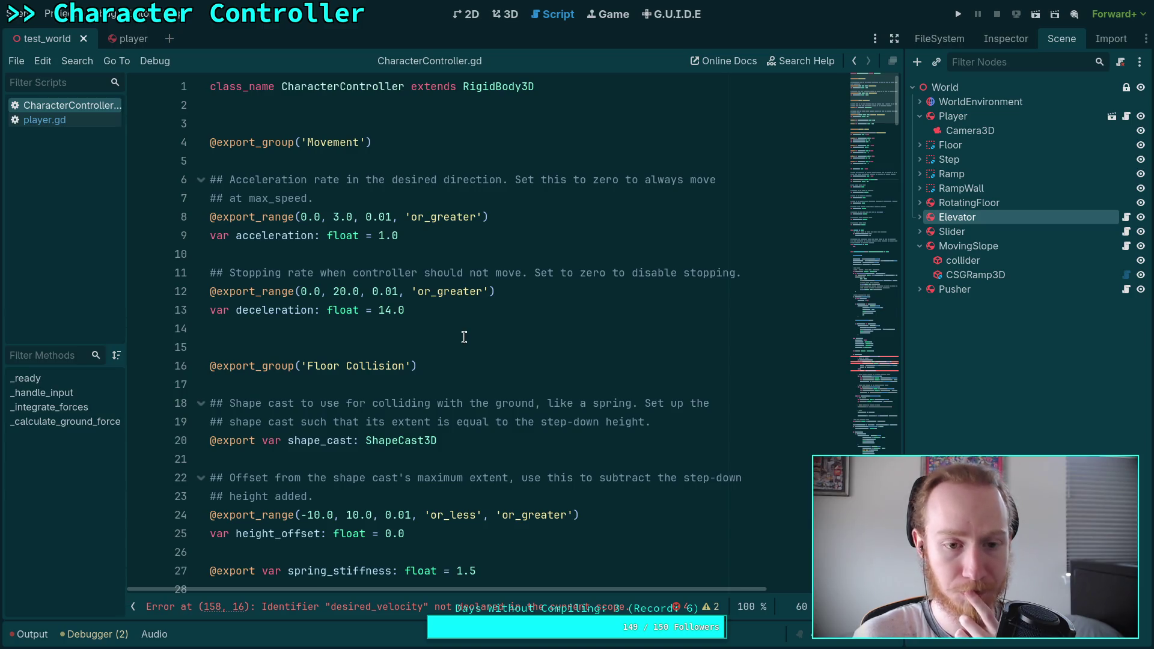
pyautogui.moveTo(487, 198); pyautogui.dragTo(508, 179)
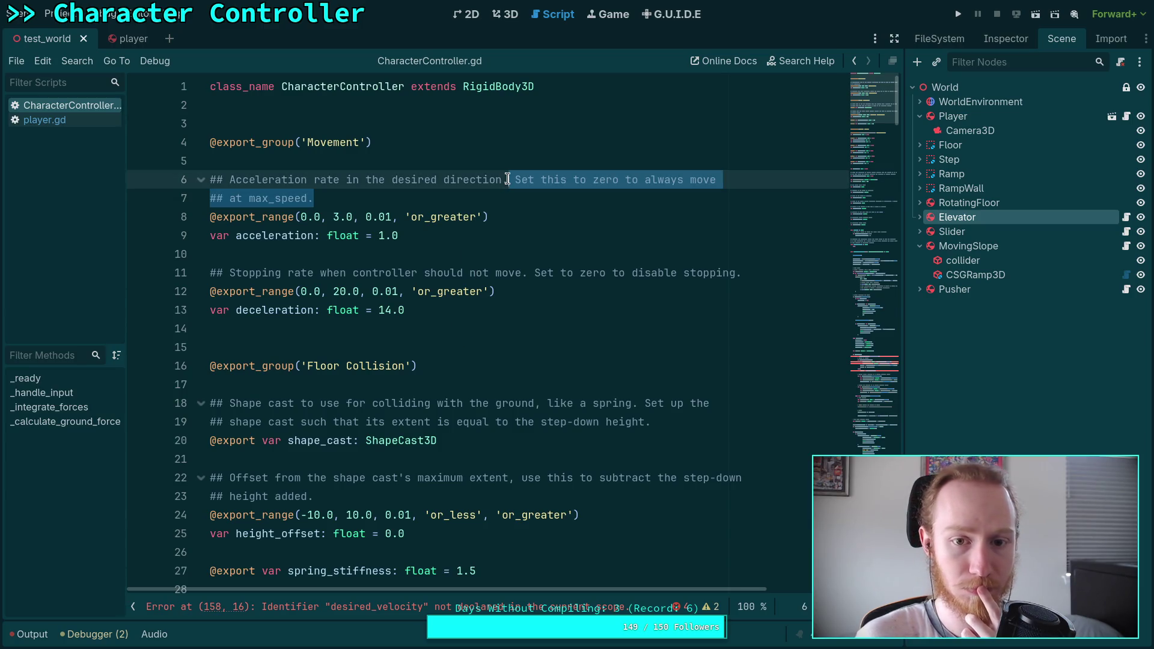
pyautogui.press('BackSpace')
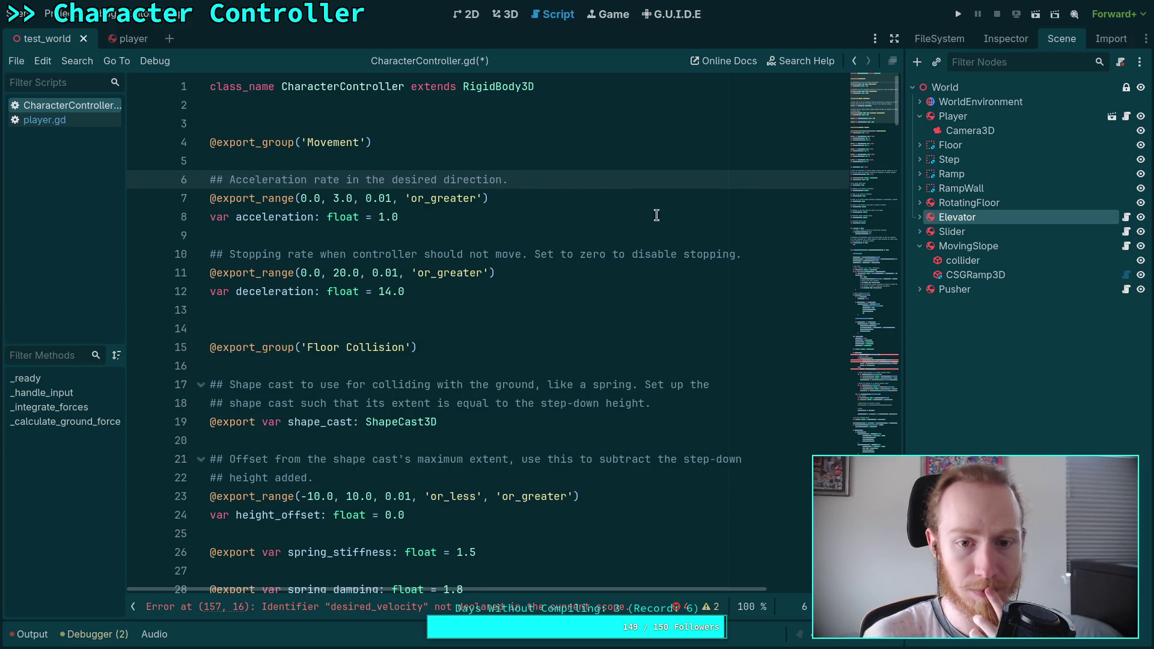
# Step: Search the script for 'deceleration'
pyautogui.click(690, 283)
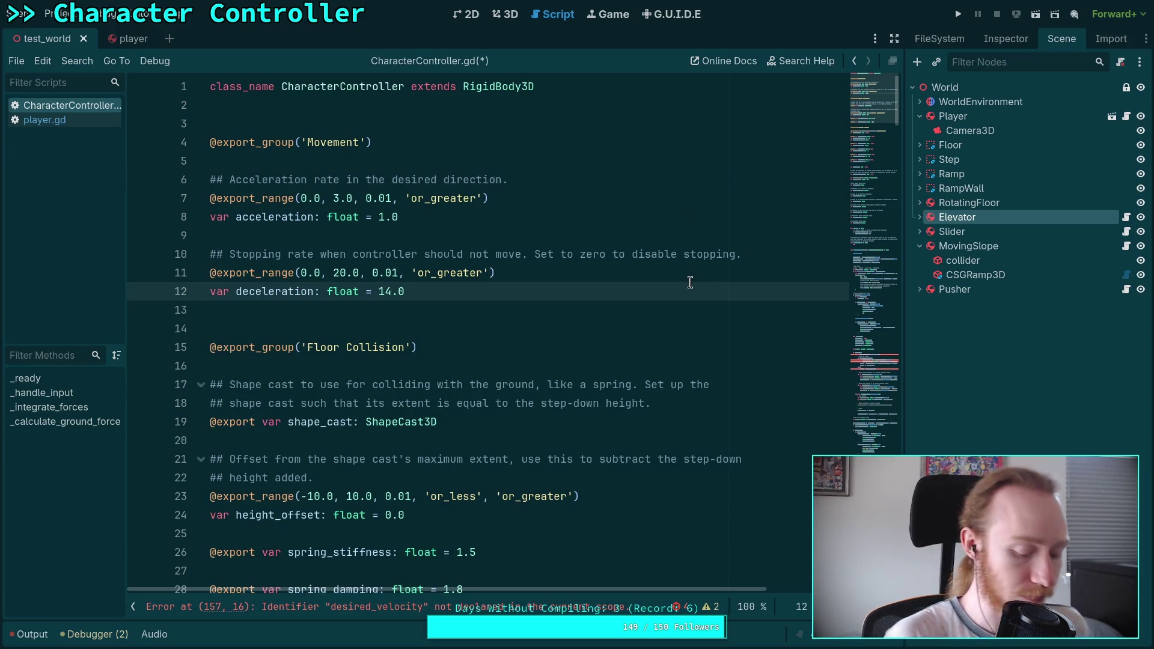
pyautogui.hotkey('ctrl', 'f')
pyautogui.write('decelerat')
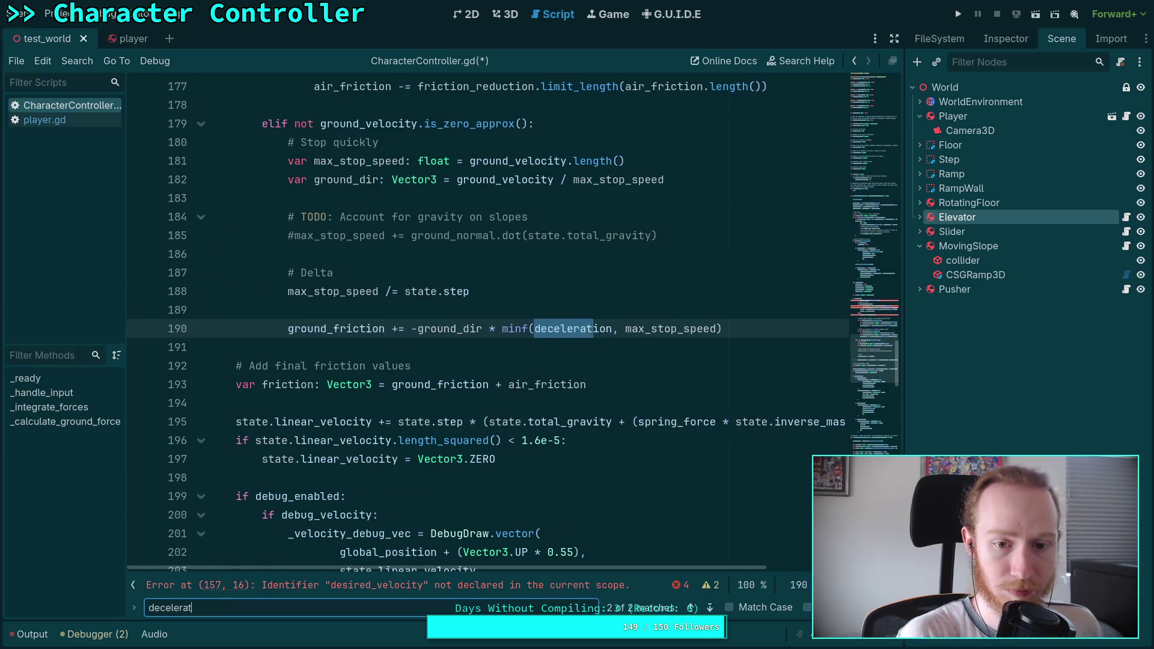
pyautogui.write('ion')
# Step: Append 'and deceleration > 0.0' to the end of the elif condition on line 179
pyautogui.scroll(2, 661, 541)
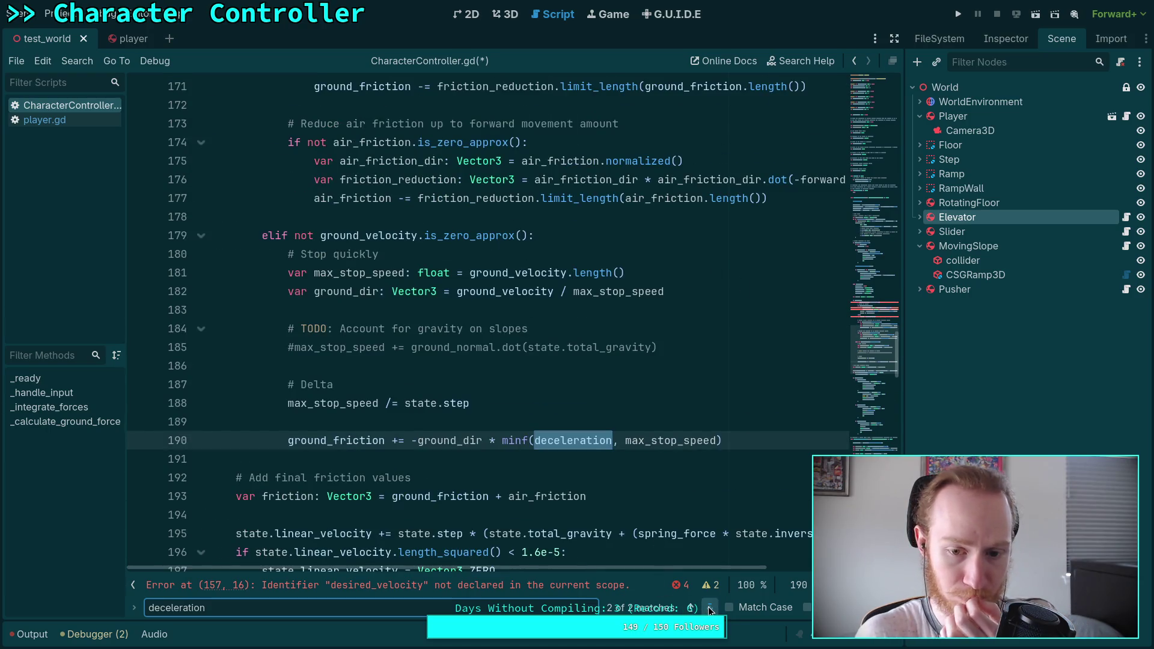
pyautogui.click(710, 609)
pyautogui.click(709, 608)
pyautogui.scroll(3, 535, 367)
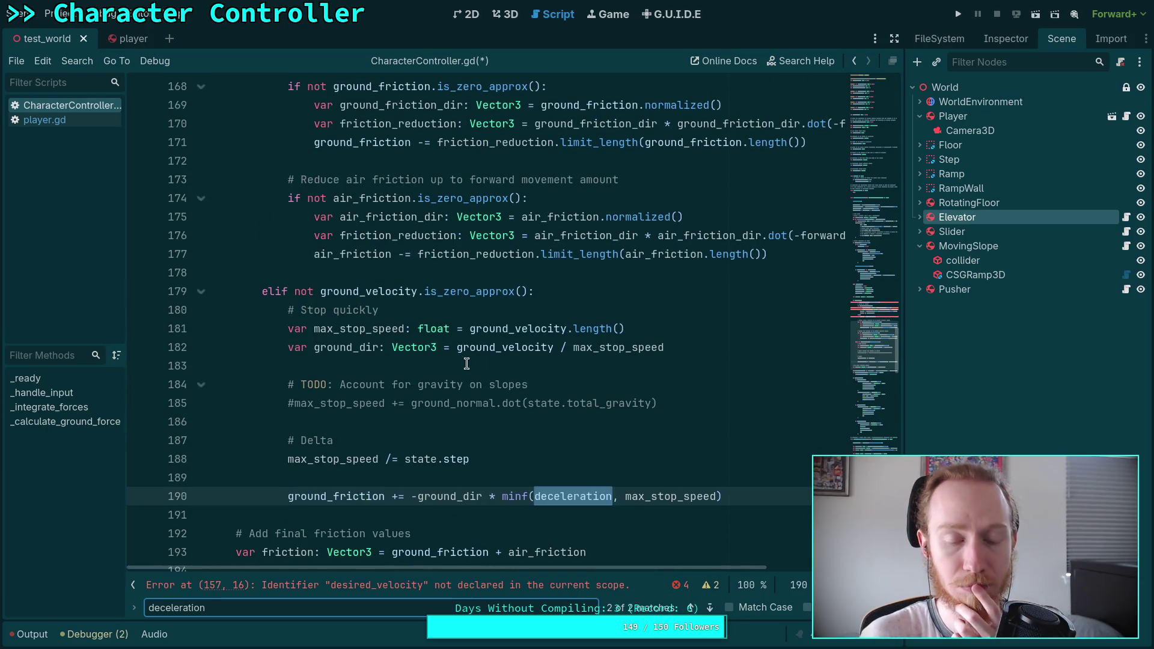
pyautogui.click(550, 292)
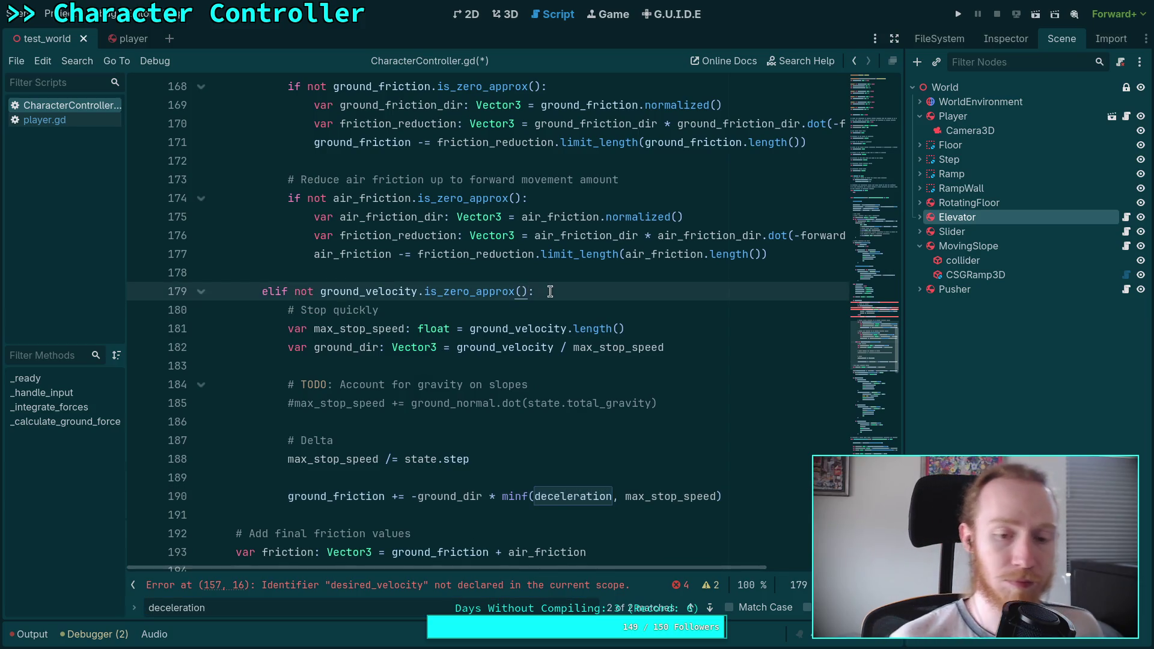
pyautogui.write('and ')
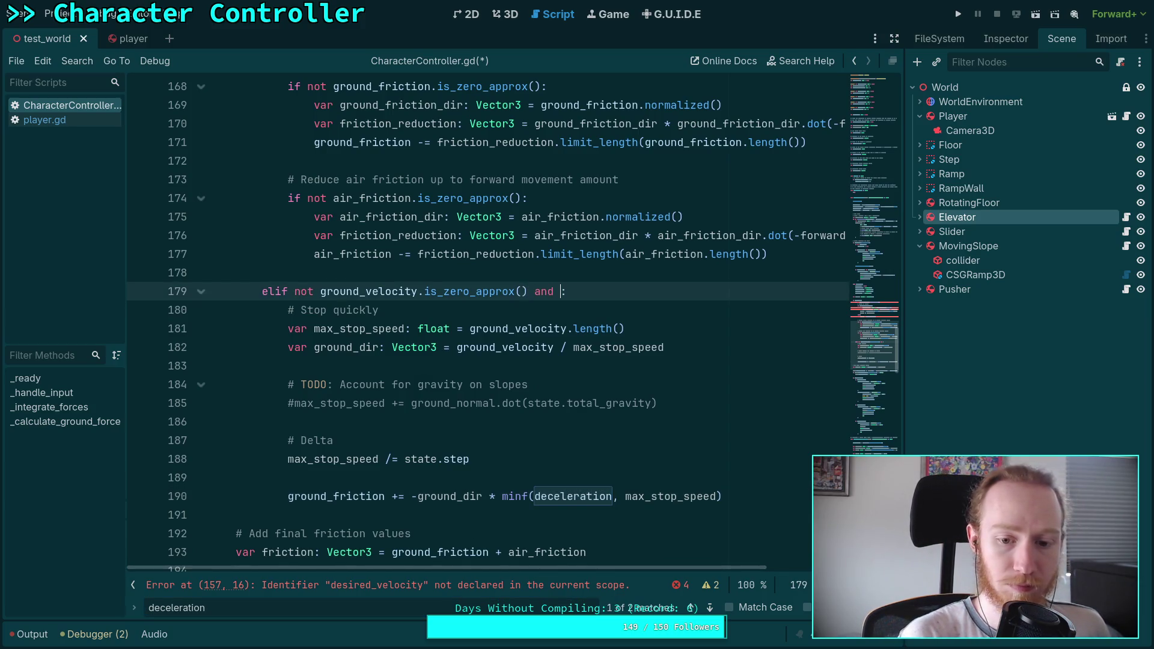
pyautogui.write('deceleration > 0.0')
# Step: Reorder line 179 to read 'elif deceleration > 0.0 and not ground_velocity.is_zero_approx():'
pyautogui.moveTo(294, 291); pyautogui.dragTo(525, 291)
pyautogui.write('(')
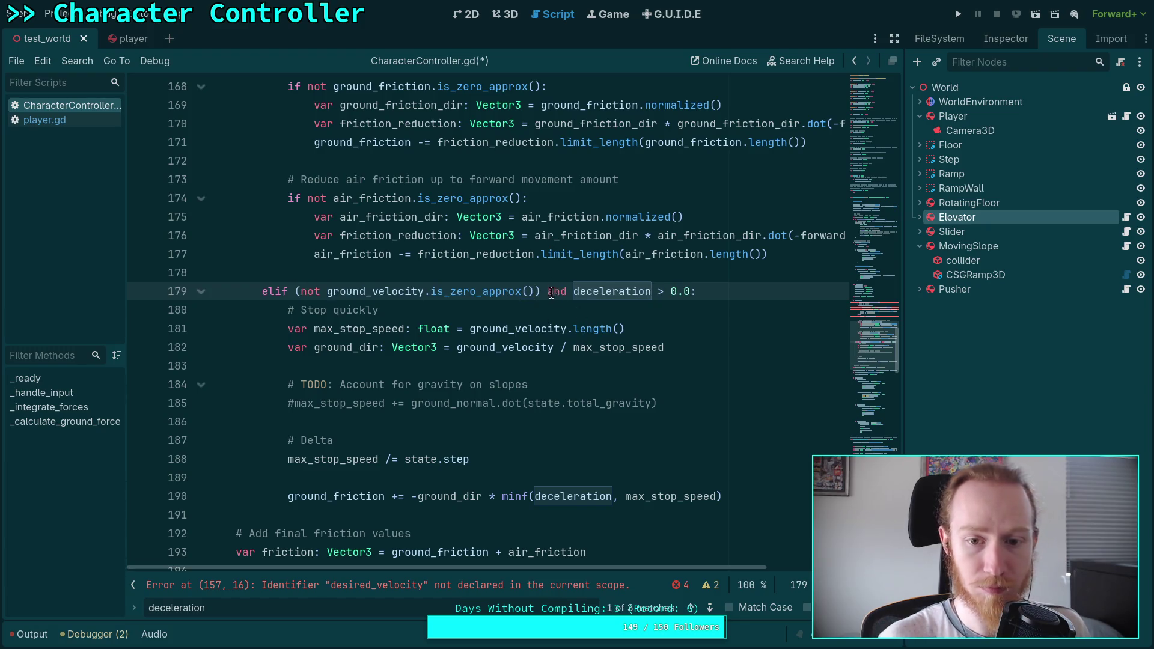
pyautogui.doubleClick(643, 291)
pyautogui.keyDown('shift'); pyautogui.click(689, 291); pyautogui.keyUp('shift')
pyautogui.press('BackSpace')
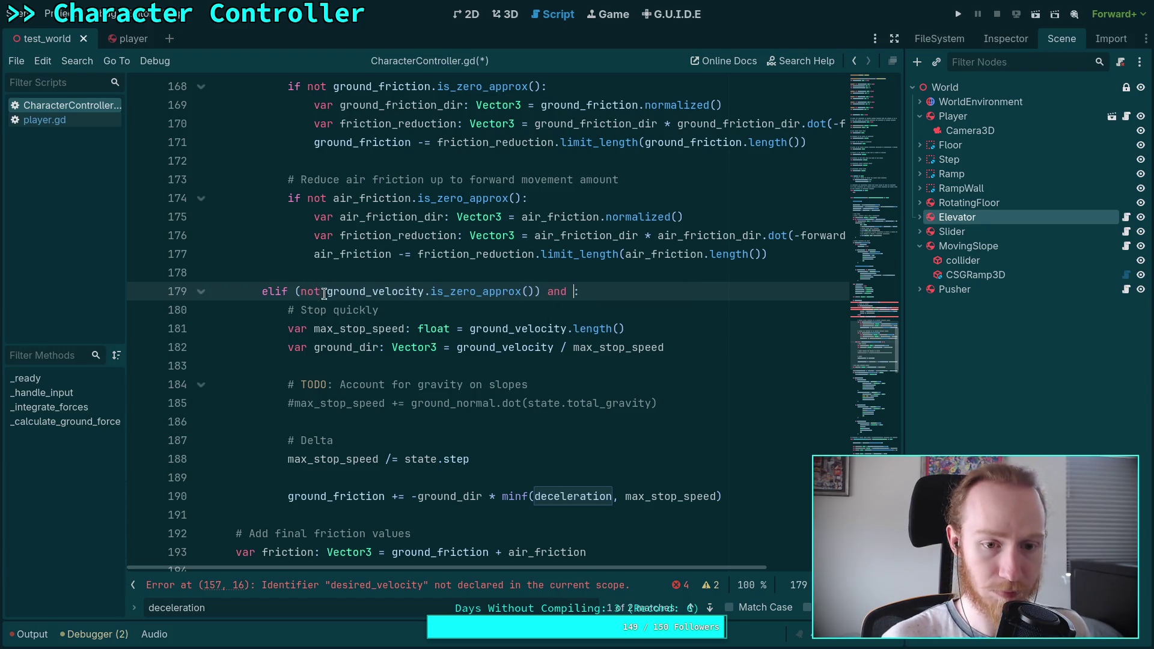
pyautogui.write('deceleration > 0.0')
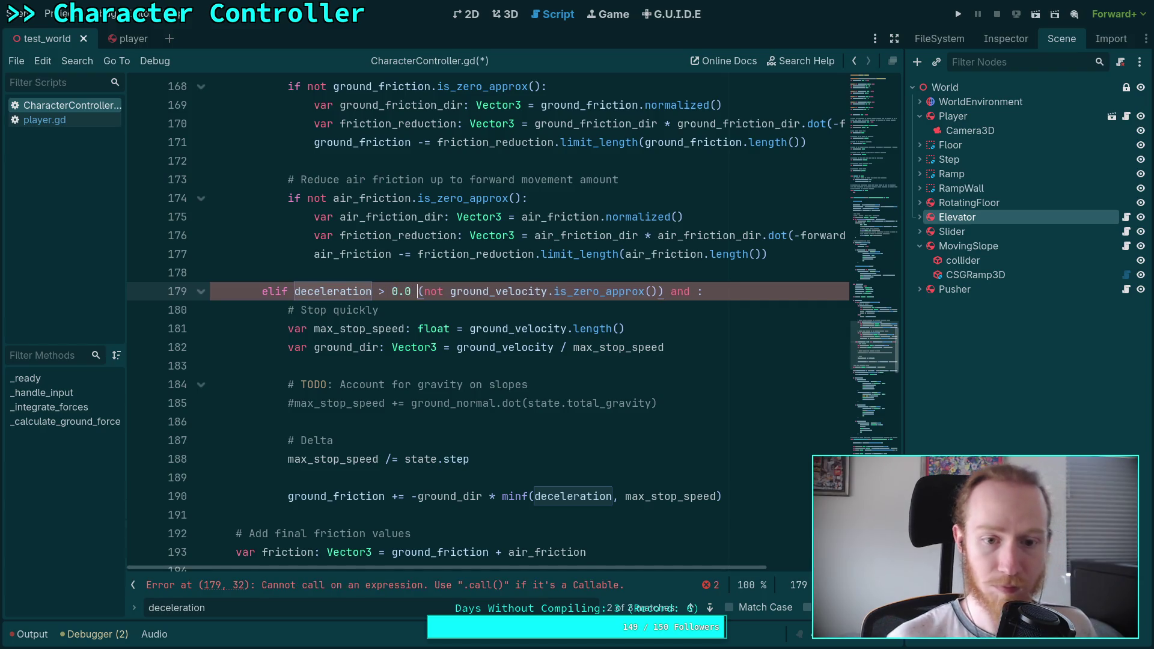
pyautogui.press('Delete')
pyautogui.write('and')
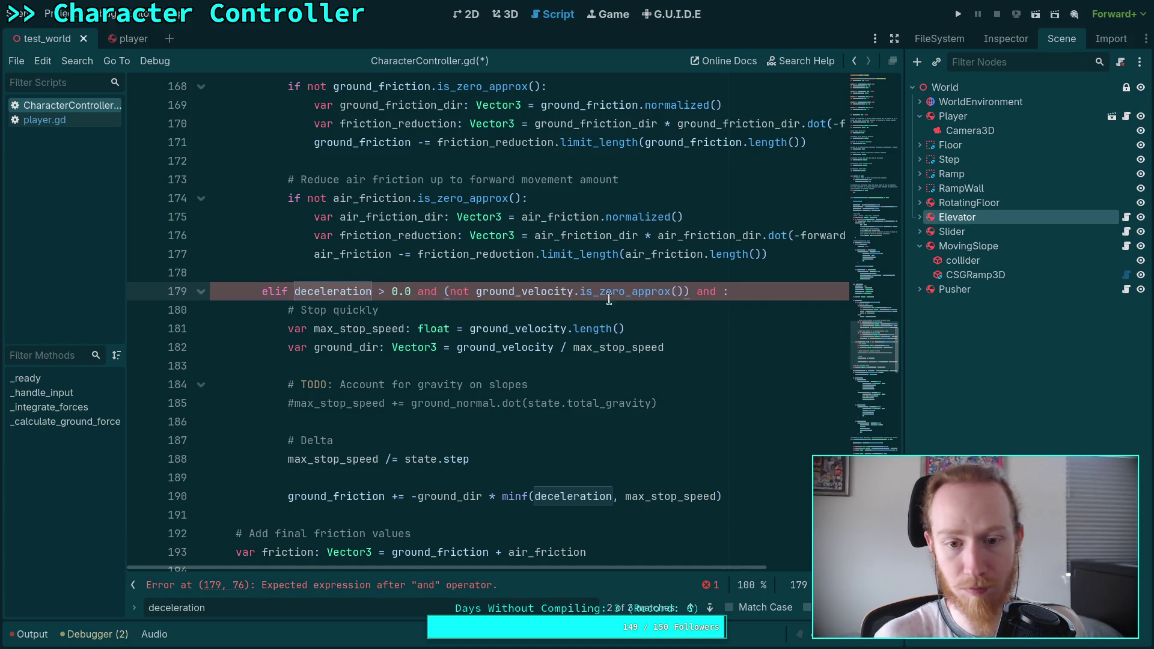
pyautogui.moveTo(674, 291); pyautogui.dragTo(716, 291)
pyautogui.press('BackSpace')
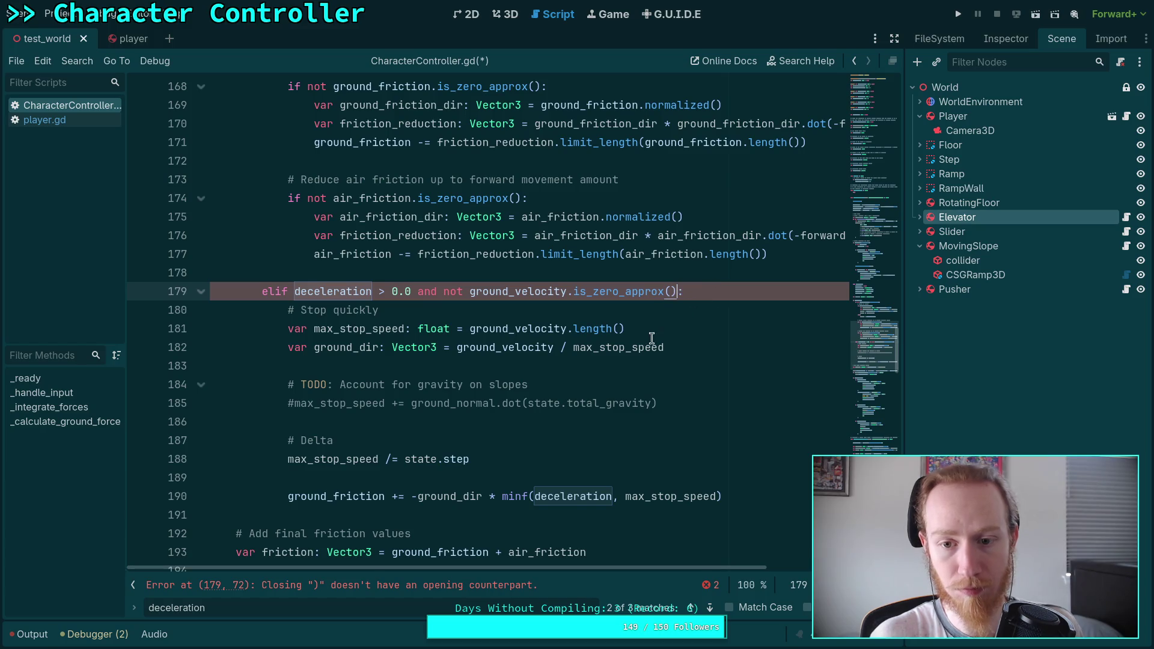
pyautogui.click(488, 476)
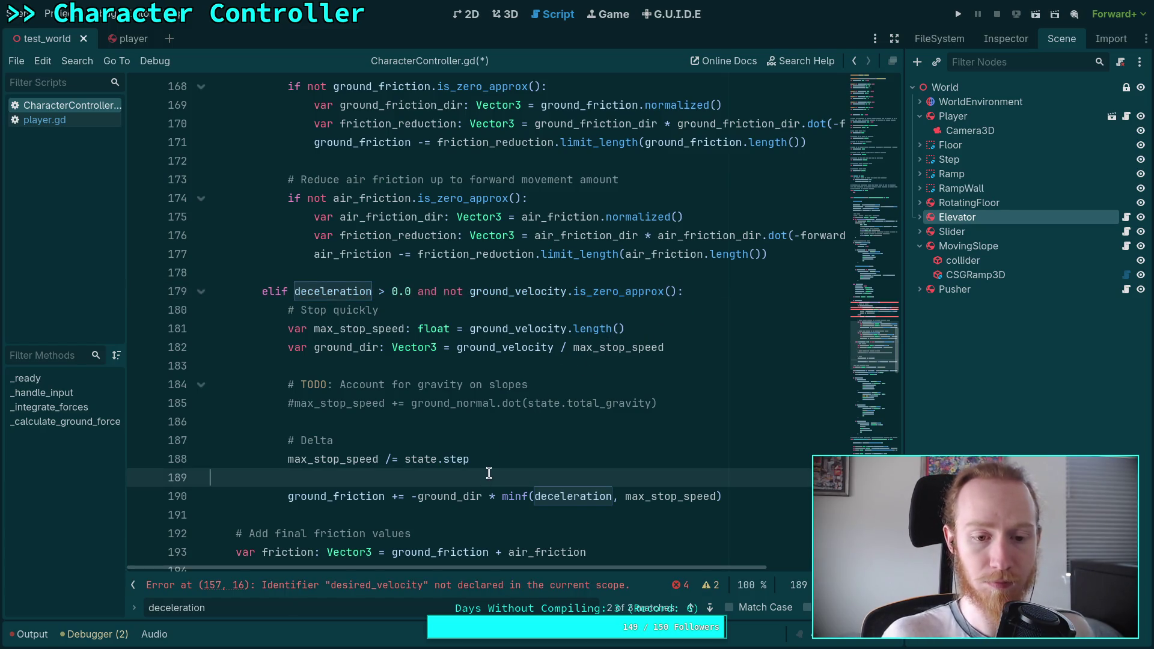
pyautogui.scroll(7, 494, 451)
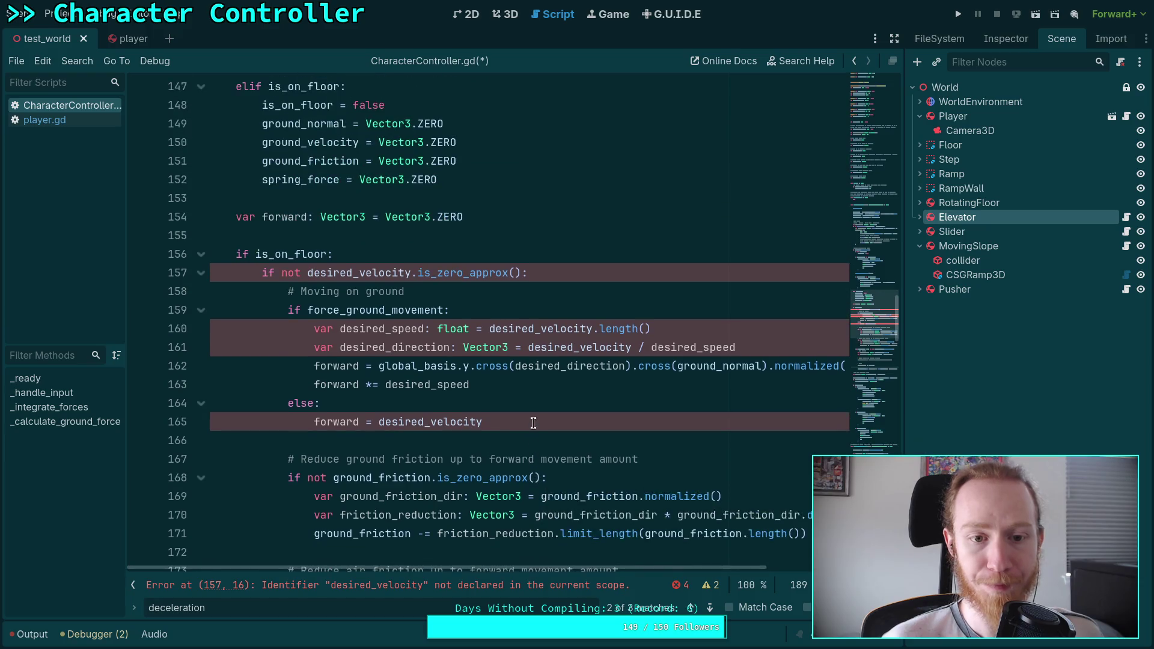
# Step: Add an extra sentence to the acceleration doc comment, continuing onto a new ## line
pyautogui.scroll(20, 452, 402)
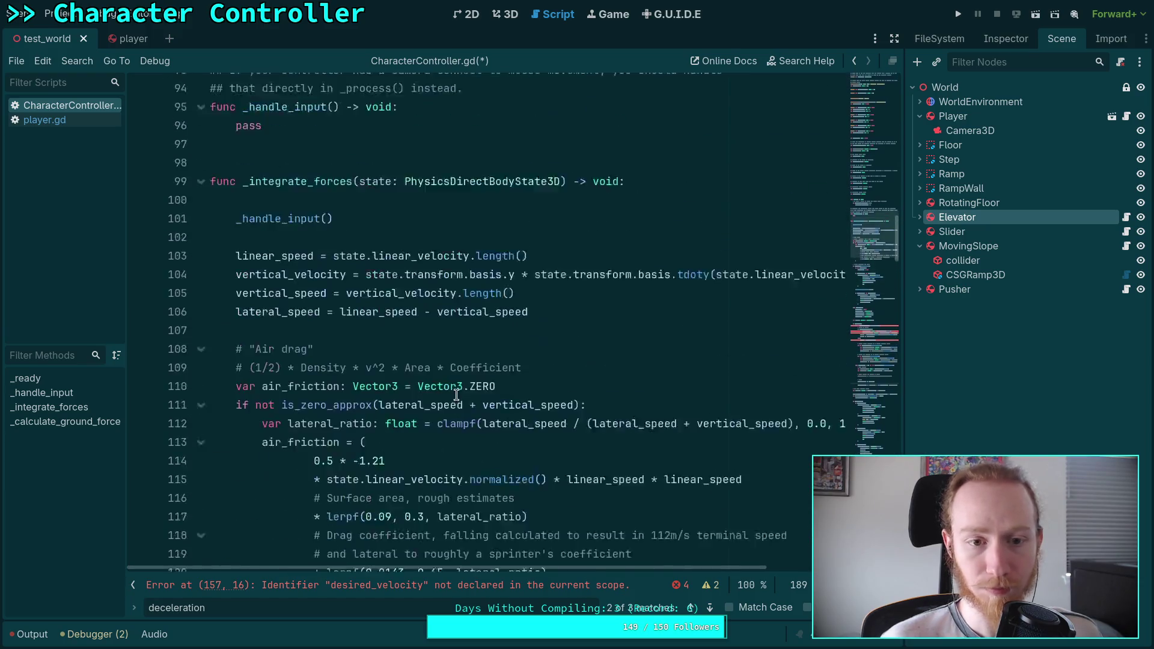
pyautogui.scroll(6, 457, 395)
pyautogui.scroll(-8, 457, 395)
pyautogui.scroll(10, 457, 395)
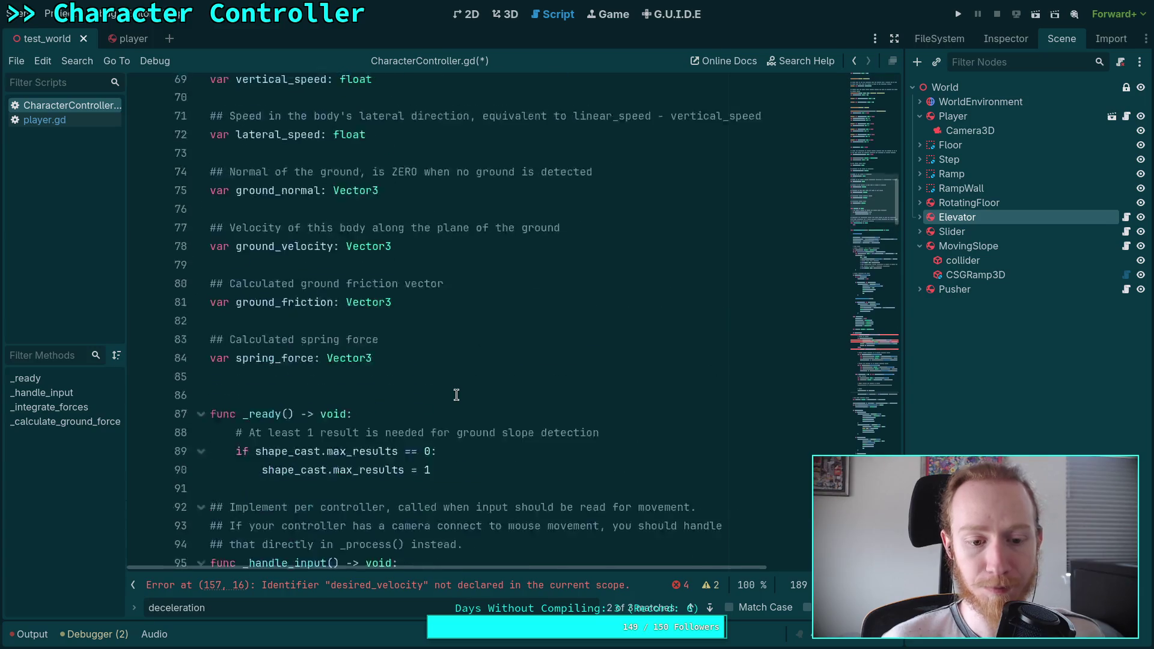
pyautogui.scroll(16, 457, 395)
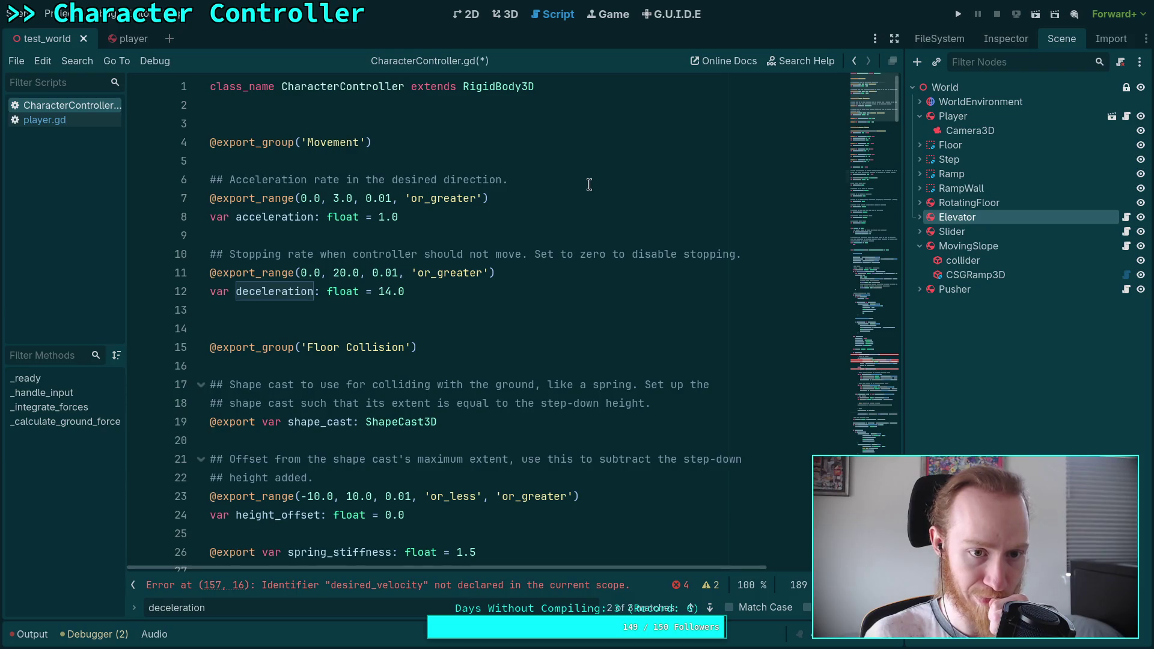
pyautogui.click(588, 186)
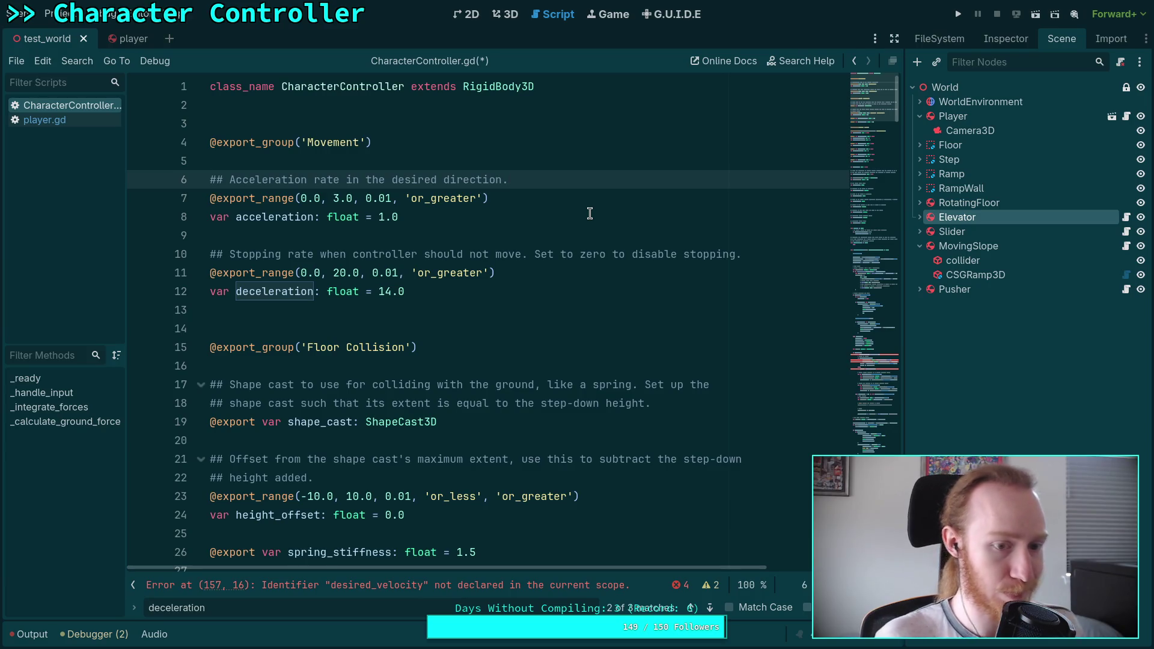
pyautogui.write(' Set')
pyautogui.write(' to ze')
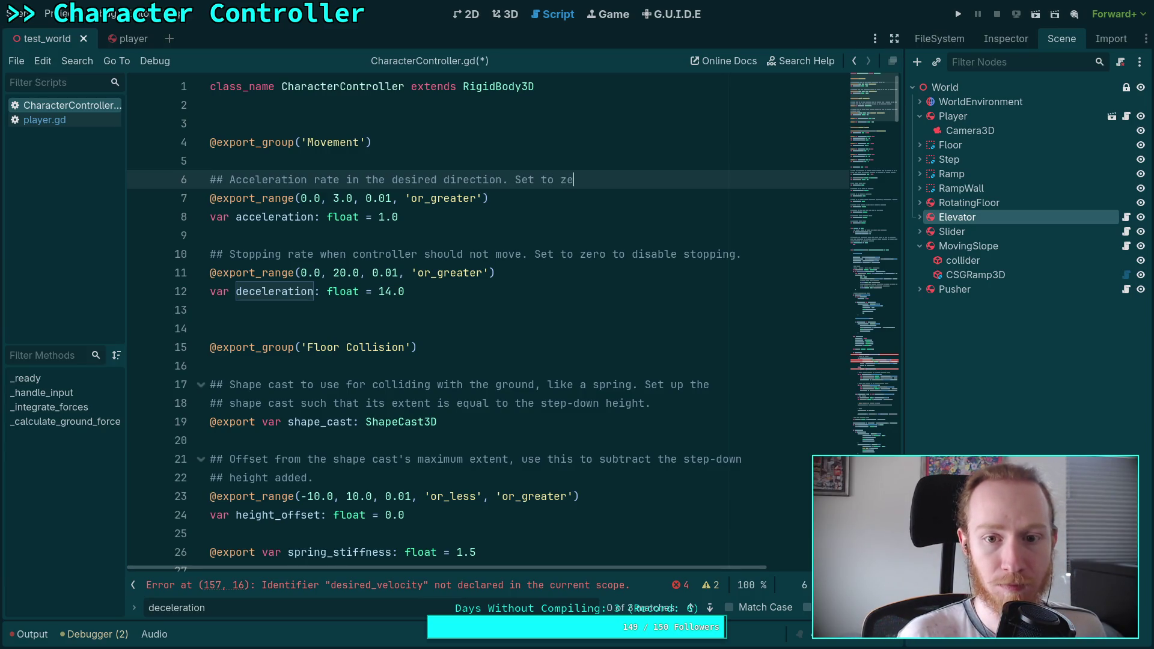
pyautogui.write('sta')
pyautogui.write('ntly reach')
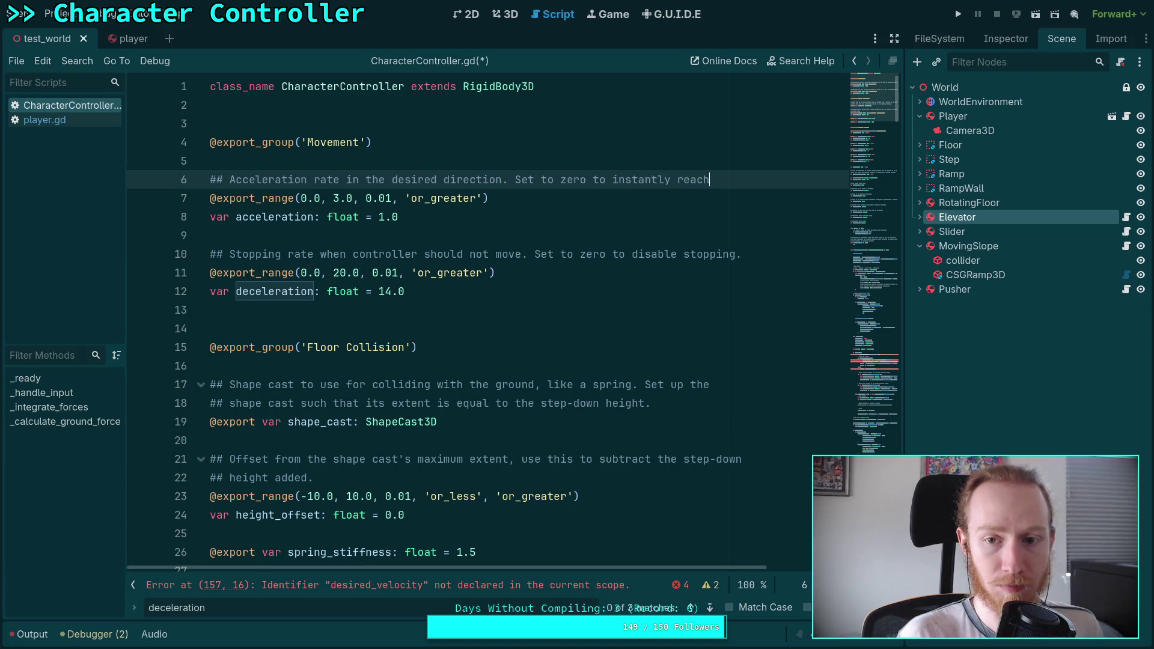
pyautogui.press('Return')
pyautogui.write('## the desired speed.')
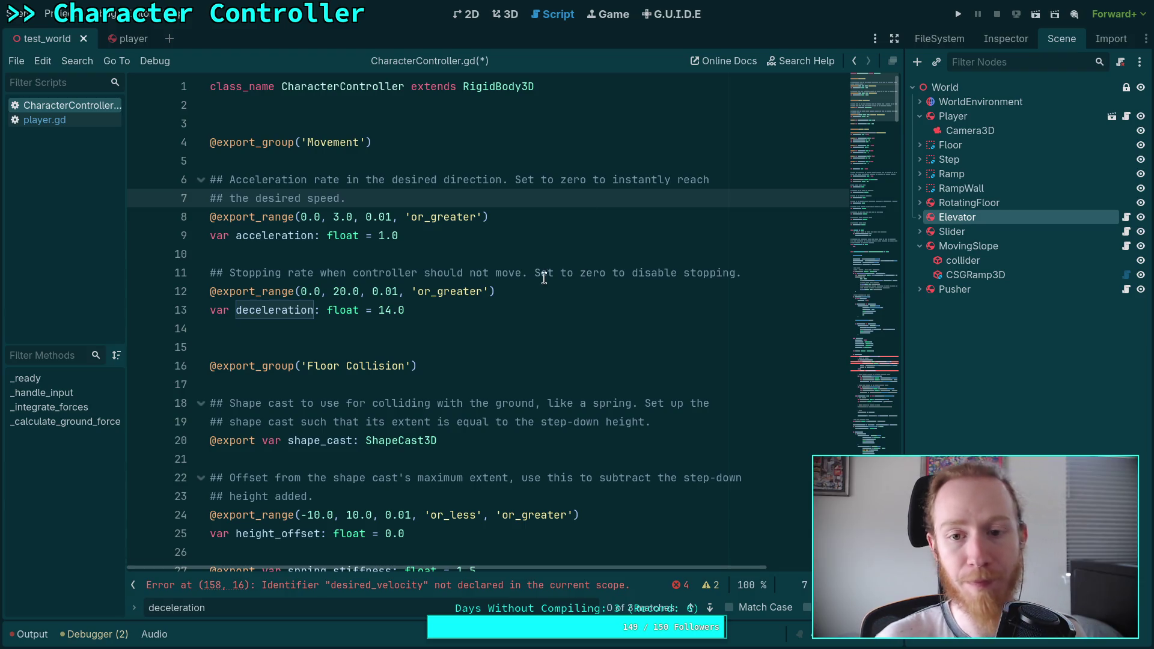
# Step: Delete the added comment sentence and save CharacterController.gd
pyautogui.click(523, 252)
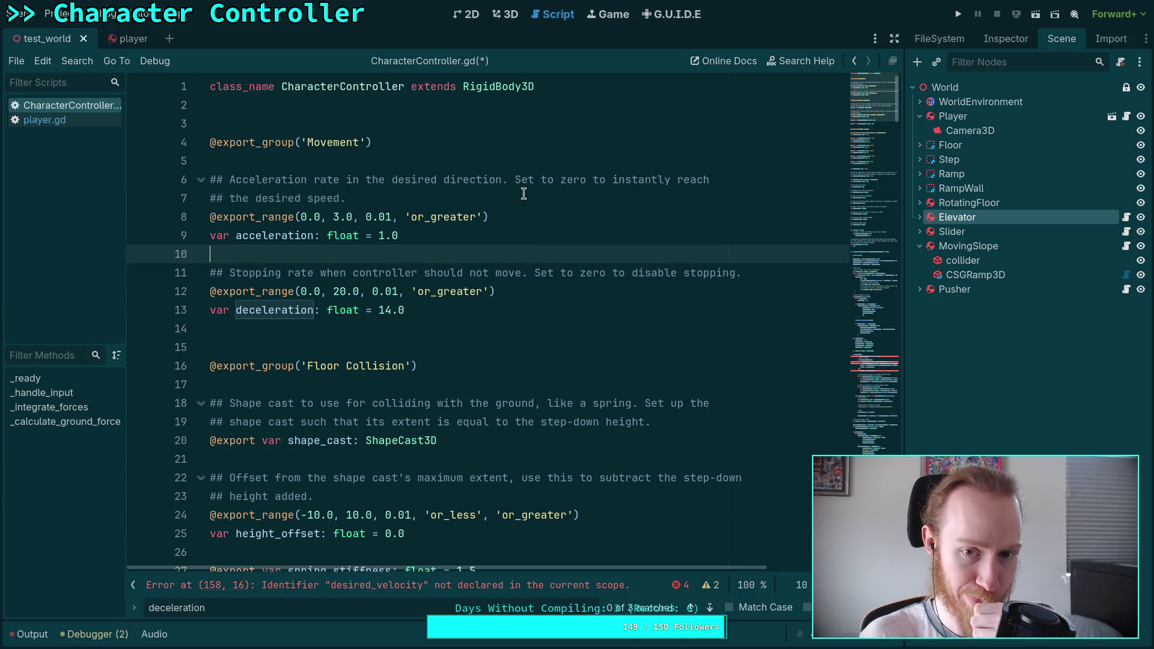
pyautogui.moveTo(515, 196); pyautogui.dragTo(512, 179)
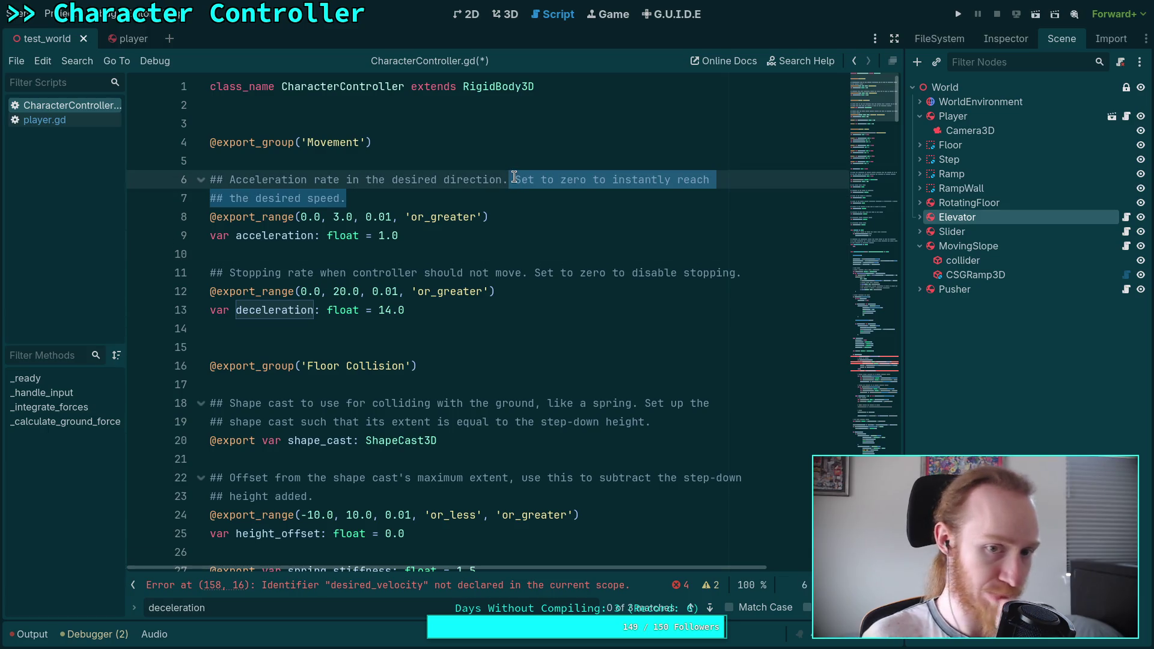
pyautogui.press('Delete')
pyautogui.hotkey('ctrl', 's')
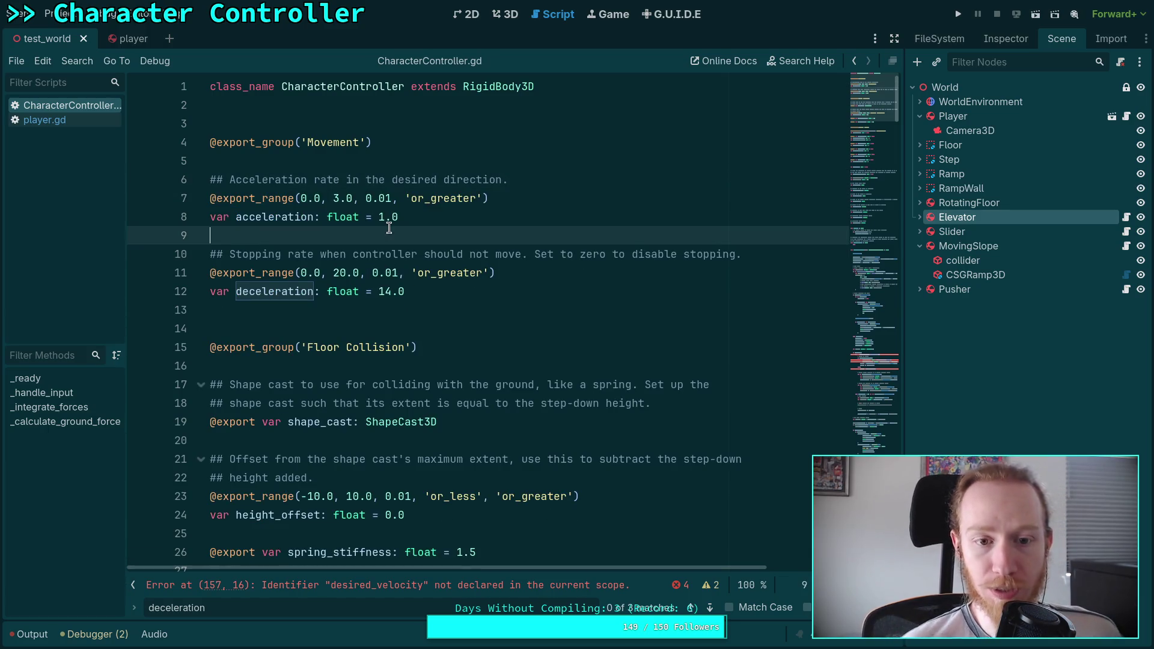
pyautogui.scroll(-3, 411, 219)
pyautogui.scroll(-20, 411, 219)
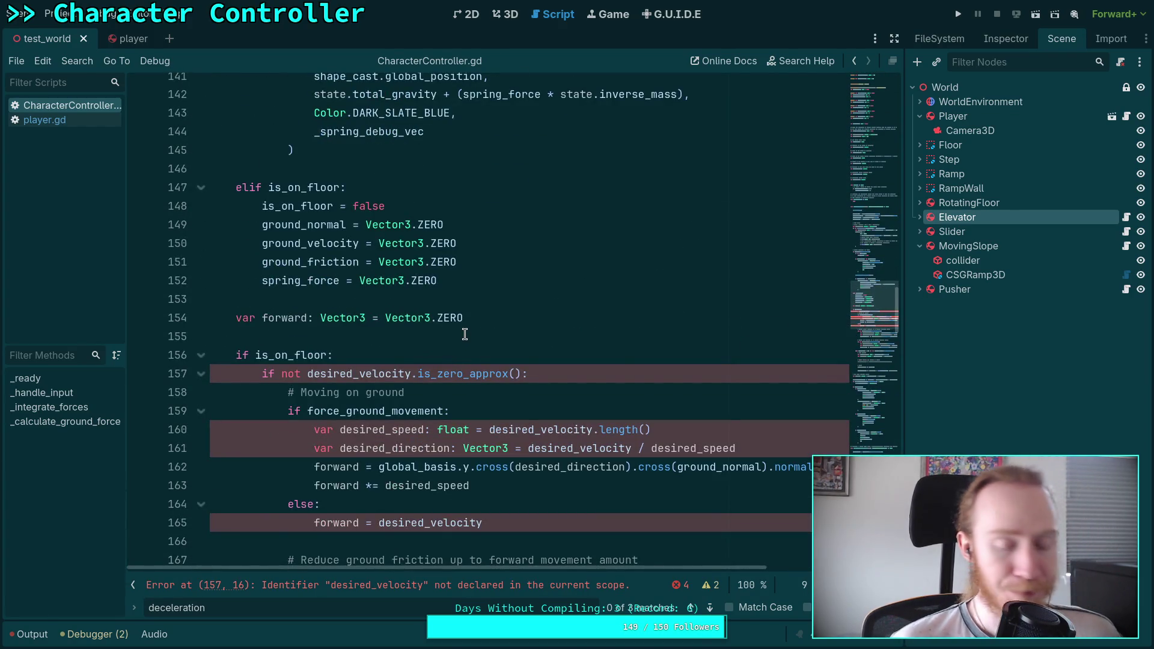
# Step: Change desired_velocity to desired_direction in line 157's if condition
pyautogui.scroll(-1, 522, 350)
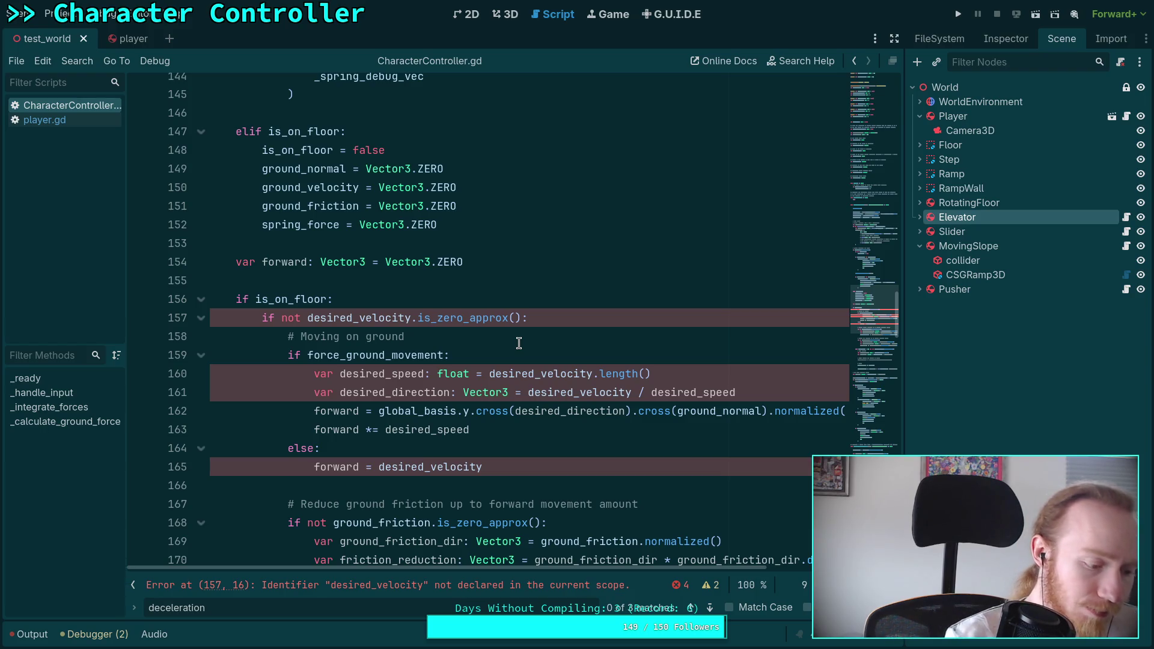
pyautogui.scroll(-1, 480, 335)
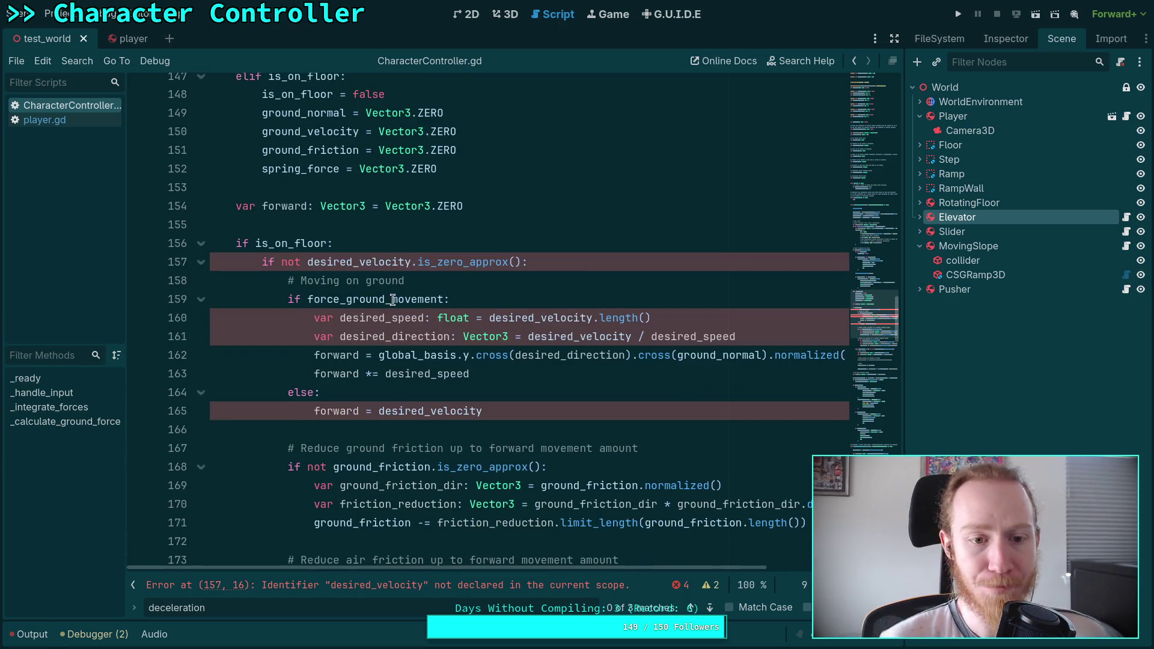
pyautogui.moveTo(306, 264); pyautogui.dragTo(518, 259)
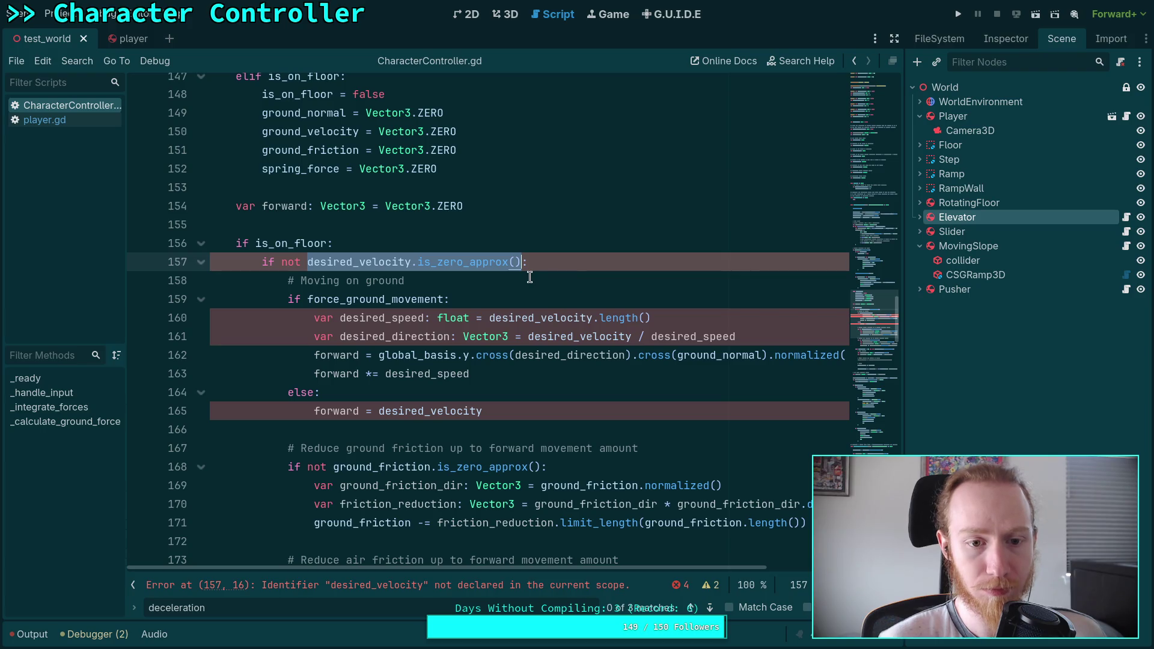
pyautogui.scroll(-1, 530, 276)
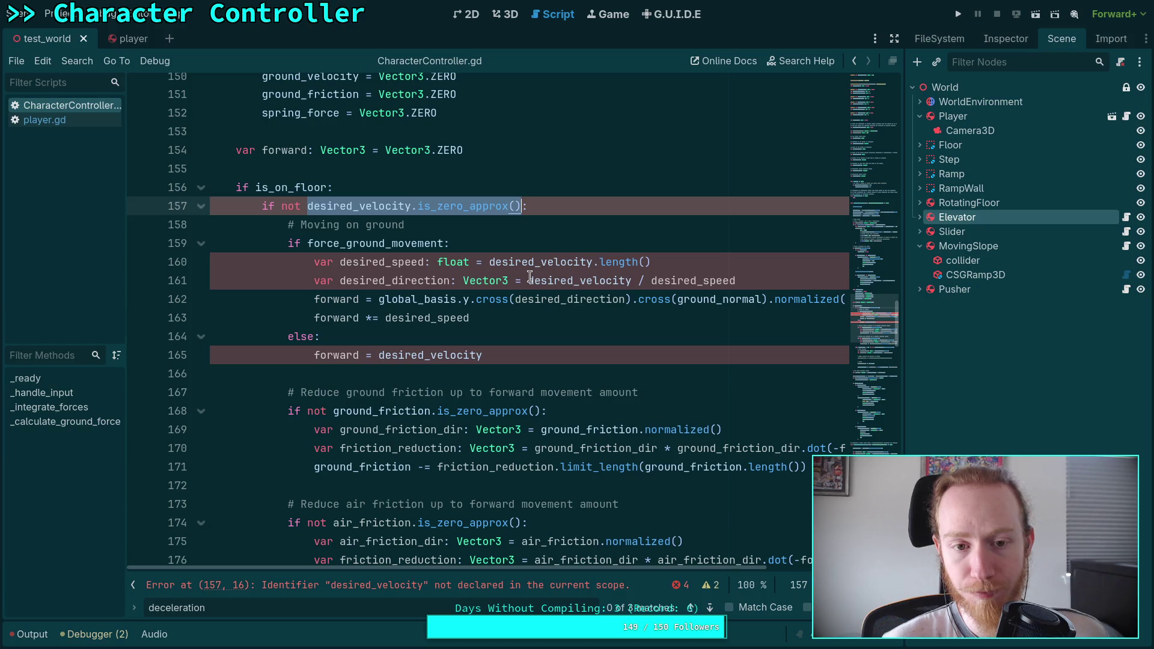
pyautogui.click(369, 217)
pyautogui.moveTo(360, 216); pyautogui.dragTo(414, 217)
pyautogui.write('direction')
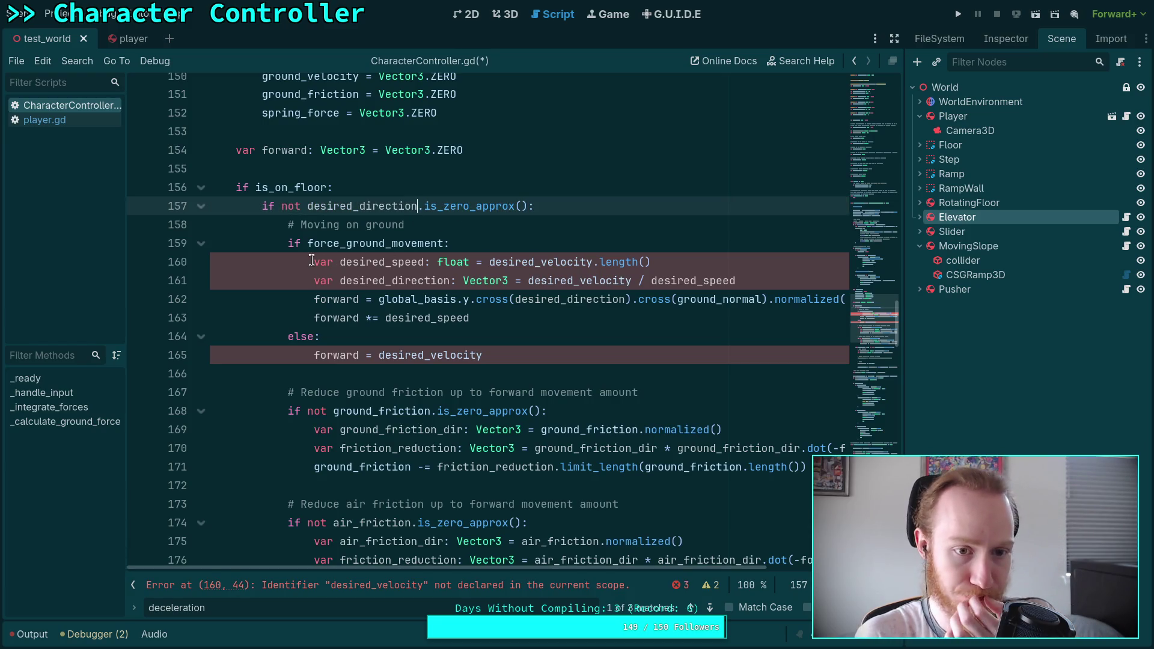
# Step: Make line 157's condition require desired_speed > 0.0 and the desired_direction check
pyautogui.scroll(-3, 347, 294)
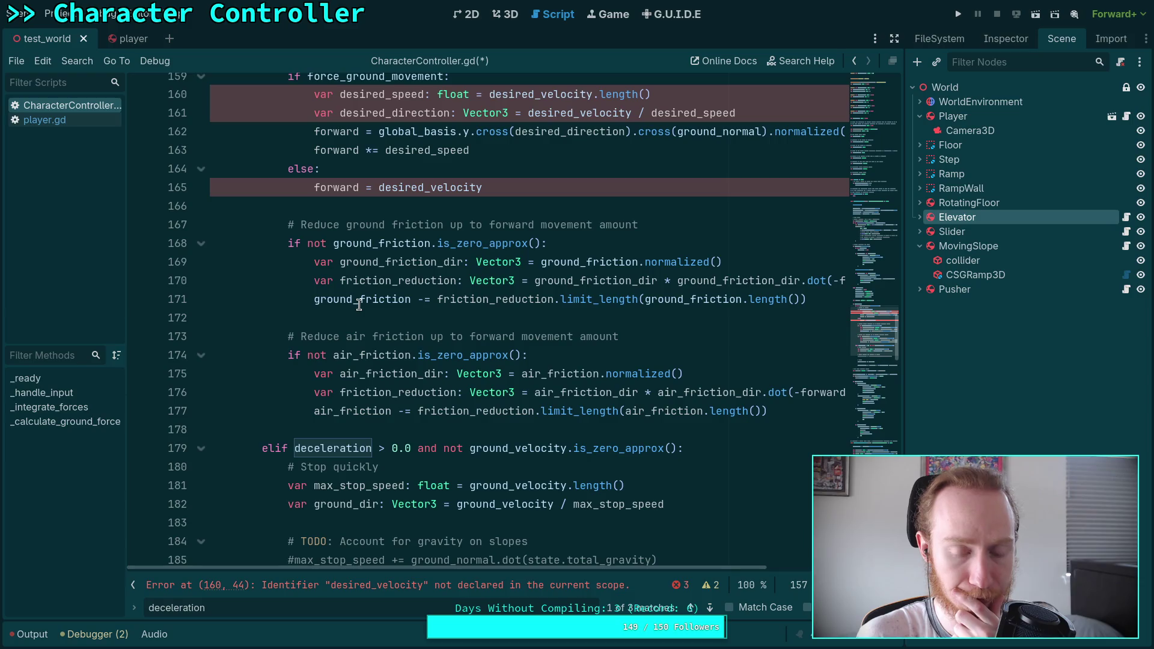
pyautogui.scroll(2, 359, 304)
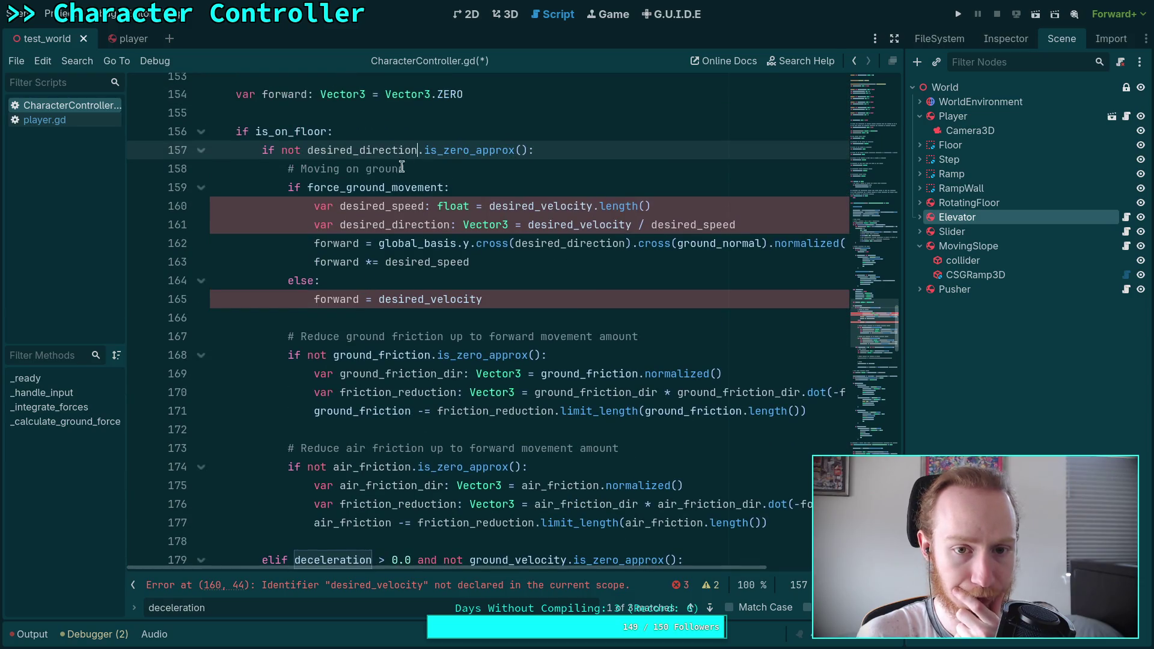
pyautogui.click(277, 147)
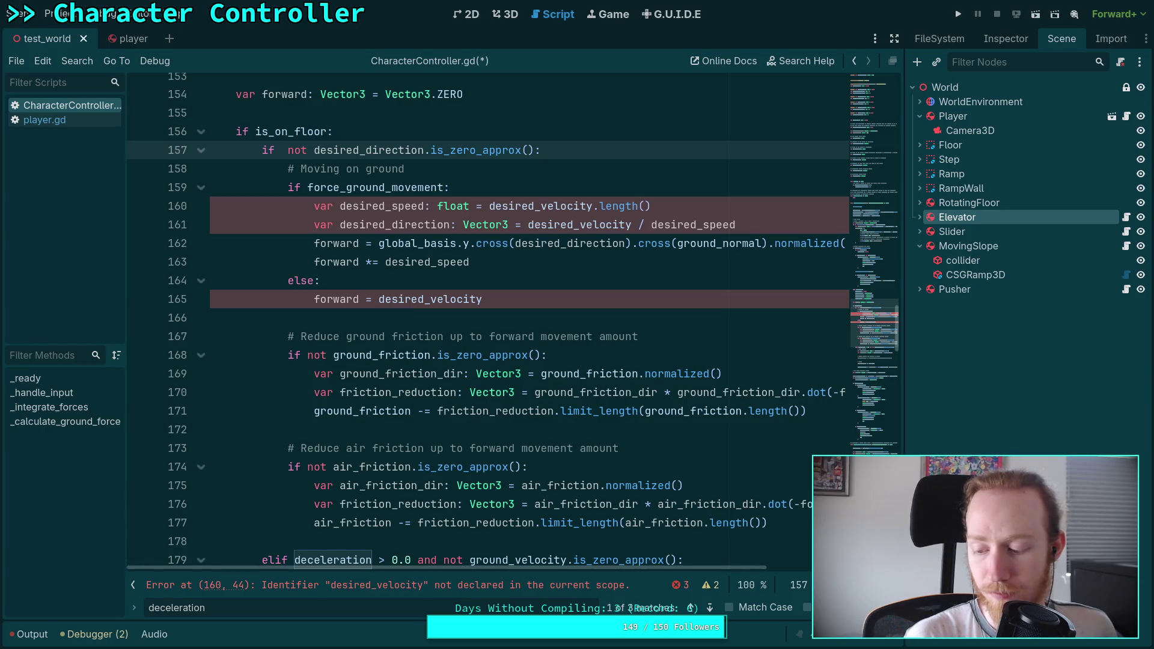
pyautogui.press('Delete')
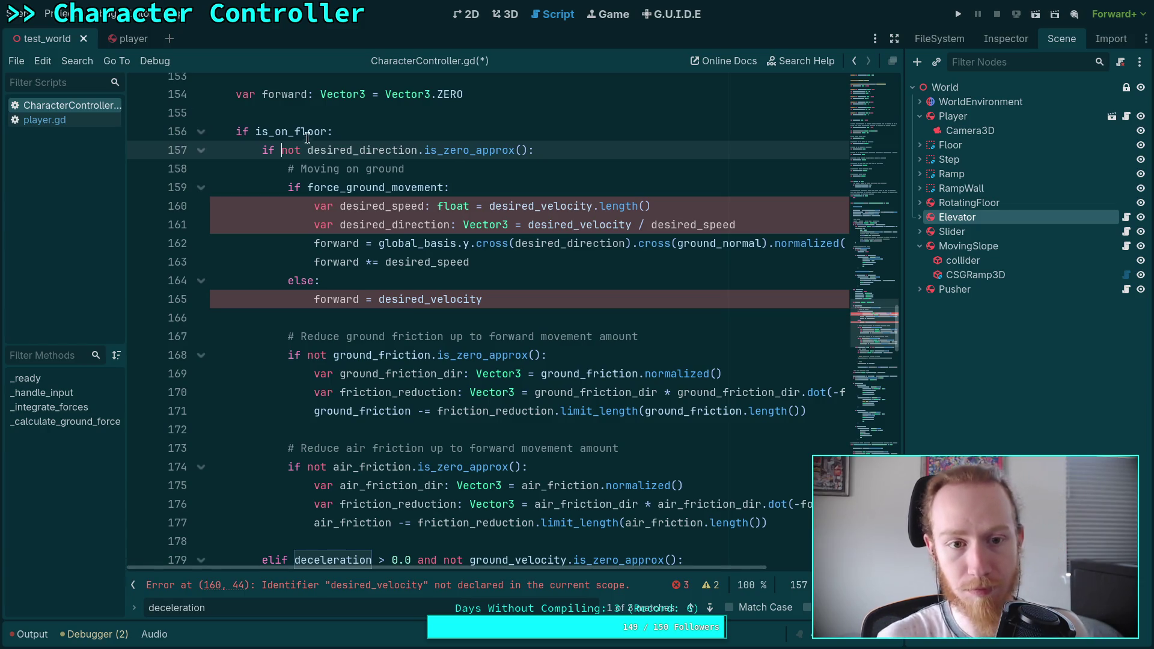
pyautogui.write('(')
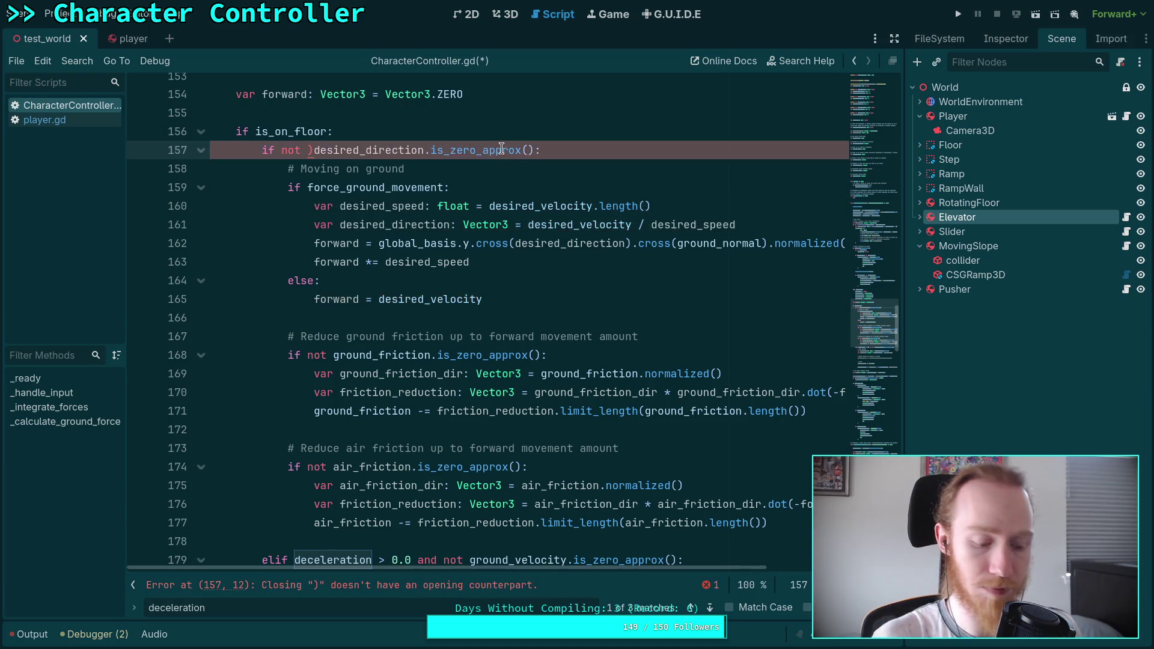
pyautogui.press('End')
pyautogui.press('Left')
pyautogui.write(')')
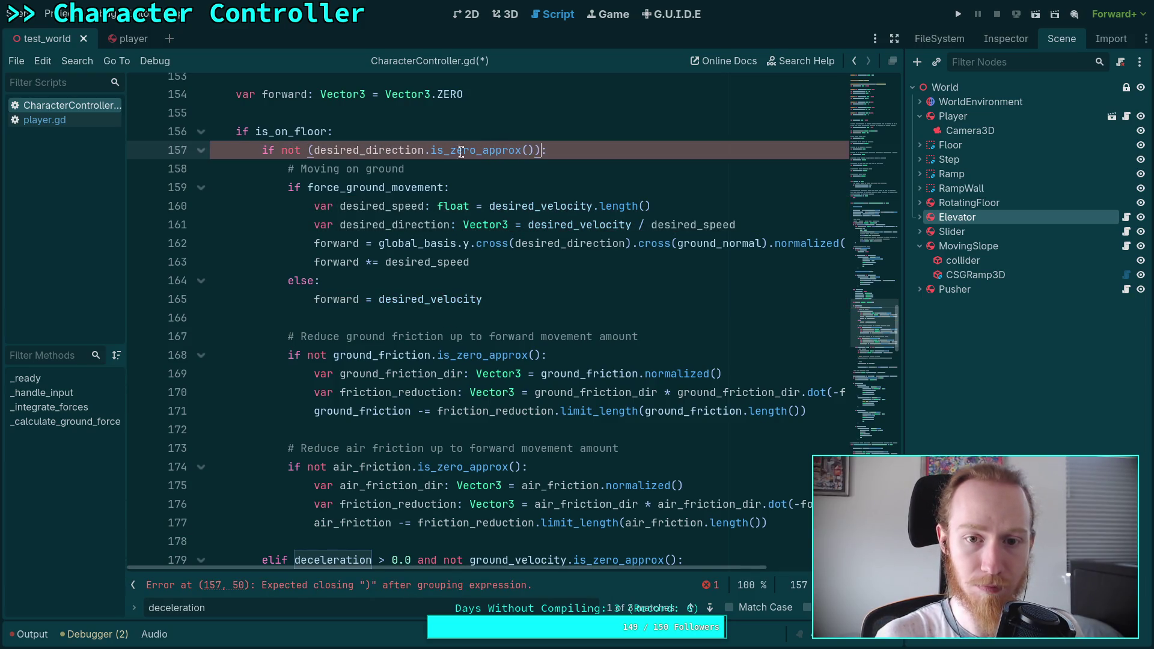
pyautogui.write('is')
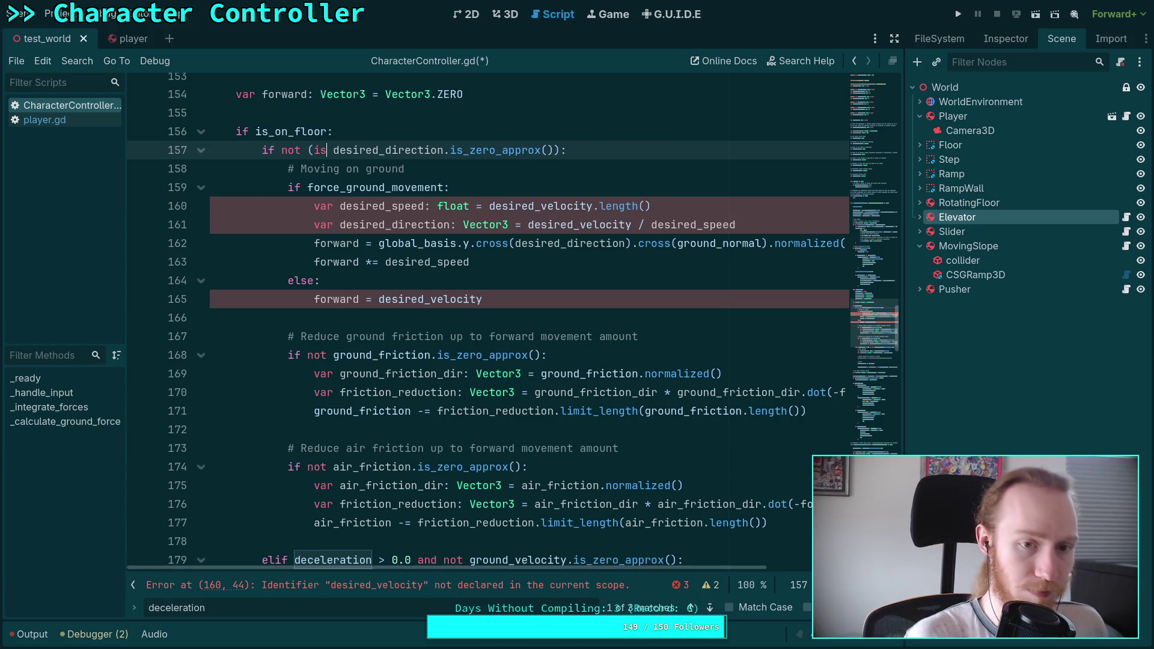
pyautogui.press('Left')
pyautogui.write('_ze')
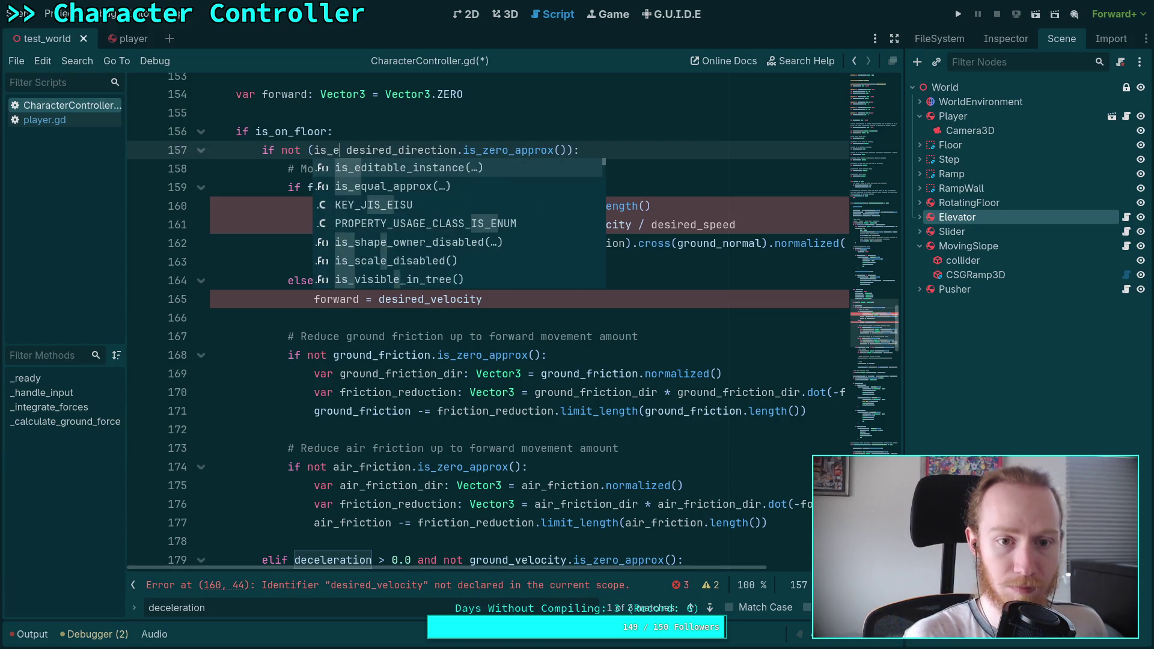
pyautogui.press('Return')
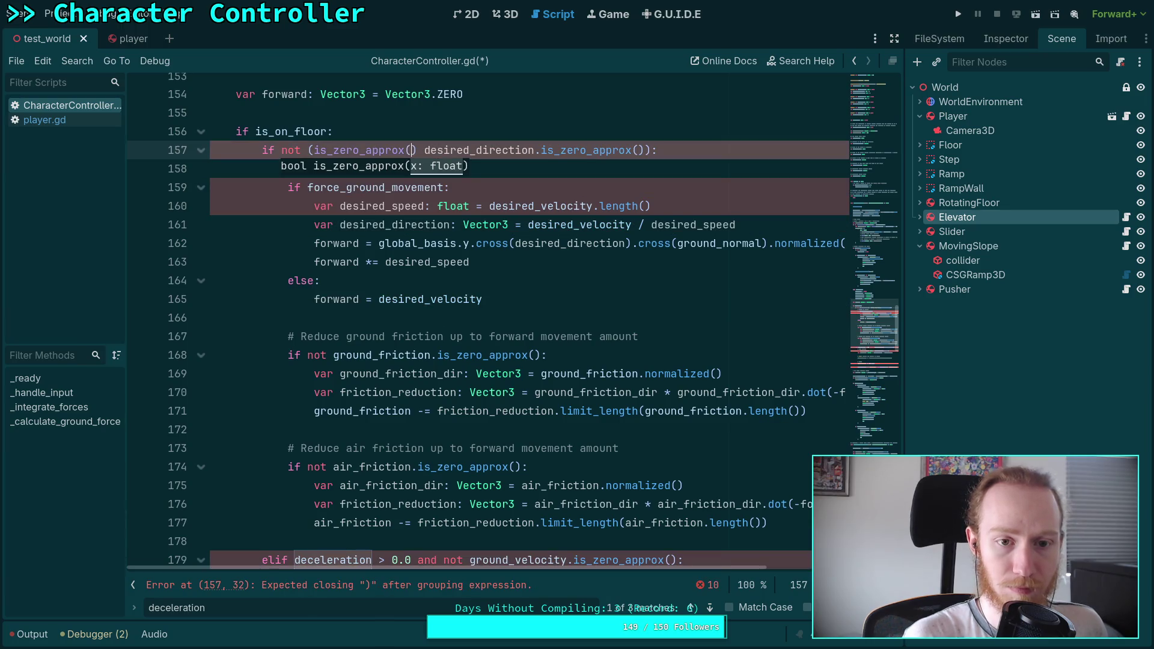
pyautogui.press('BackSpace')
pyautogui.press('BackSpace')
pyautogui.press('BackSpace')
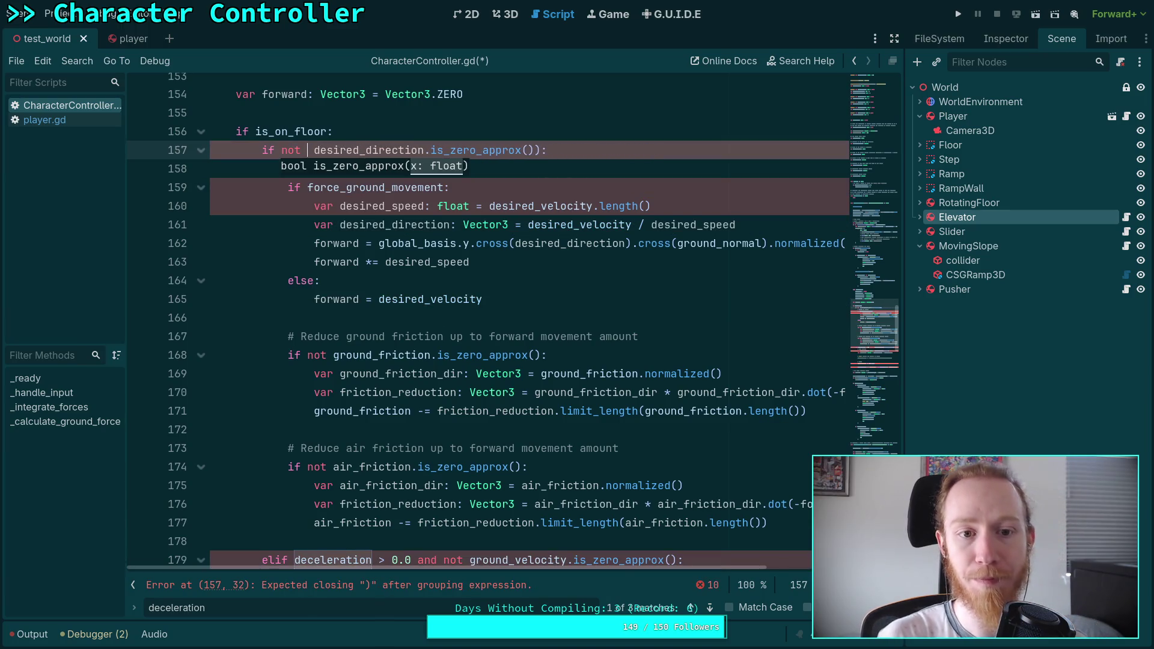
pyautogui.write('desired_s')
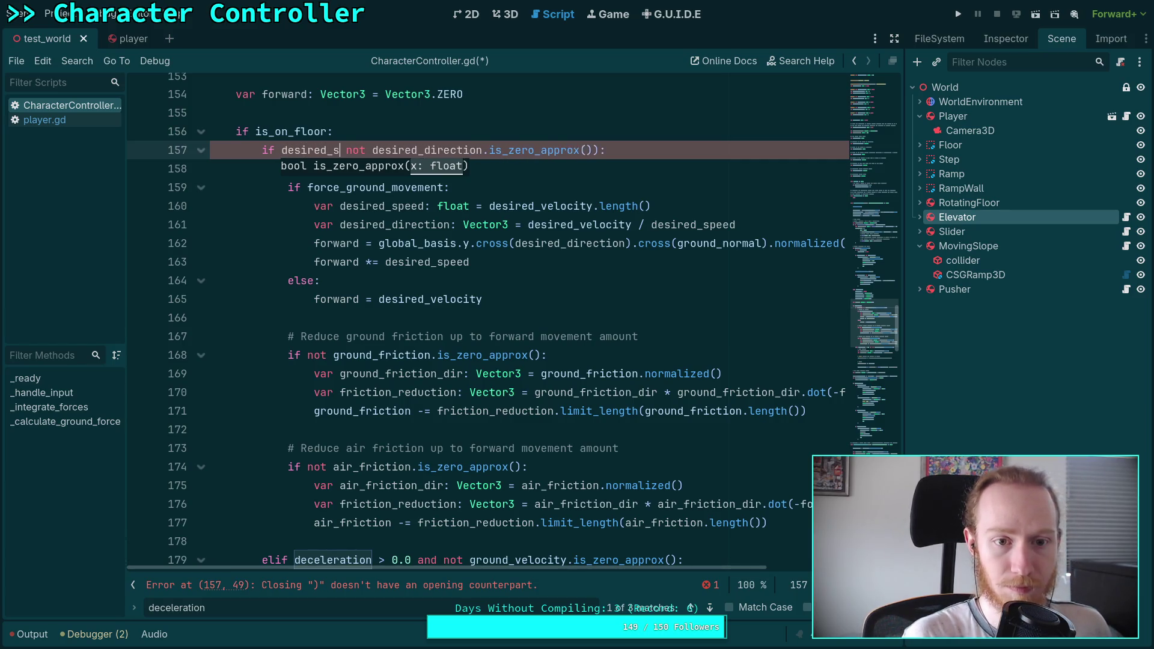
pyautogui.write('peed > 0.0 and')
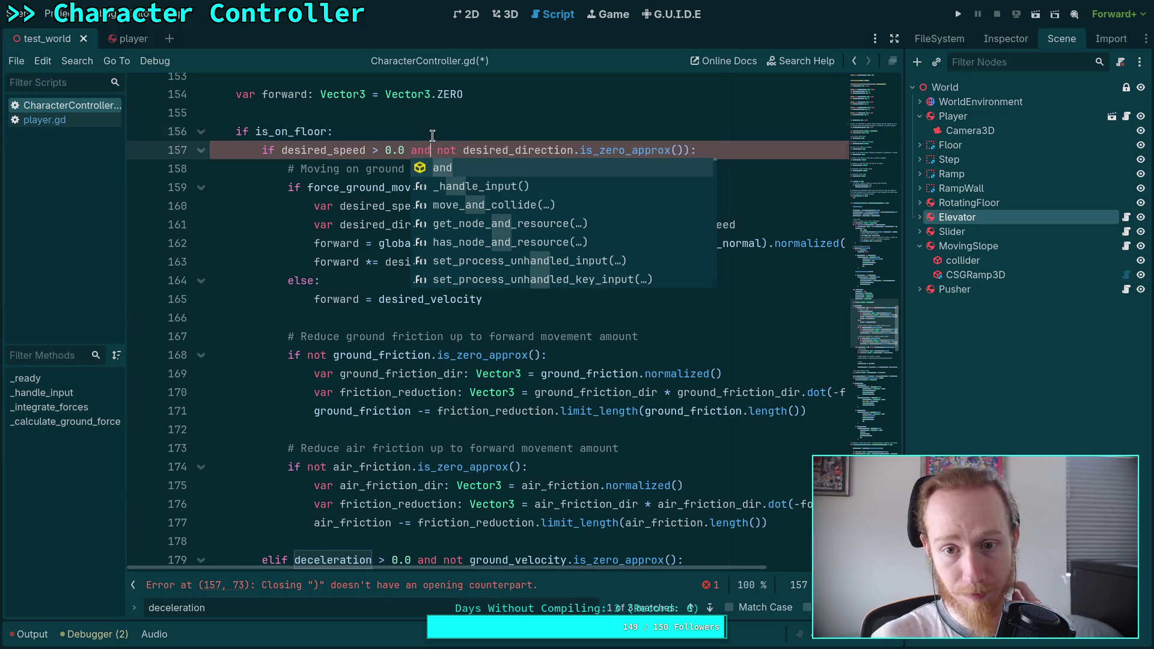
pyautogui.press('Escape')
pyautogui.press('End')
pyautogui.press('Left')
pyautogui.press('BackSpace')
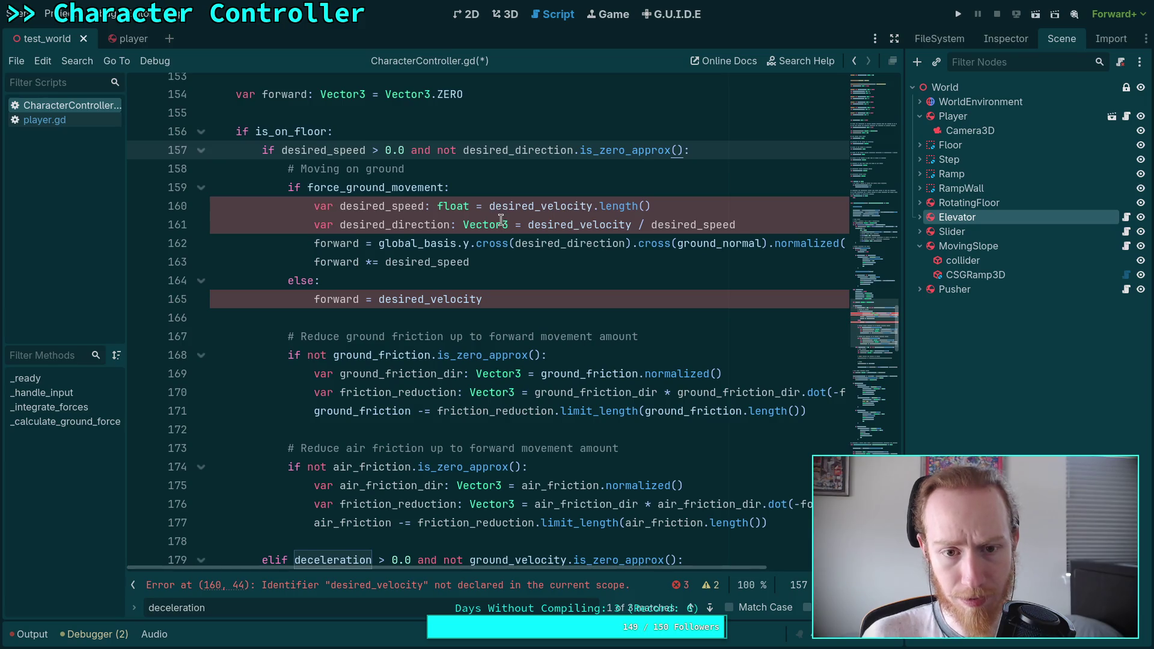
# Step: Delete the local desired_speed and desired_direction lines and the 'forward *= desired_speed' line
pyautogui.moveTo(760, 222); pyautogui.dragTo(728, 193)
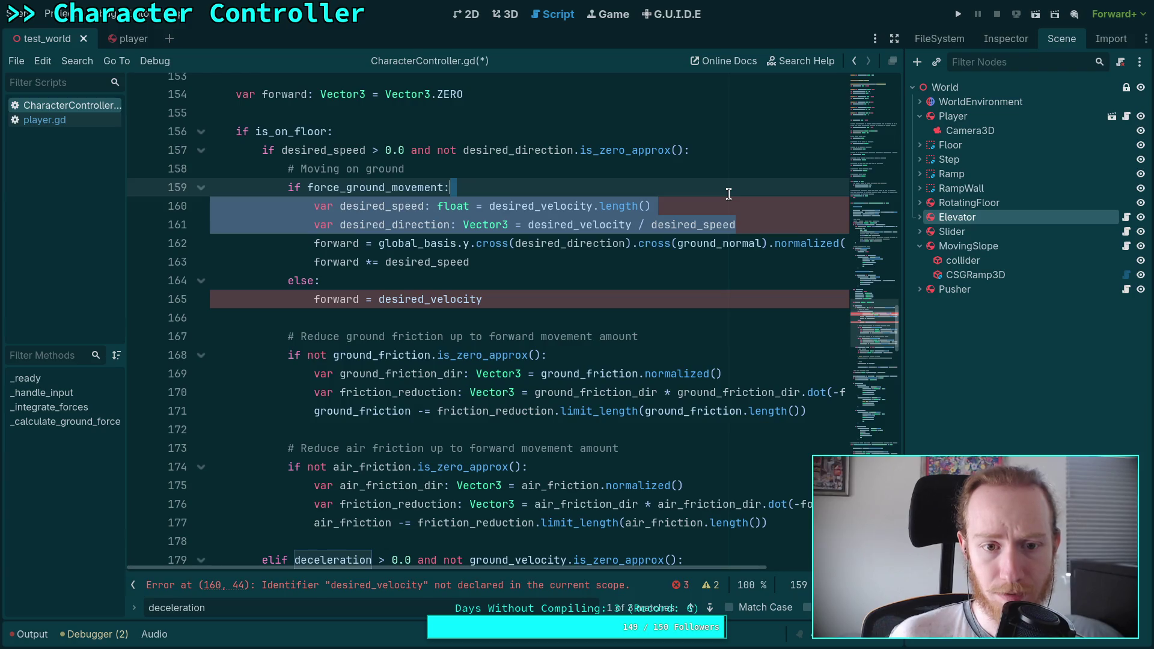
pyautogui.press('BackSpace')
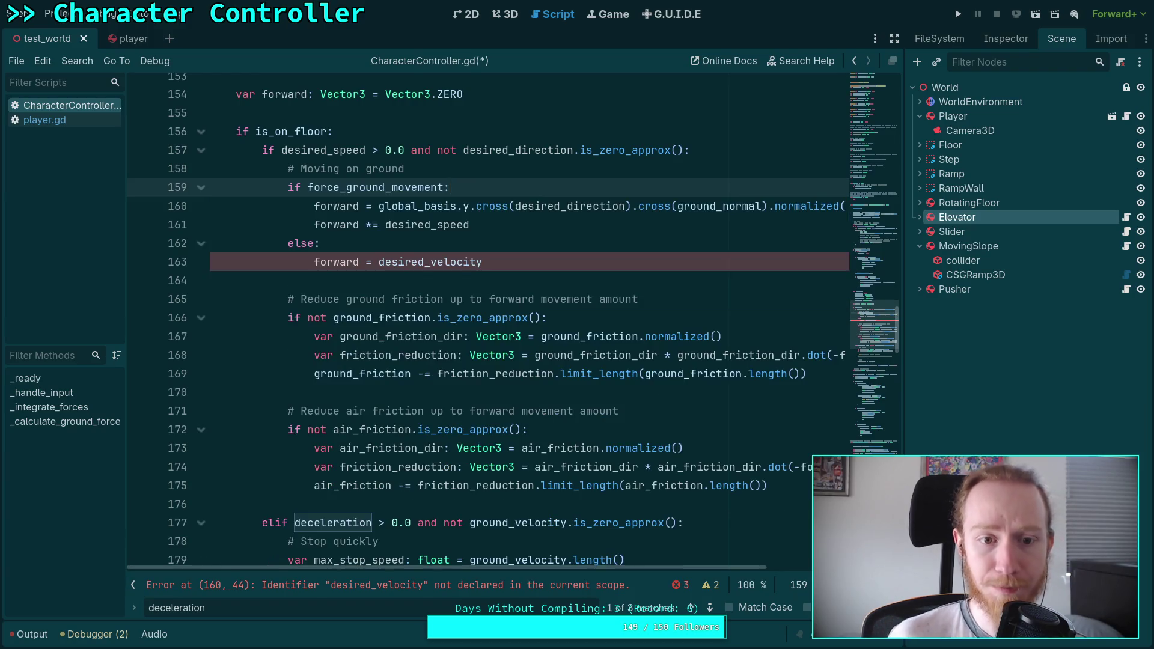
pyautogui.scroll(1, 603, 395)
pyautogui.moveTo(557, 572)
pyautogui.mouseDown()
pyautogui.moveTo(680, 565)
pyautogui.moveTo(557, 566)
pyautogui.mouseUp()
pyautogui.moveTo(478, 281); pyautogui.dragTo(236, 278)
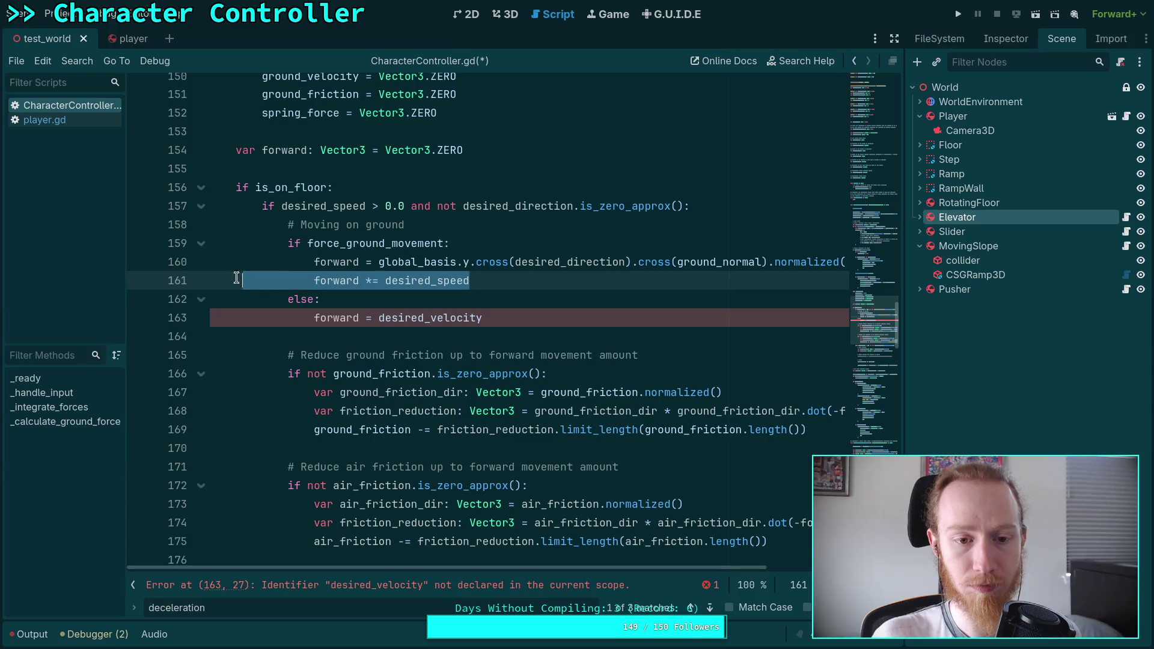
pyautogui.press('BackSpace')
pyautogui.press('BackSpace')
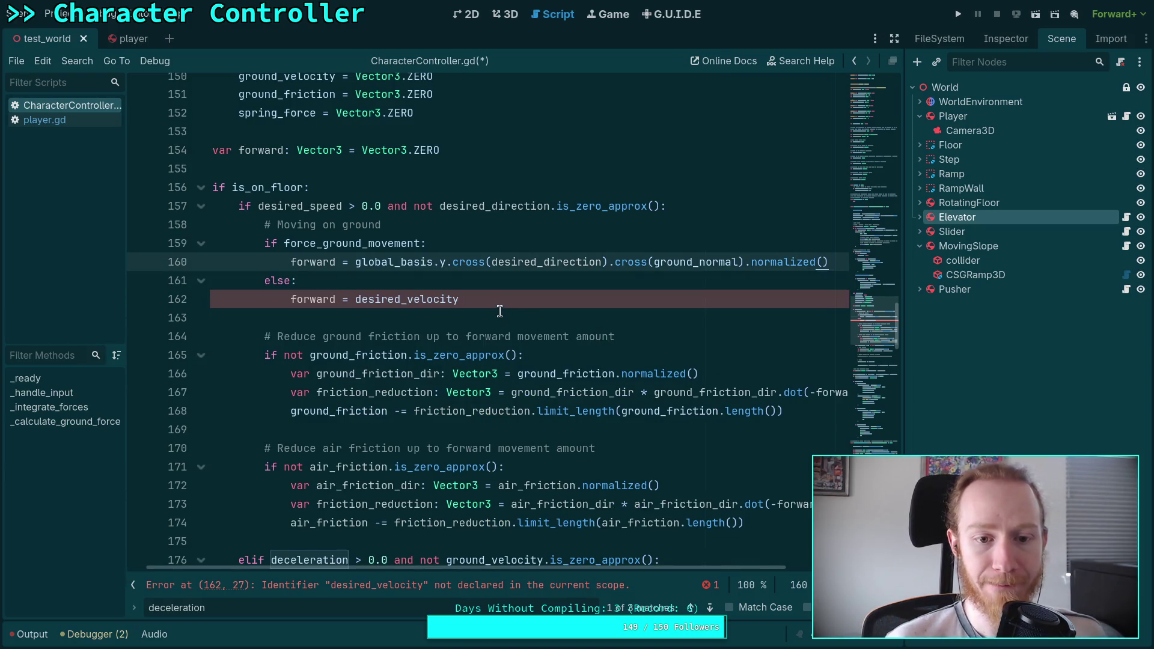
# Step: Use desired_direction in the else branch, add 'forward *= acceleration', and save
pyautogui.moveTo(503, 300); pyautogui.dragTo(409, 300)
pyautogui.write('di')
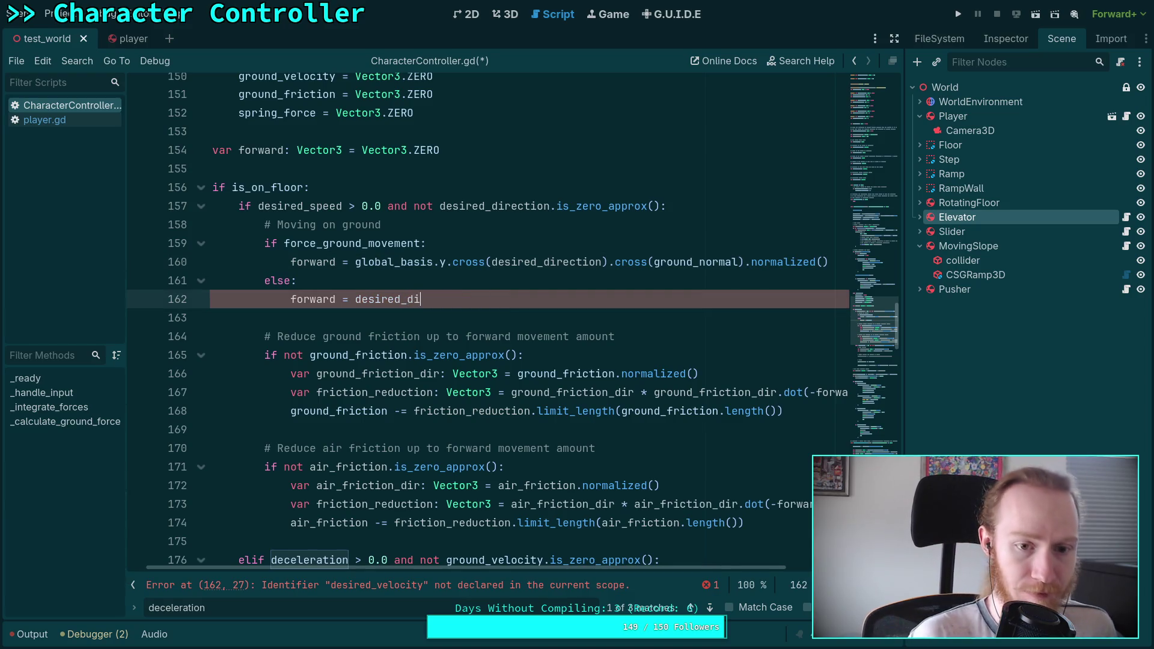
pyautogui.press('Return')
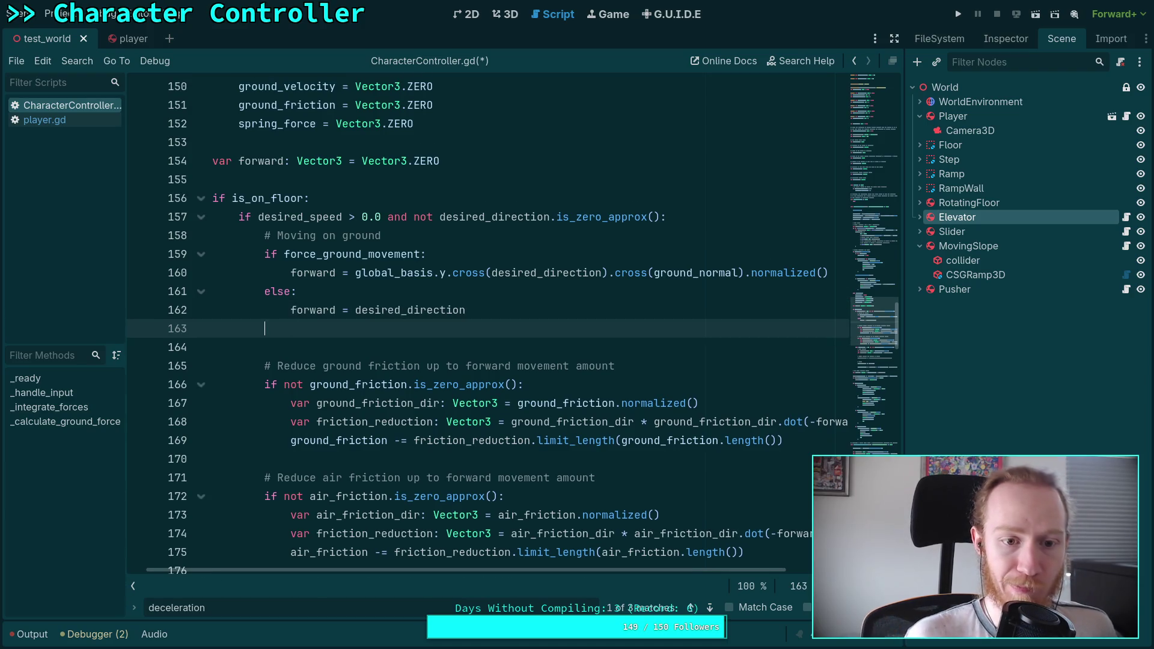
pyautogui.press('Return')
pyautogui.write('f')
pyautogui.press('Escape')
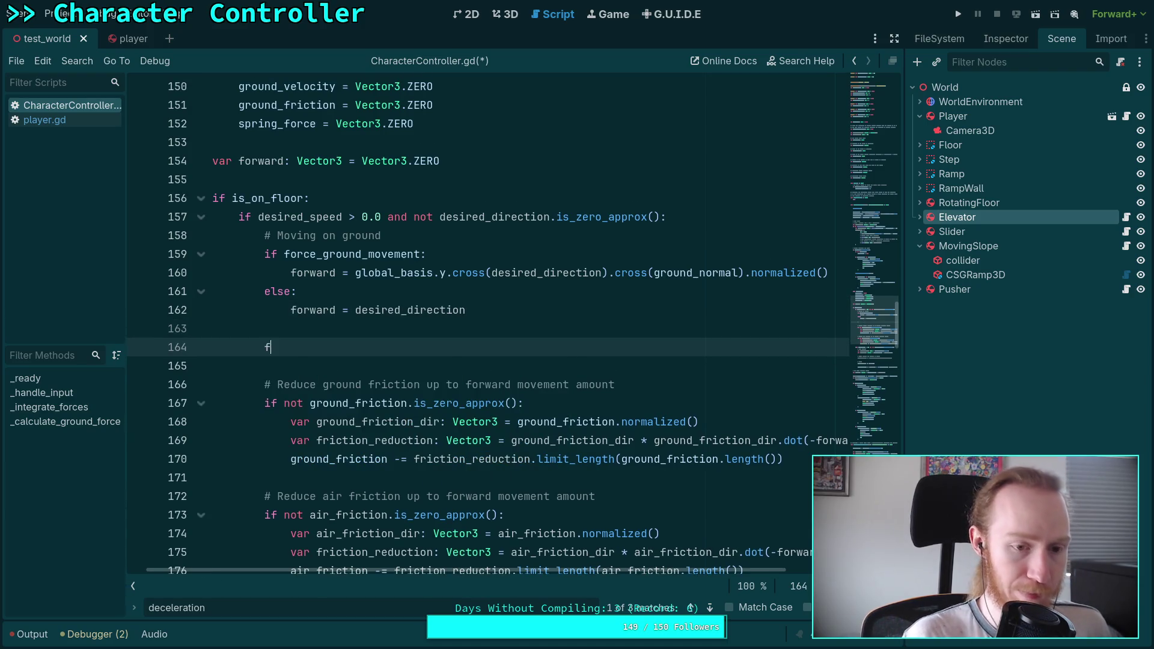
pyautogui.write('orward *')
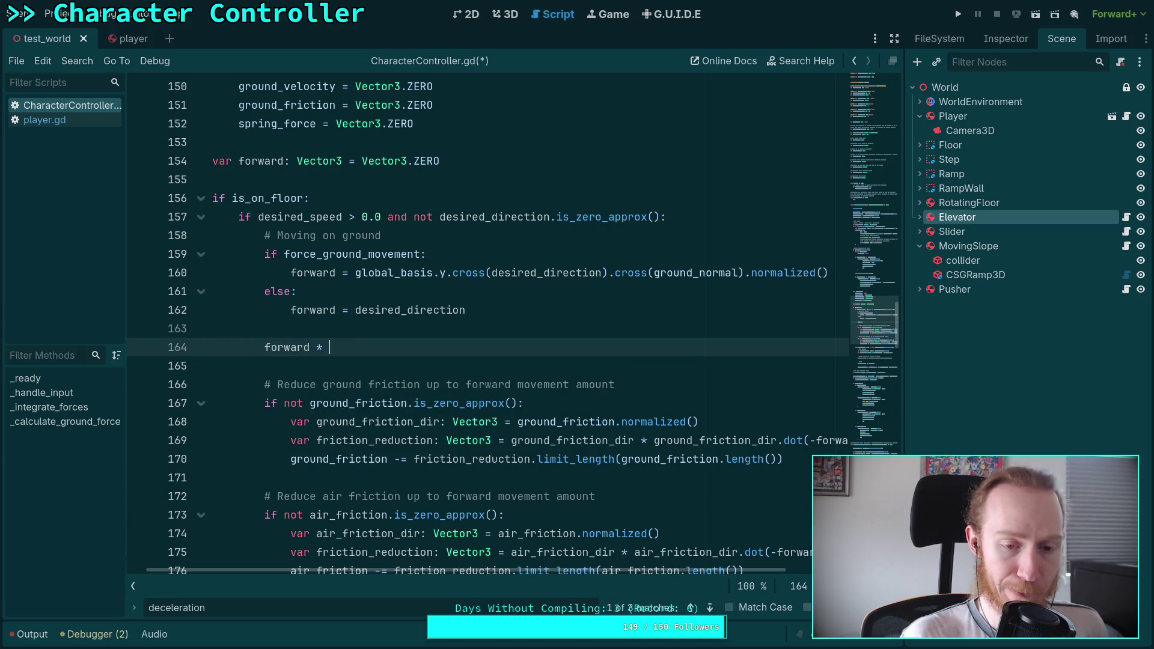
pyautogui.write('= acc')
pyautogui.press('Return')
pyautogui.hotkey('ctrl', 's')
pyautogui.click(379, 369)
pyautogui.scroll(-7, 481, 337)
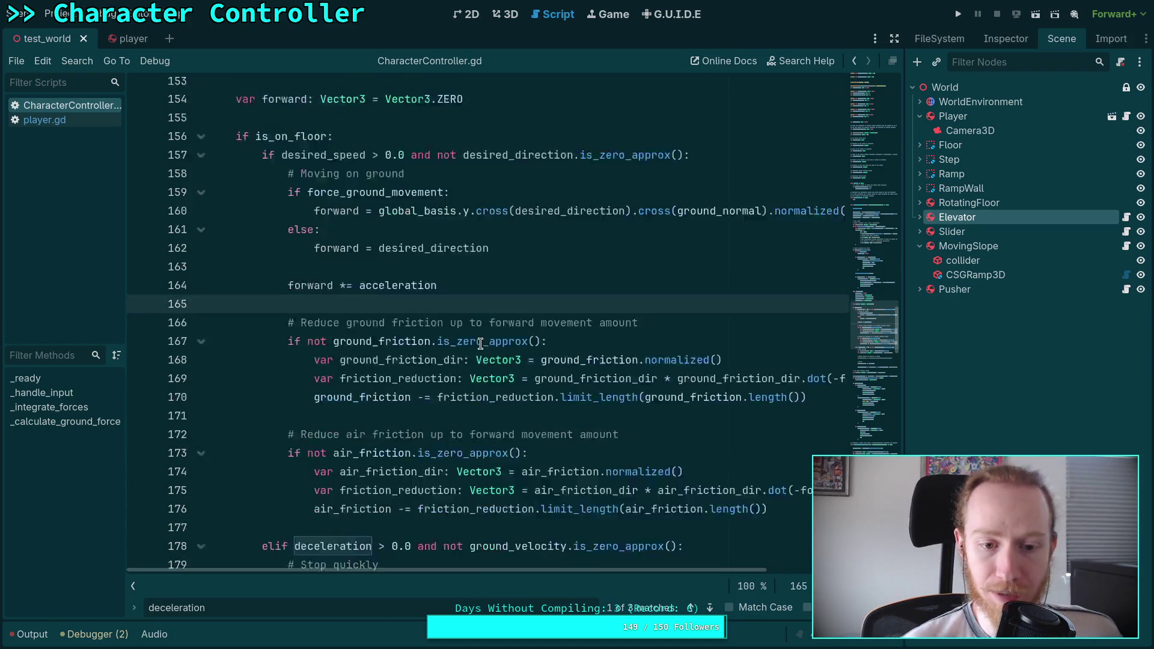
# Step: Close the deceleration search and test-run the project once, stopping it with F8
pyautogui.scroll(-8, 514, 328)
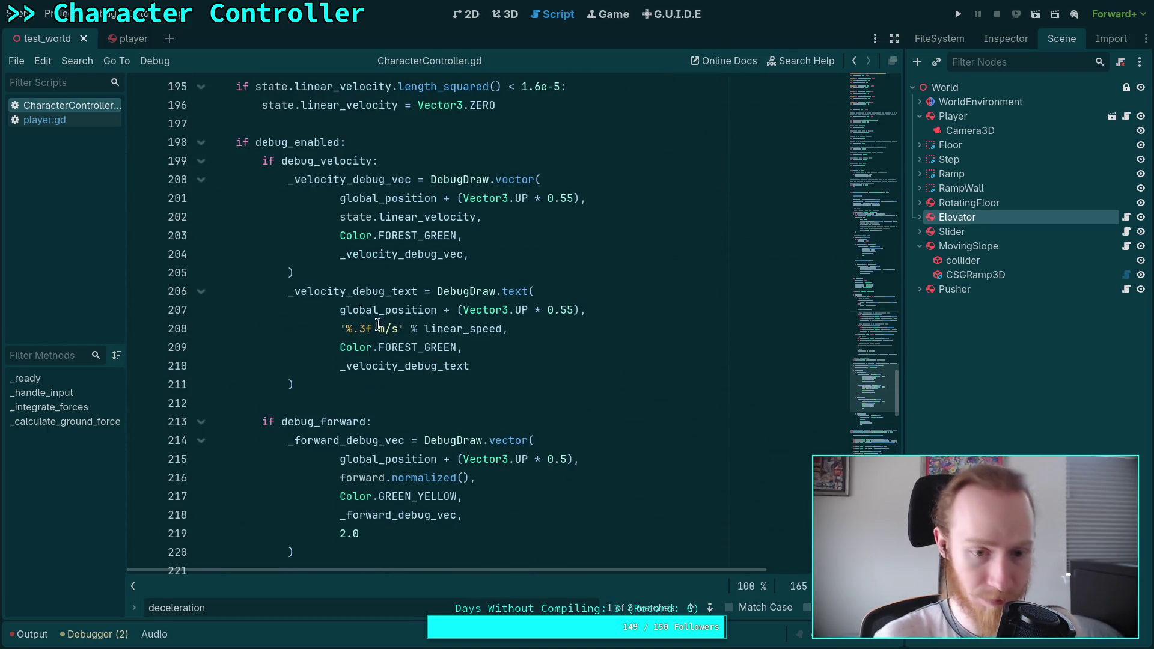
pyautogui.click(331, 403)
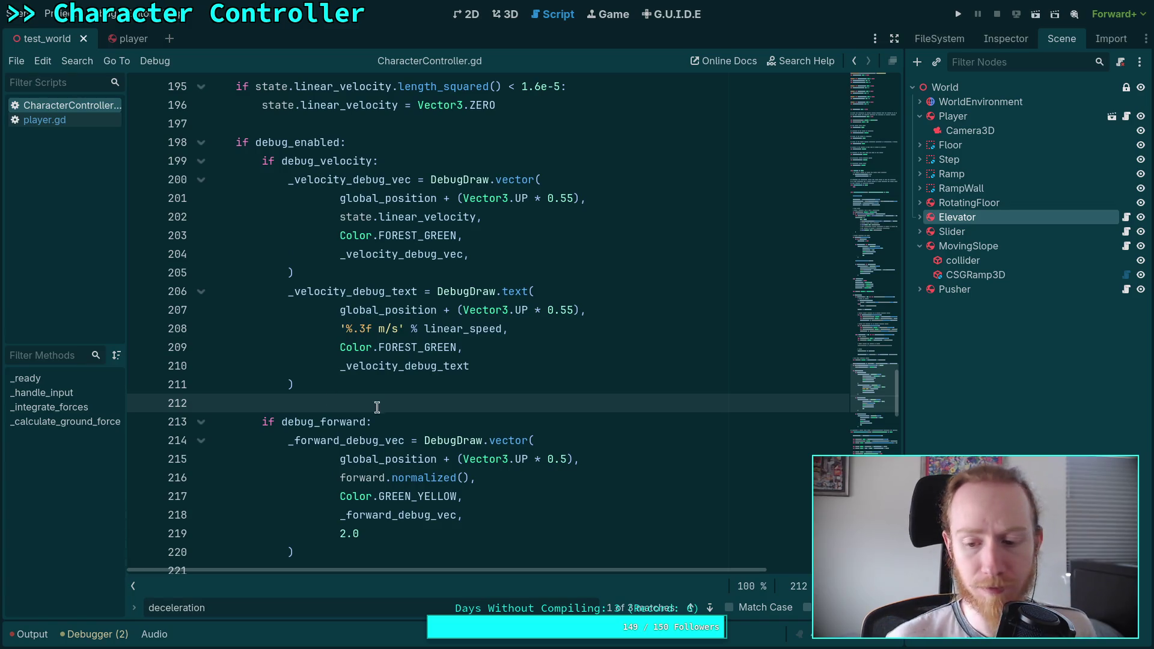
pyautogui.press('Escape')
pyautogui.click(958, 14)
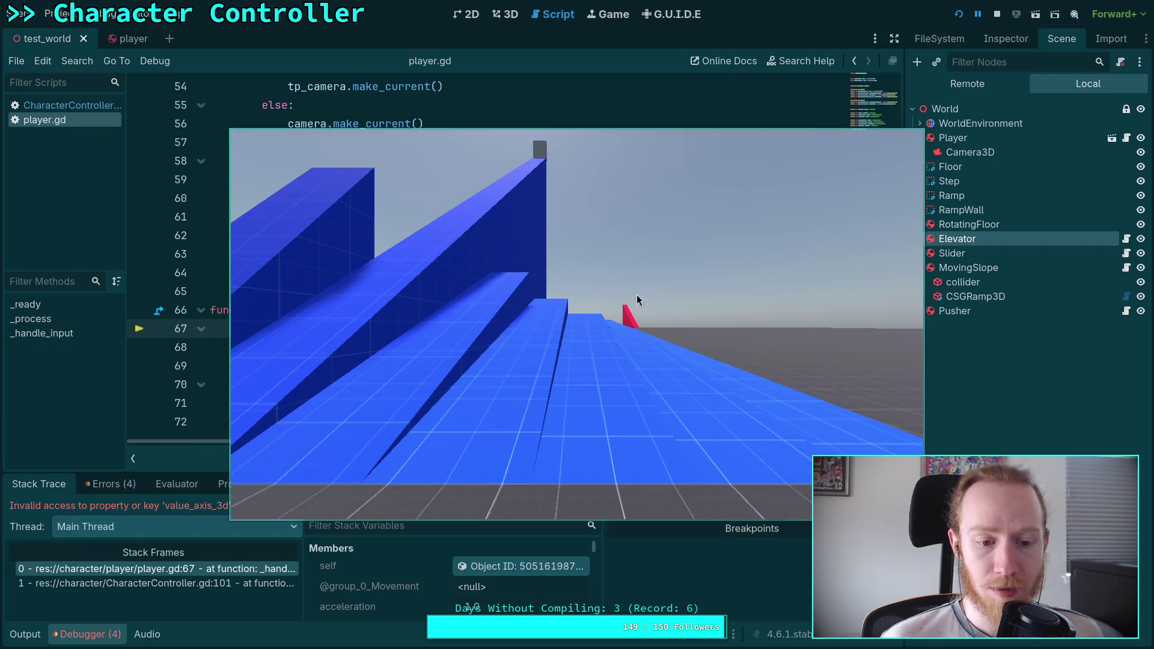
pyautogui.press('F8')
# Step: Close player.gd, run the game again from the 3D view, then return to the script
pyautogui.rightClick(58, 120)
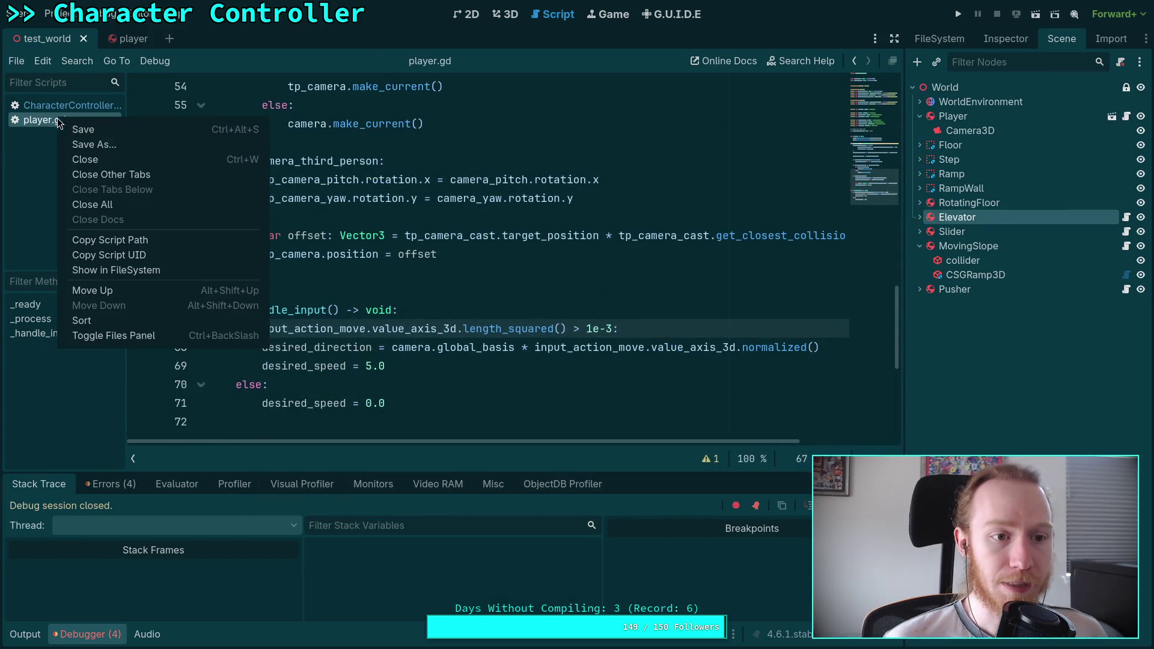
pyautogui.click(86, 159)
pyautogui.click(405, 216)
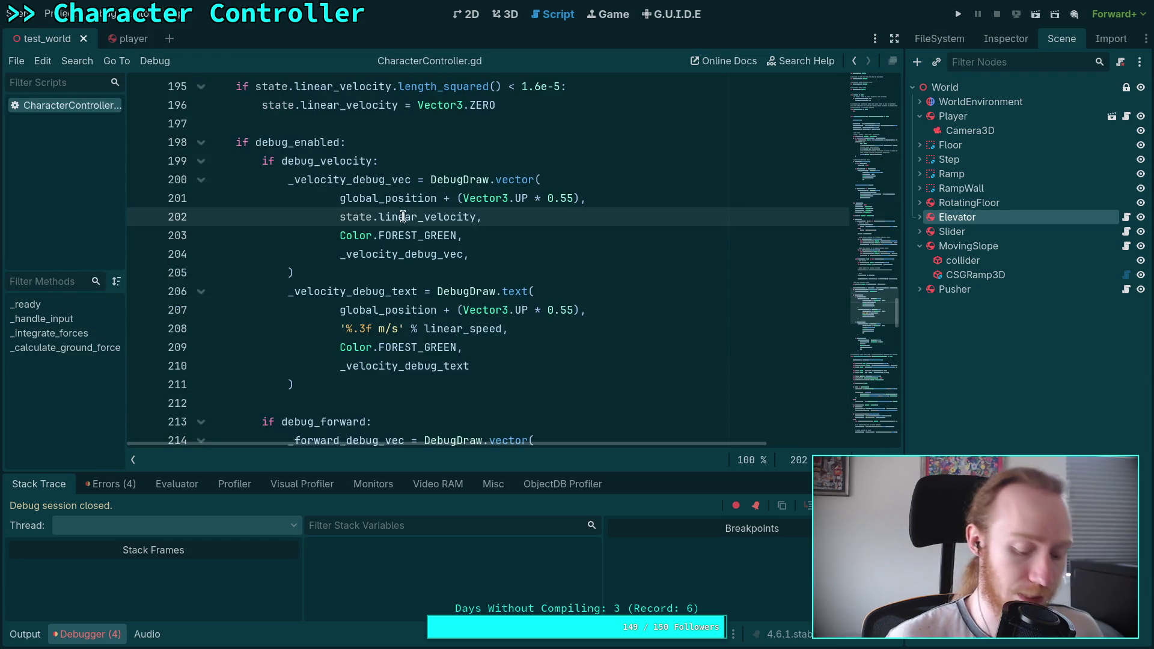
pyautogui.click(518, 17)
pyautogui.press('F5')
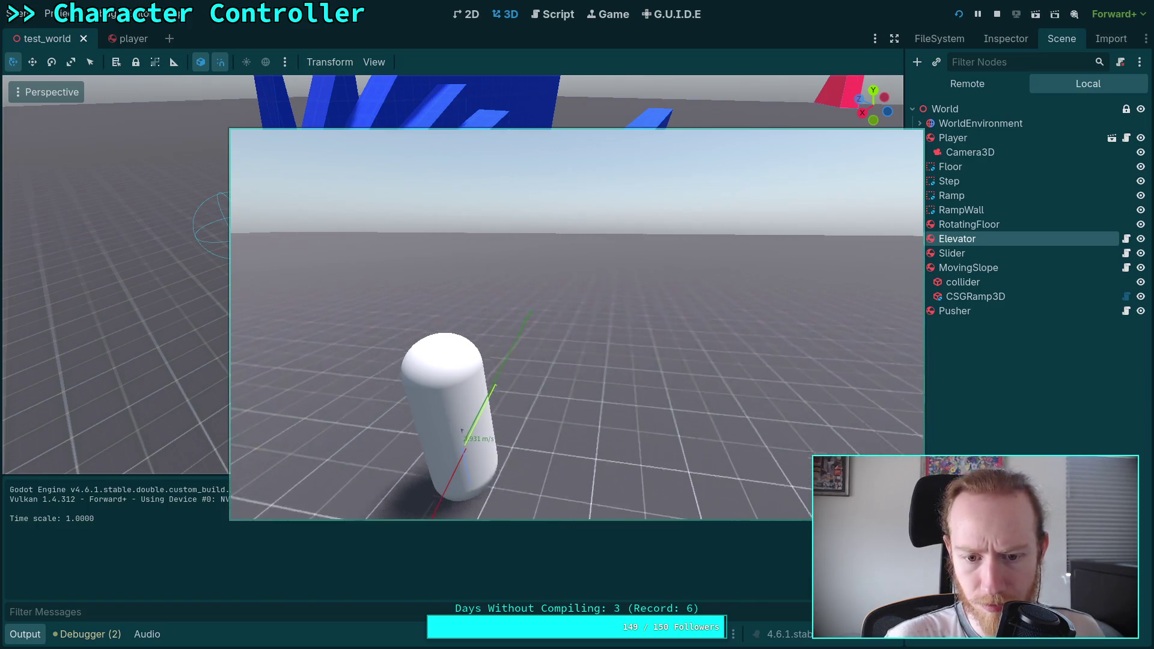
pyautogui.press('Escape')
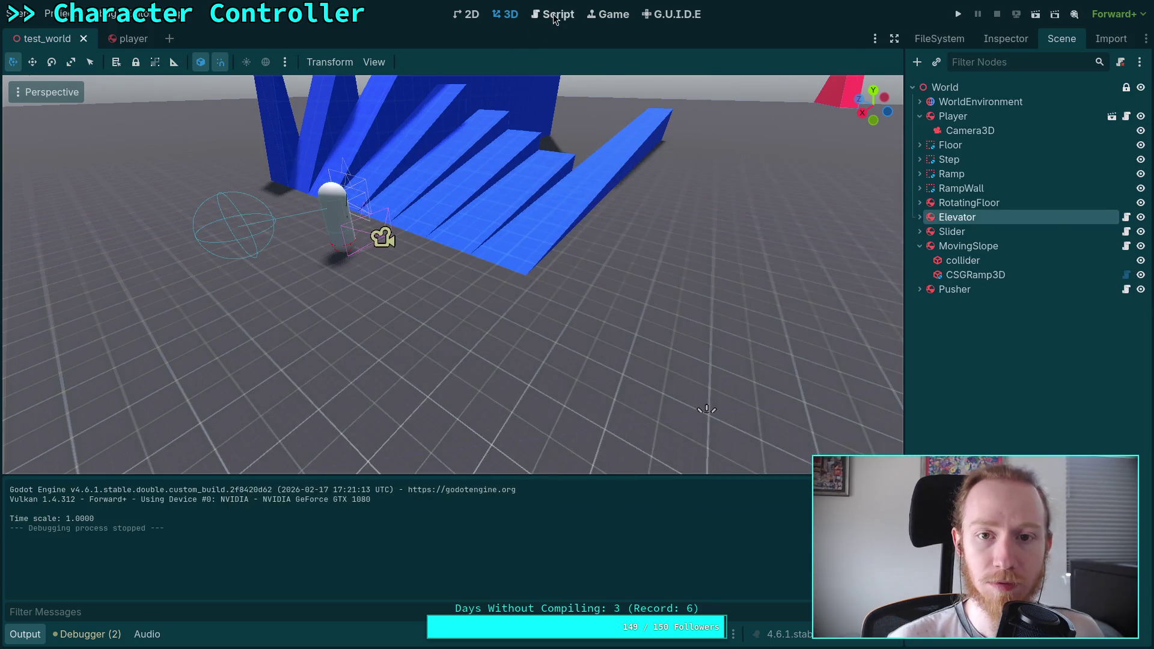
pyautogui.click(554, 16)
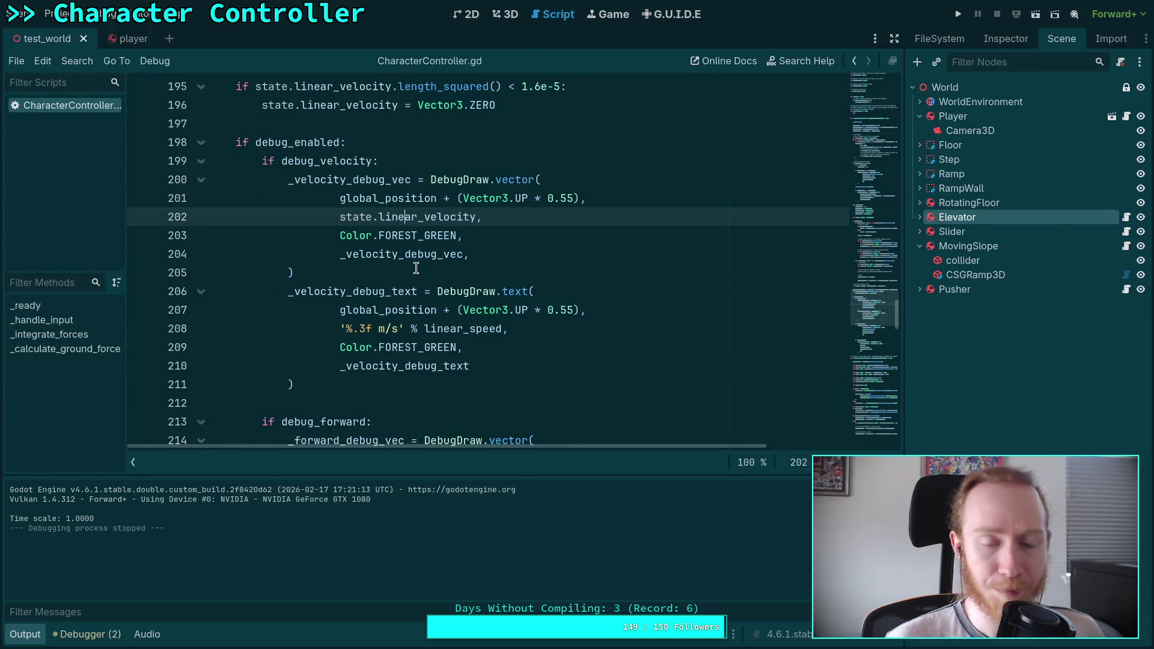
# Step: Search for desired_speed from its declaration to its use in the on-floor check
pyautogui.scroll(15, 416, 268)
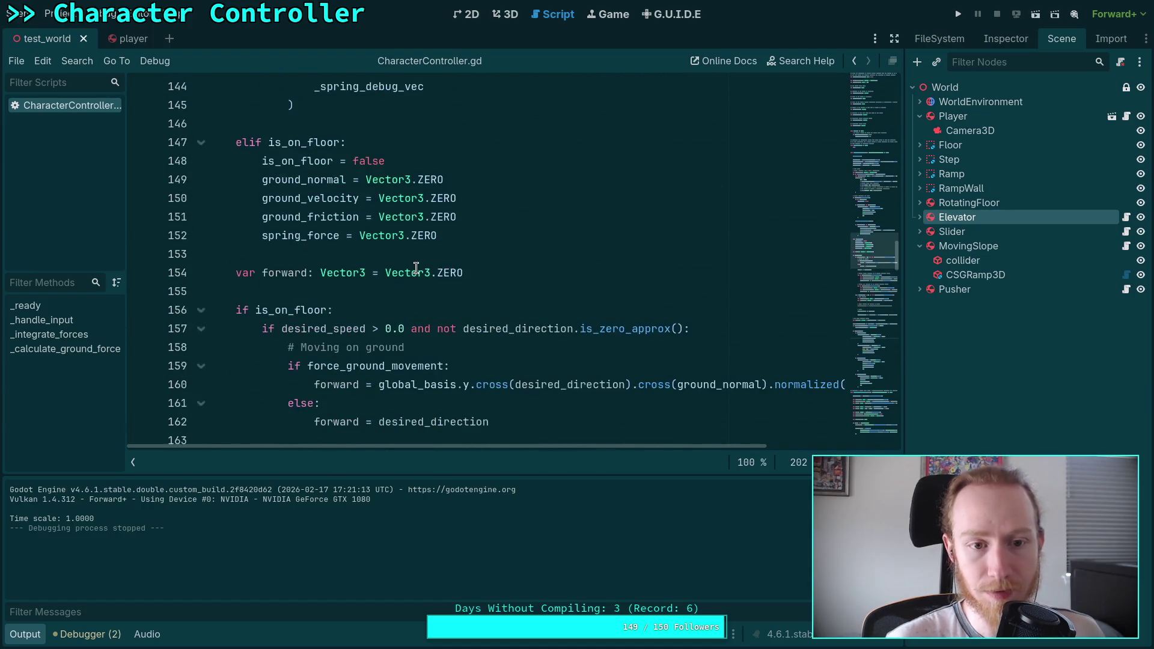
pyautogui.scroll(16, 416, 268)
pyautogui.scroll(13, 416, 268)
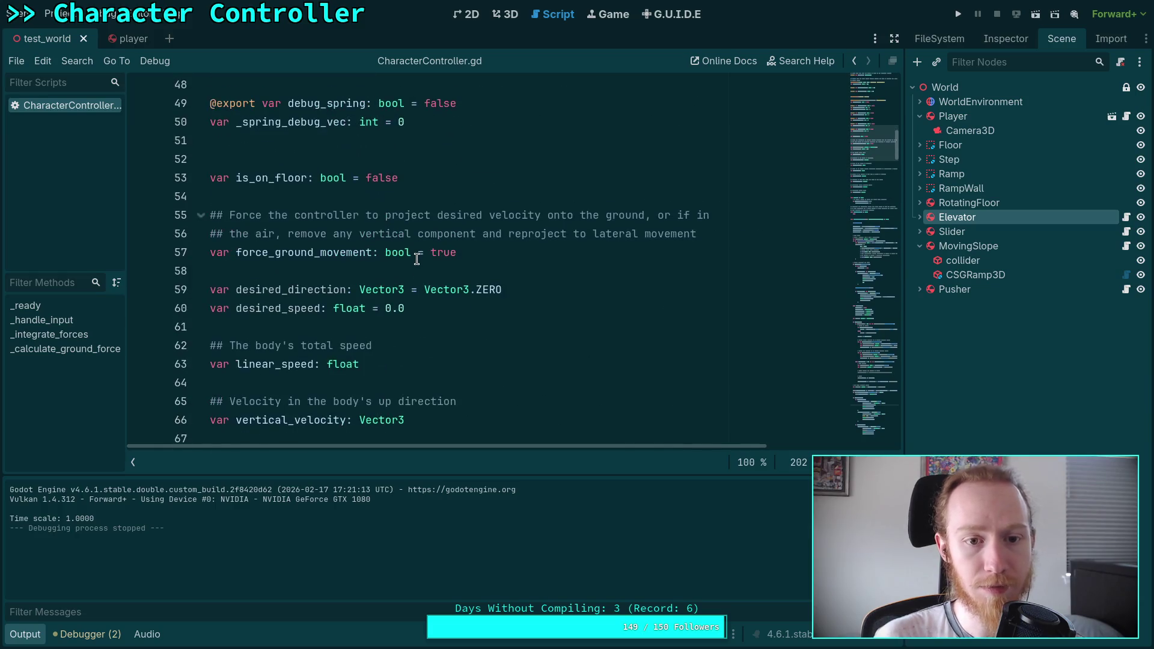
pyautogui.scroll(4, 445, 264)
pyautogui.scroll(-4, 486, 268)
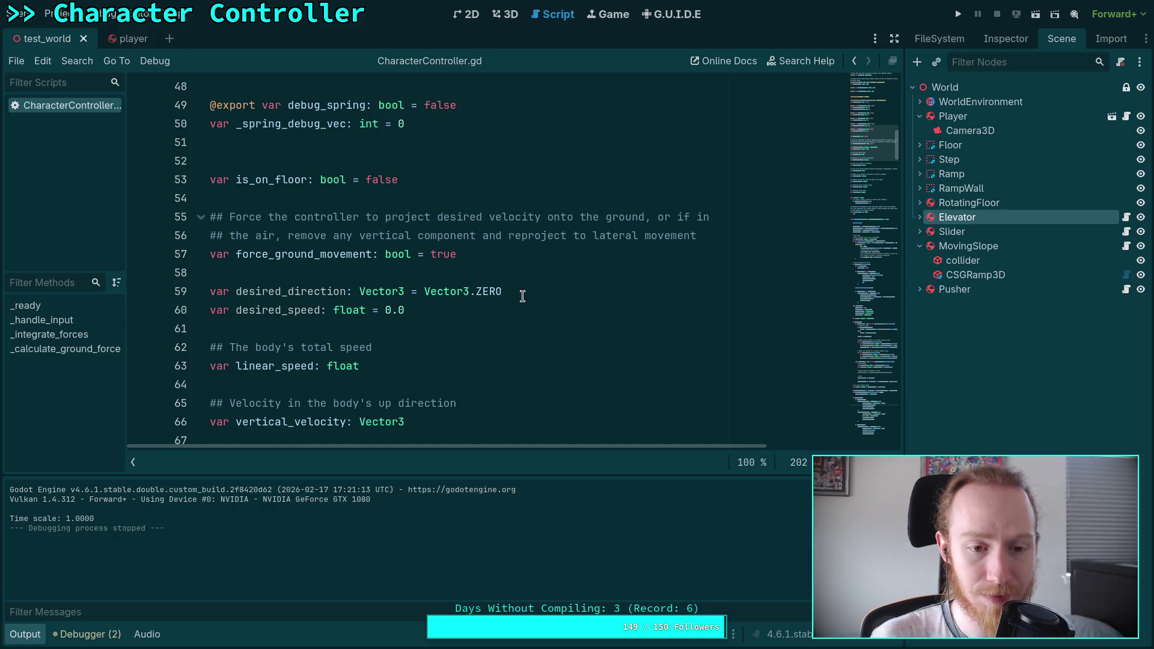
pyautogui.scroll(-3, 522, 295)
pyautogui.doubleClick(267, 147)
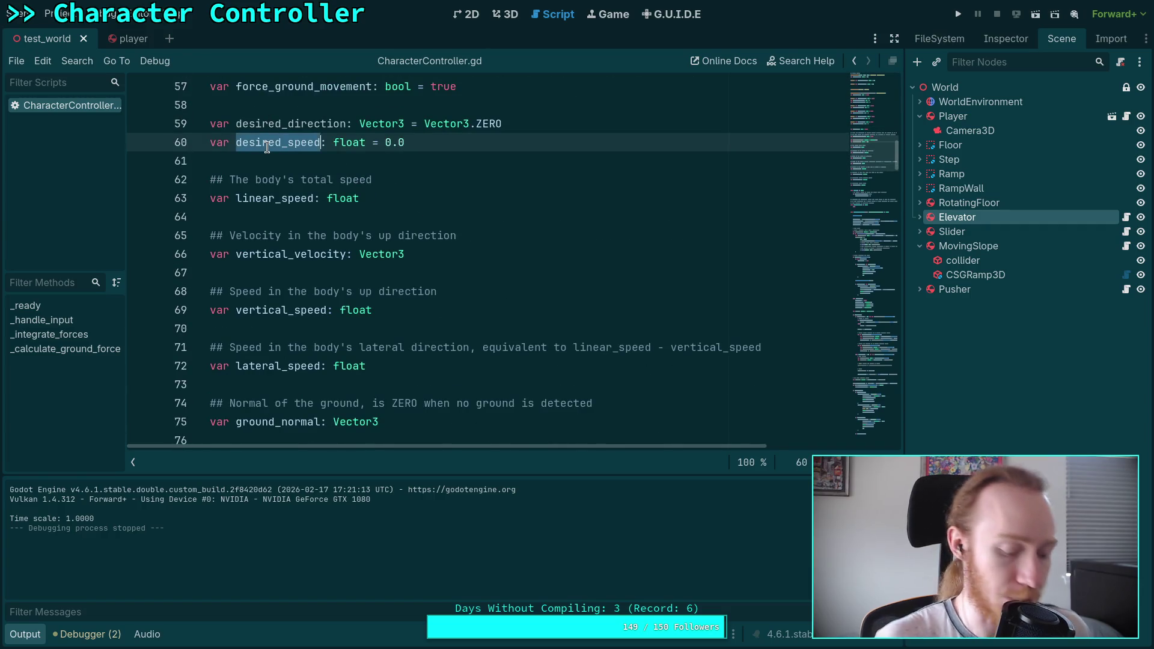
pyautogui.hotkey('ctrl', 'f')
pyautogui.press('Return')
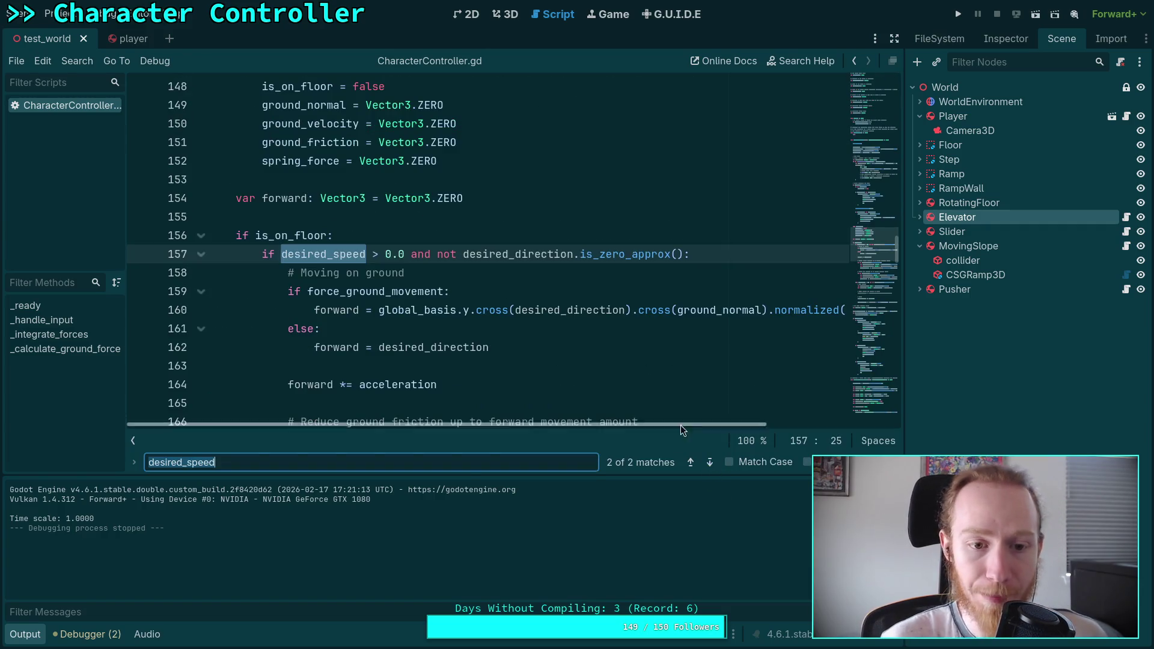
pyautogui.press('Escape')
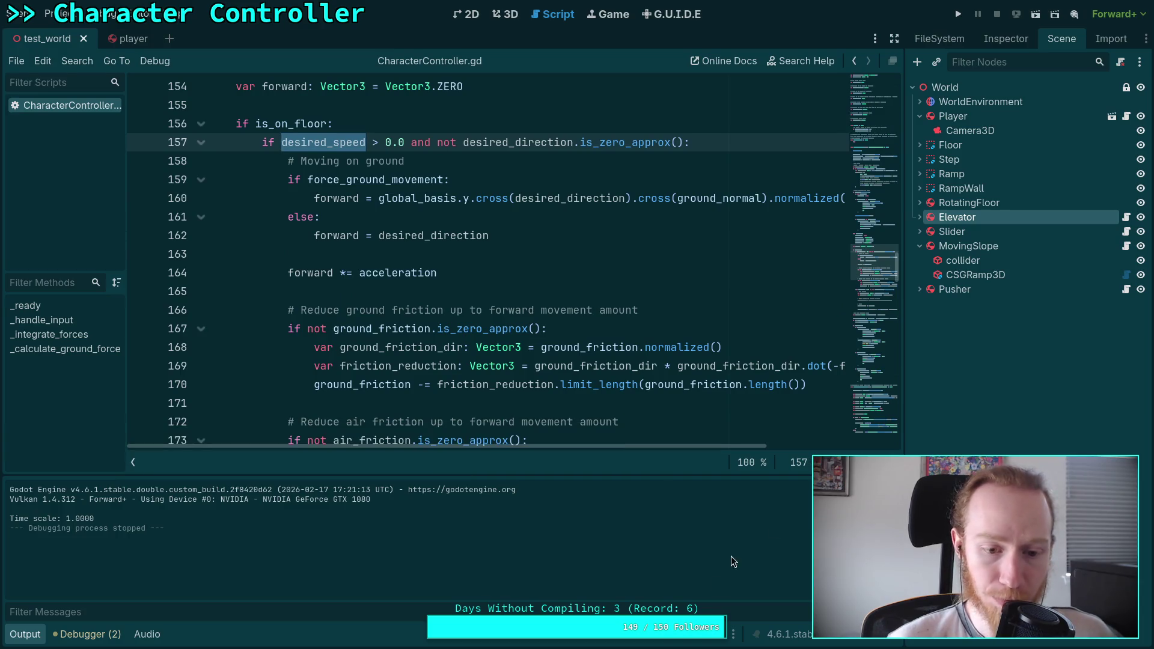
# Step: Collapse the Output panel and switch to player.gd
pyautogui.click(25, 635)
pyautogui.click(370, 404)
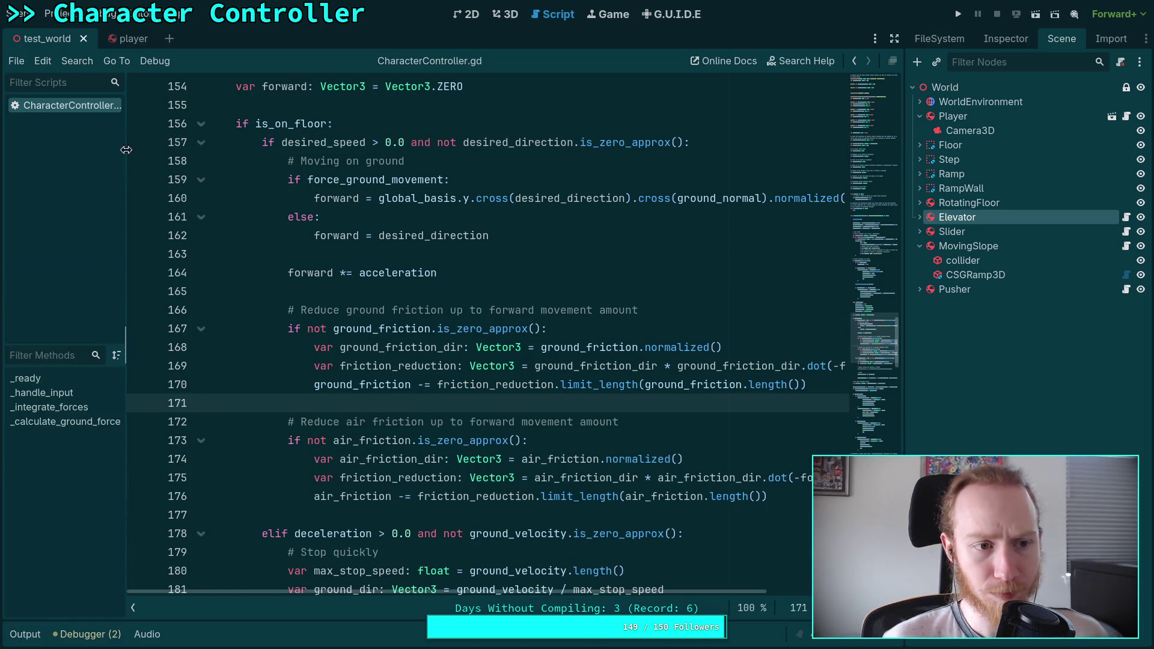
pyautogui.click(1125, 116)
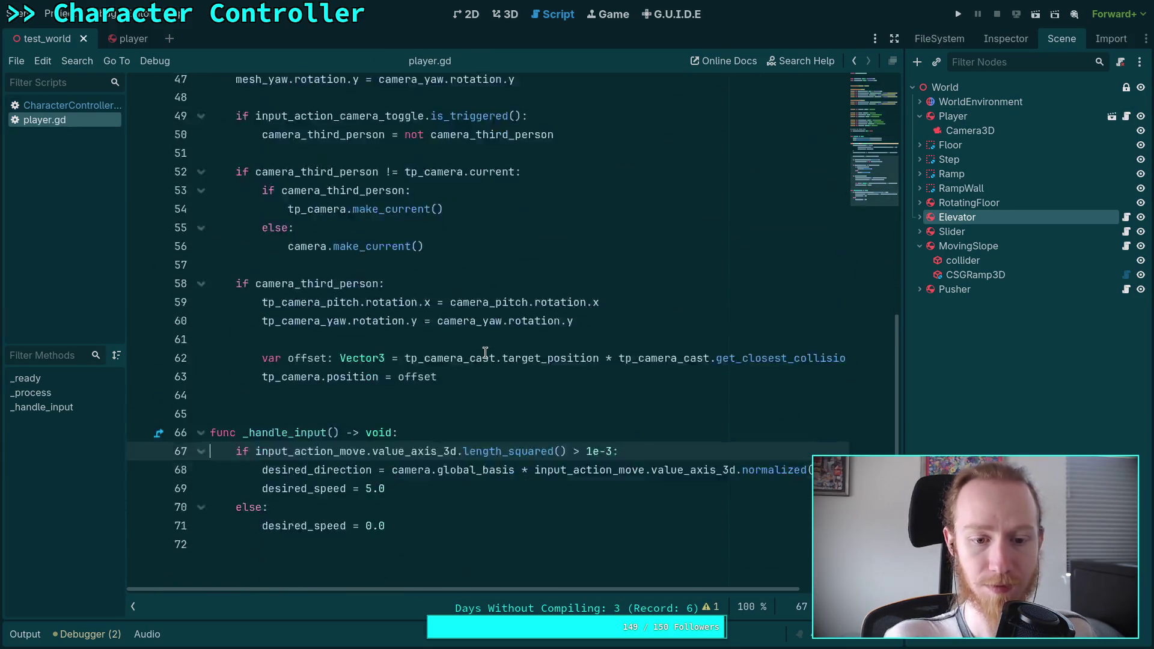
# Step: Change desired_speed from 5.0 to 5.8 in player.gd and save
pyautogui.moveTo(385, 163); pyautogui.dragTo(366, 170)
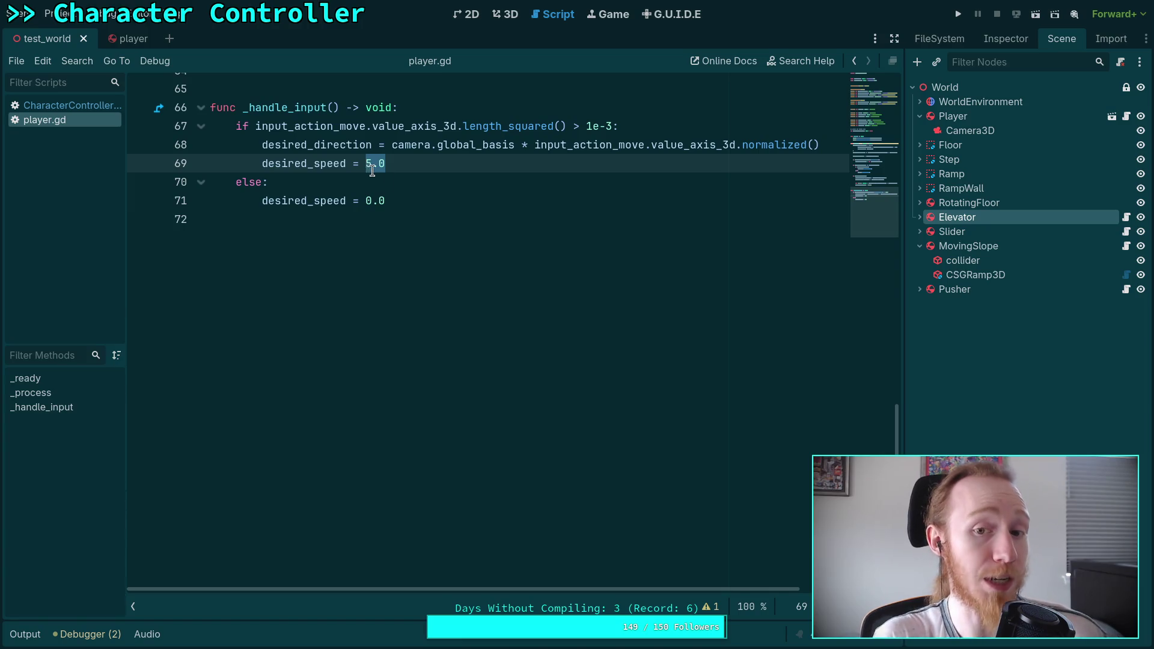
pyautogui.scroll(2, 487, 267)
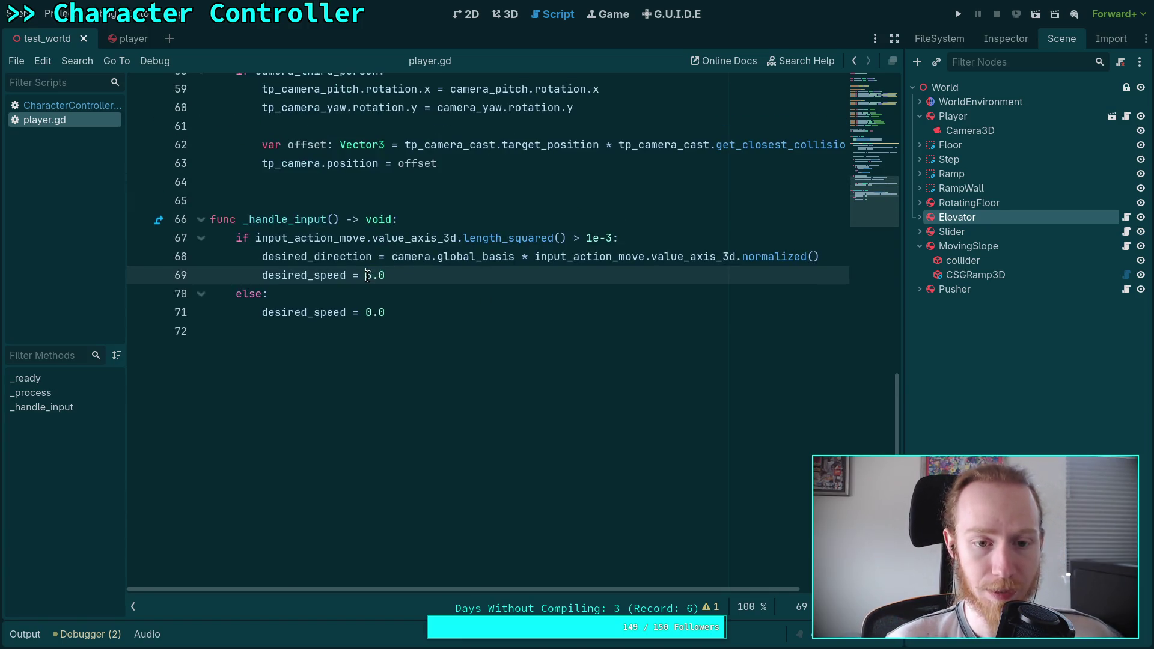
pyautogui.write('6.')
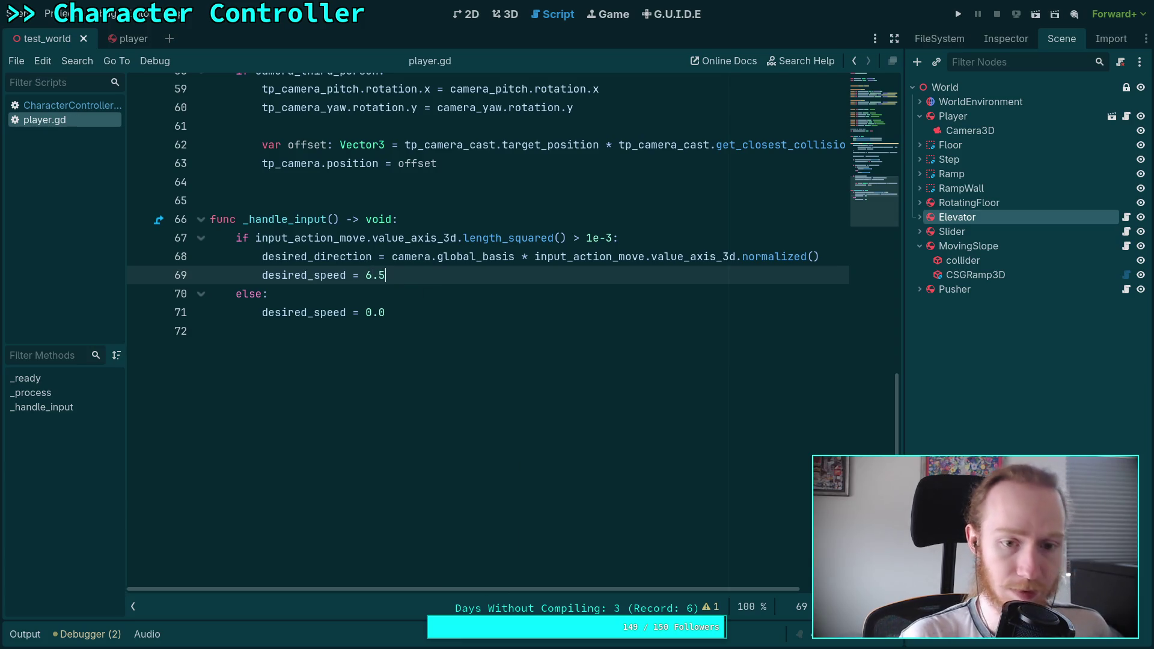
pyautogui.moveTo(388, 275); pyautogui.dragTo(378, 275)
pyautogui.press('BackSpace')
pyautogui.press('BackSpace')
pyautogui.press('BackSpace')
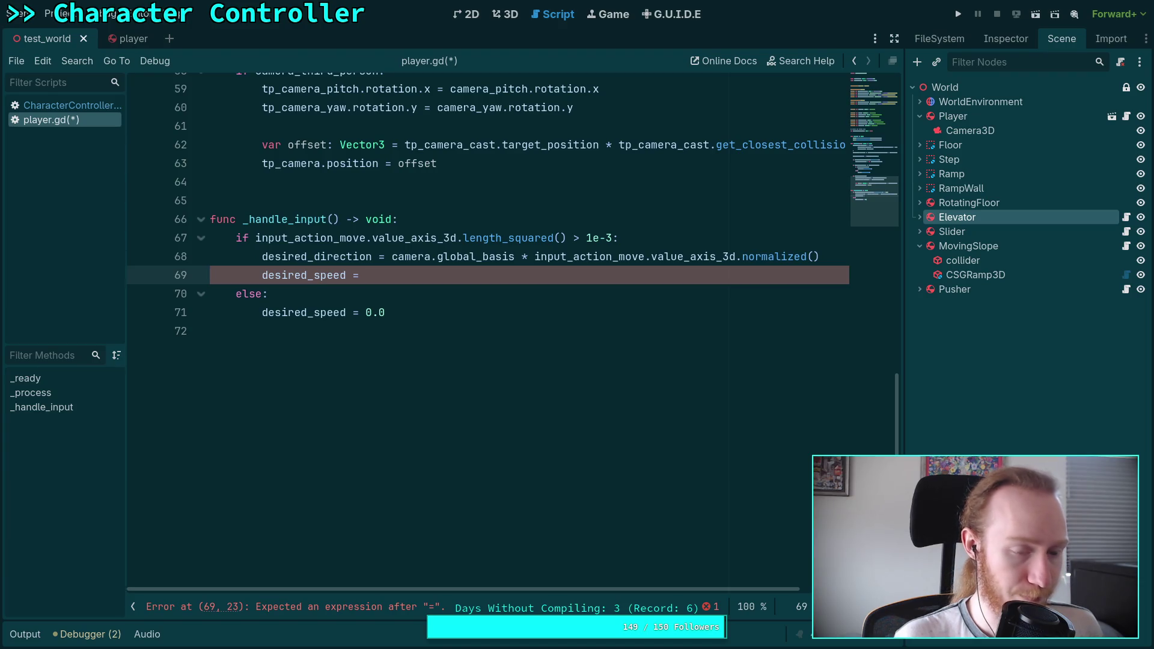
pyautogui.write('5.8')
pyautogui.hotkey('ctrl', 's')
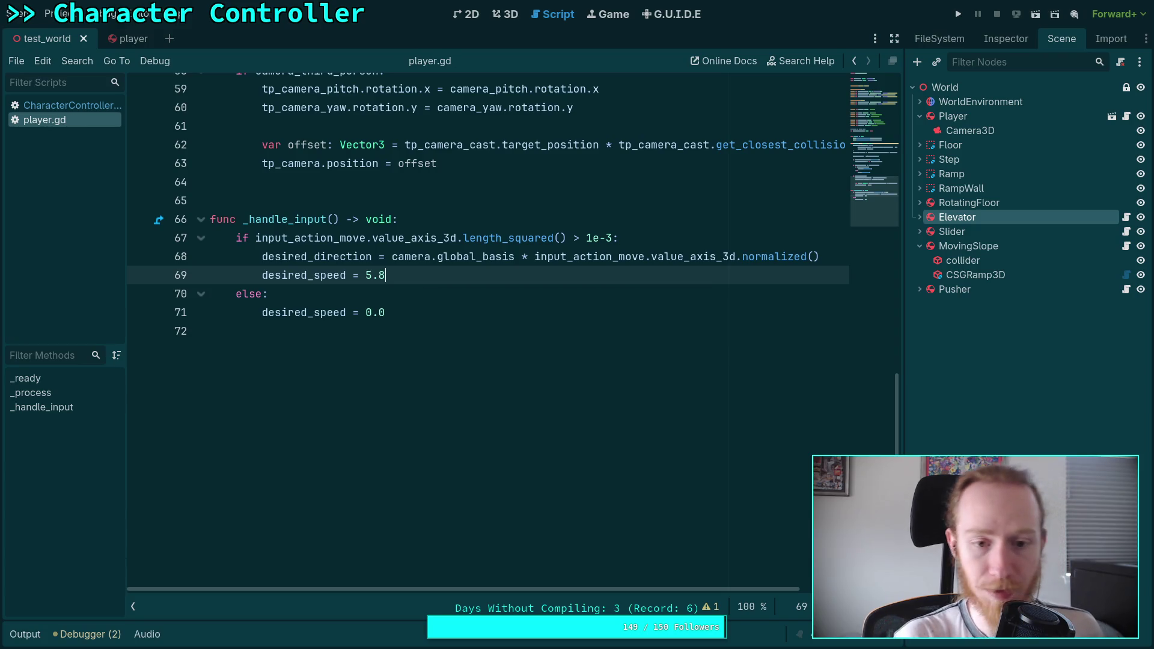
# Step: Close CharacterController.gd and reopen it from the character folder in the FileSystem dock
pyautogui.press('Down')
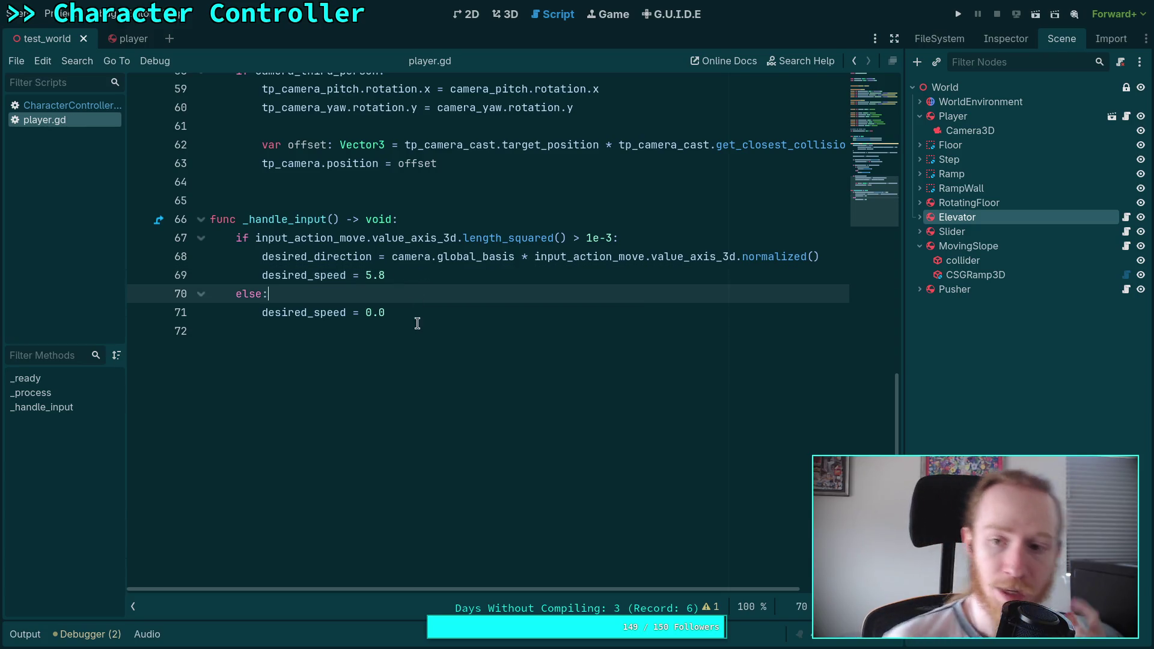
pyautogui.scroll(5, 417, 323)
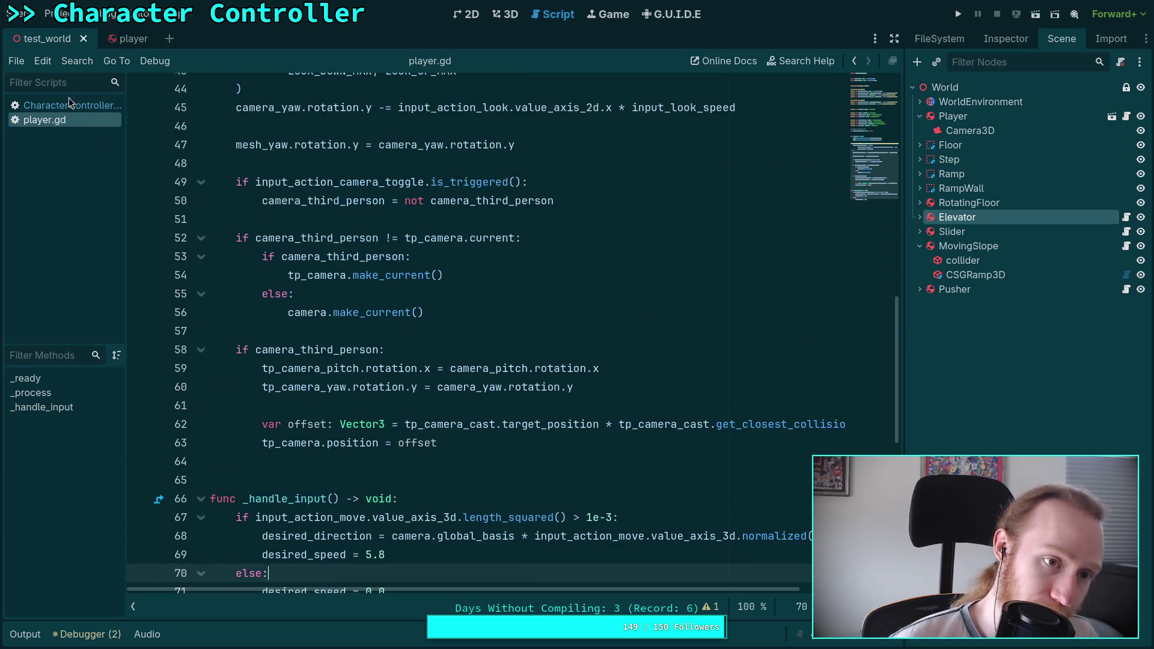
pyautogui.click(68, 105)
pyautogui.scroll(-2, 381, 310)
pyautogui.scroll(3, 381, 310)
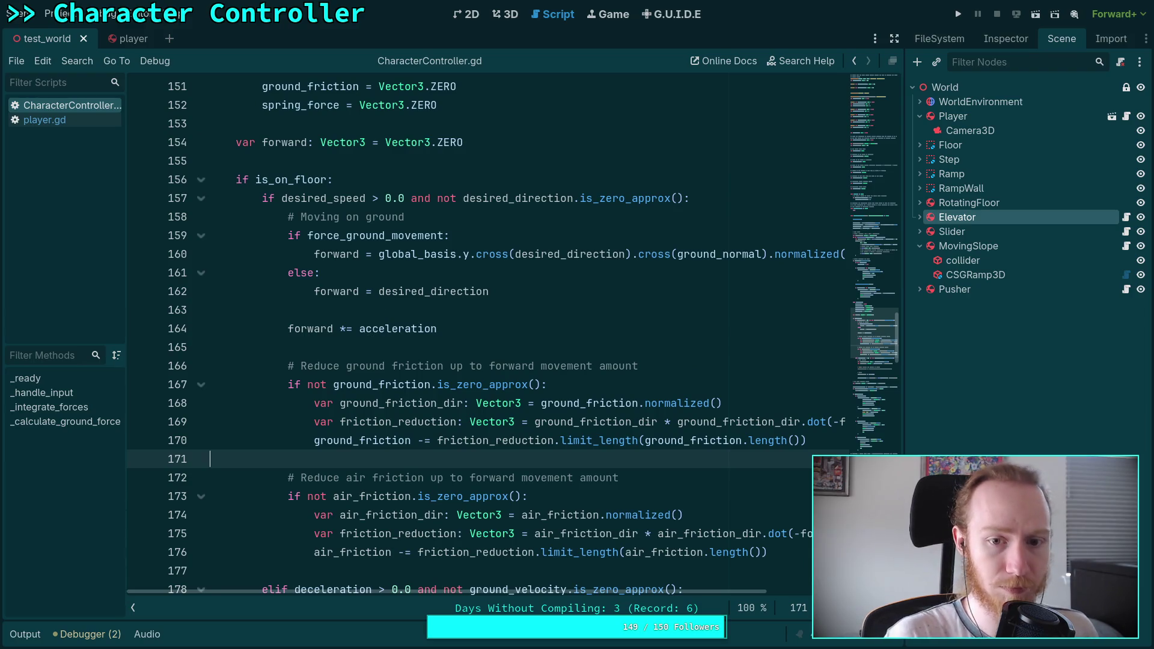
pyautogui.rightClick(74, 119)
pyautogui.click(102, 150)
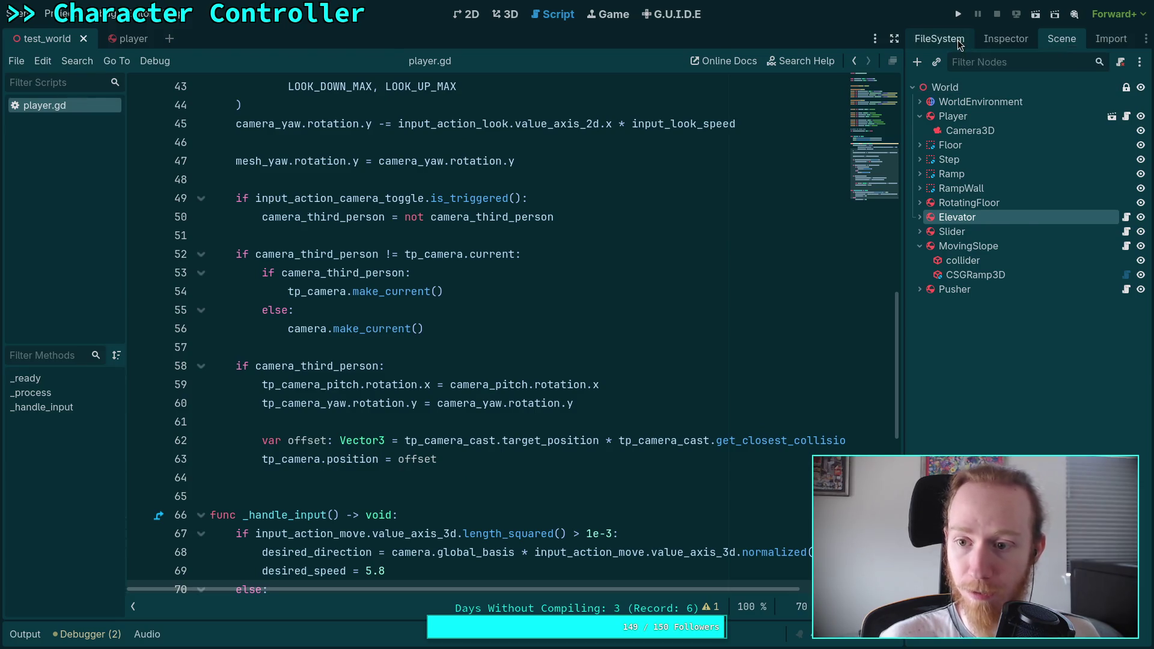
pyautogui.click(939, 38)
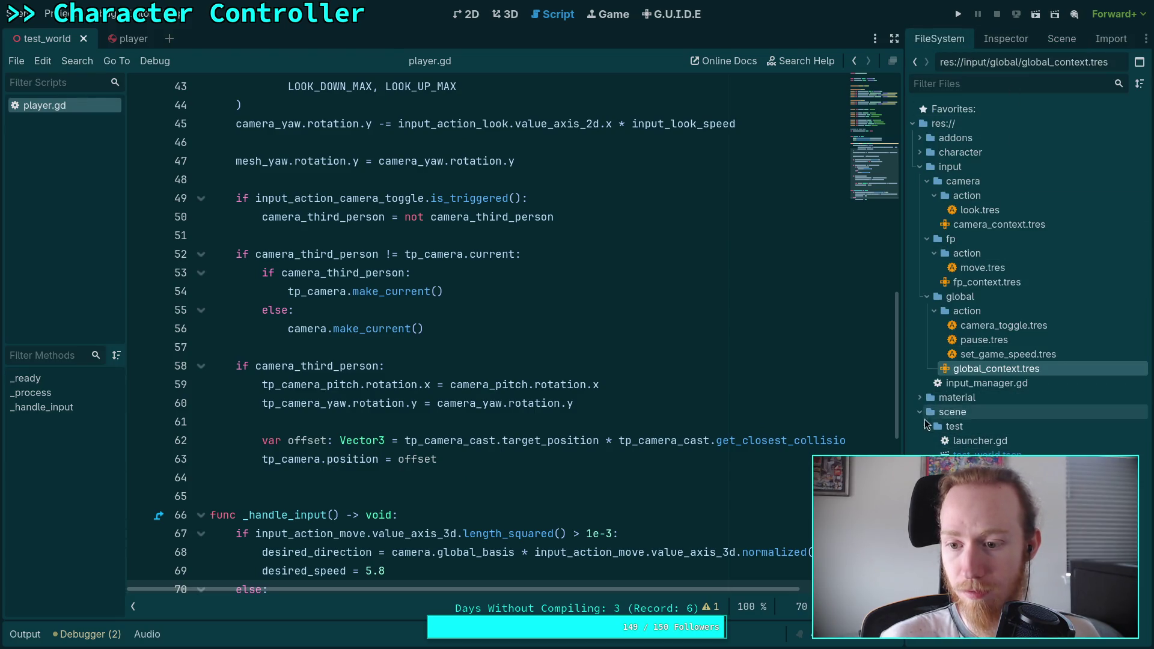
pyautogui.click(920, 167)
pyautogui.click(920, 152)
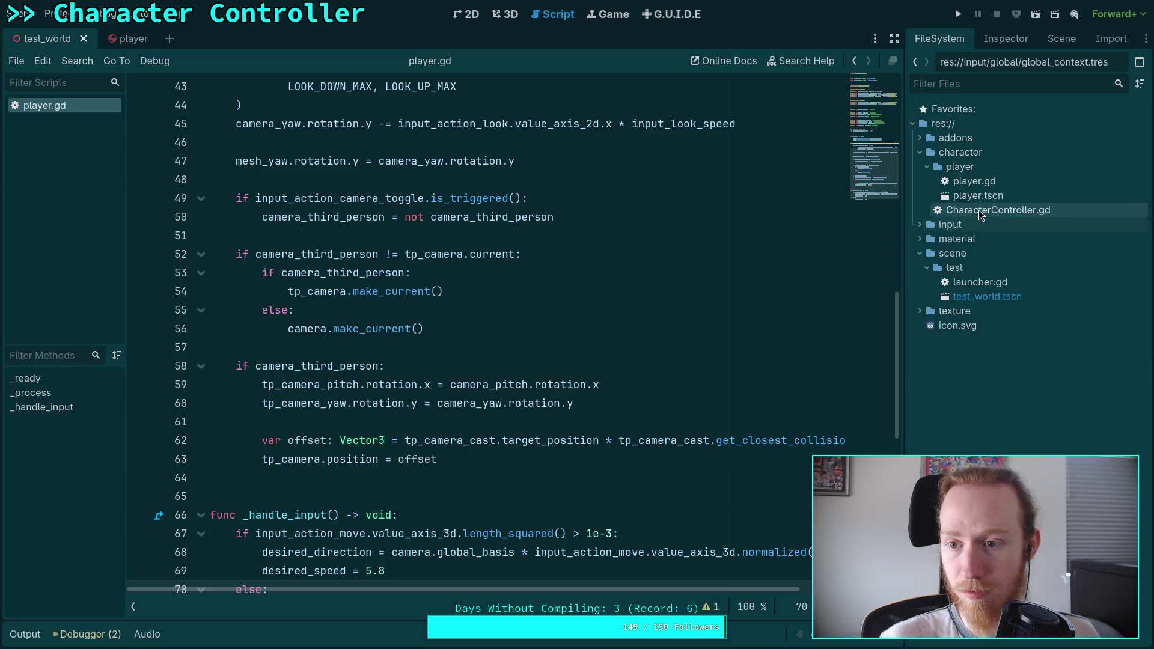
pyautogui.doubleClick(978, 210)
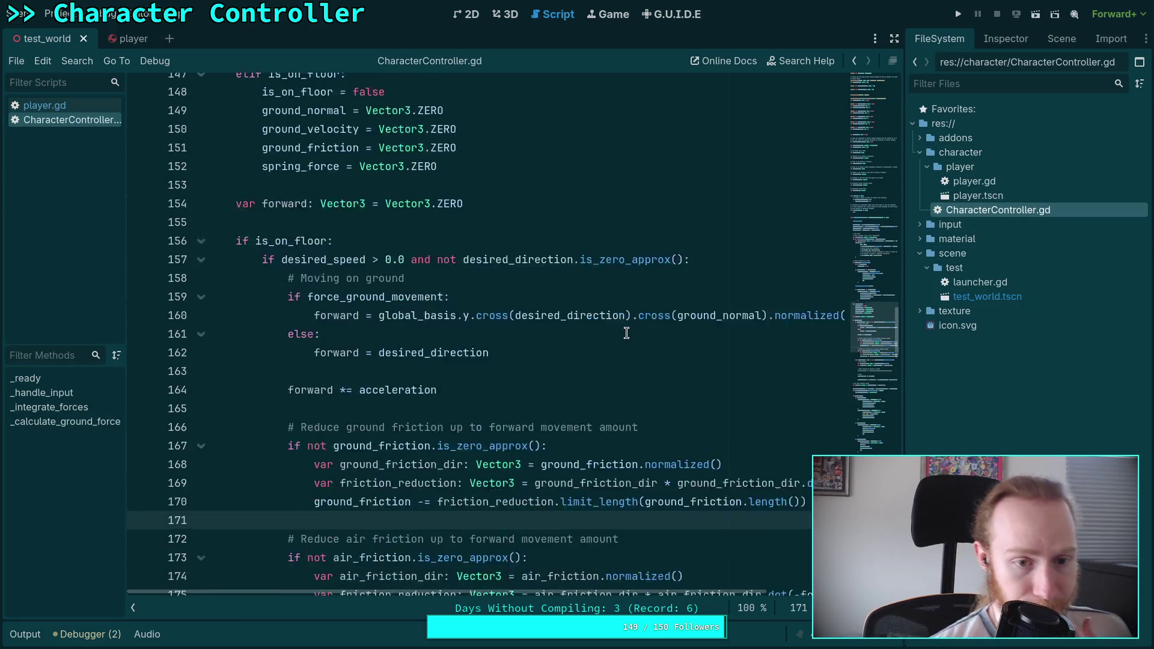
# Step: Review the forward and ground_velocity uses in the ground movement code, then switch to the browser
pyautogui.scroll(-4, 626, 333)
pyautogui.scroll(-2, 629, 333)
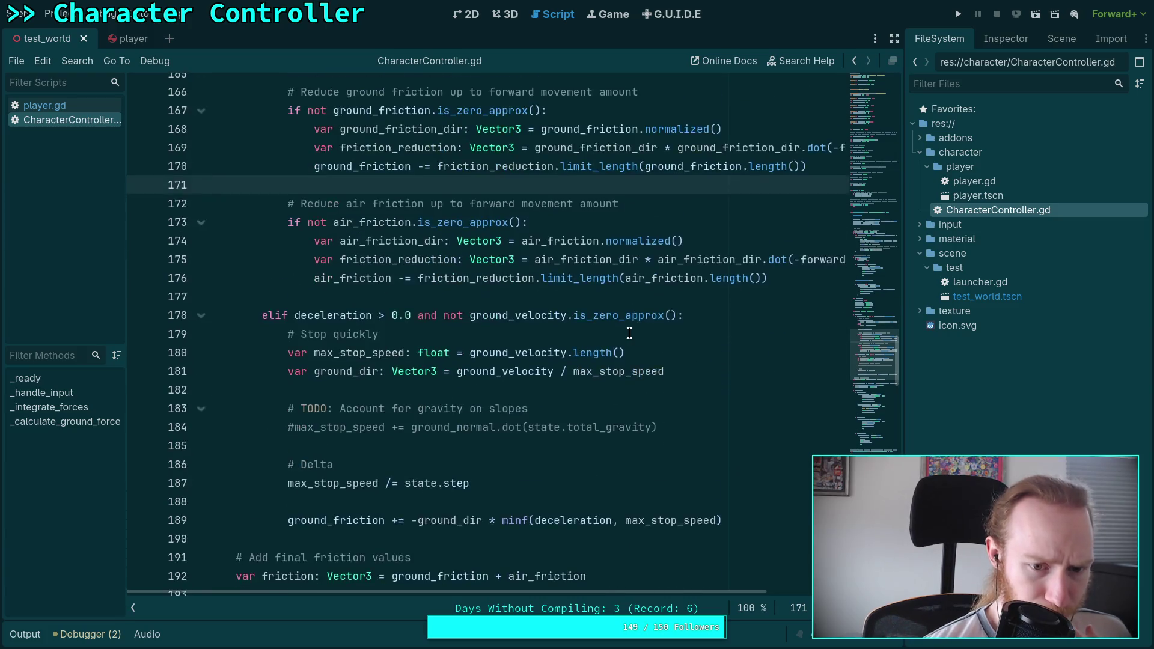
pyautogui.scroll(-2, 629, 333)
pyautogui.scroll(5, 629, 333)
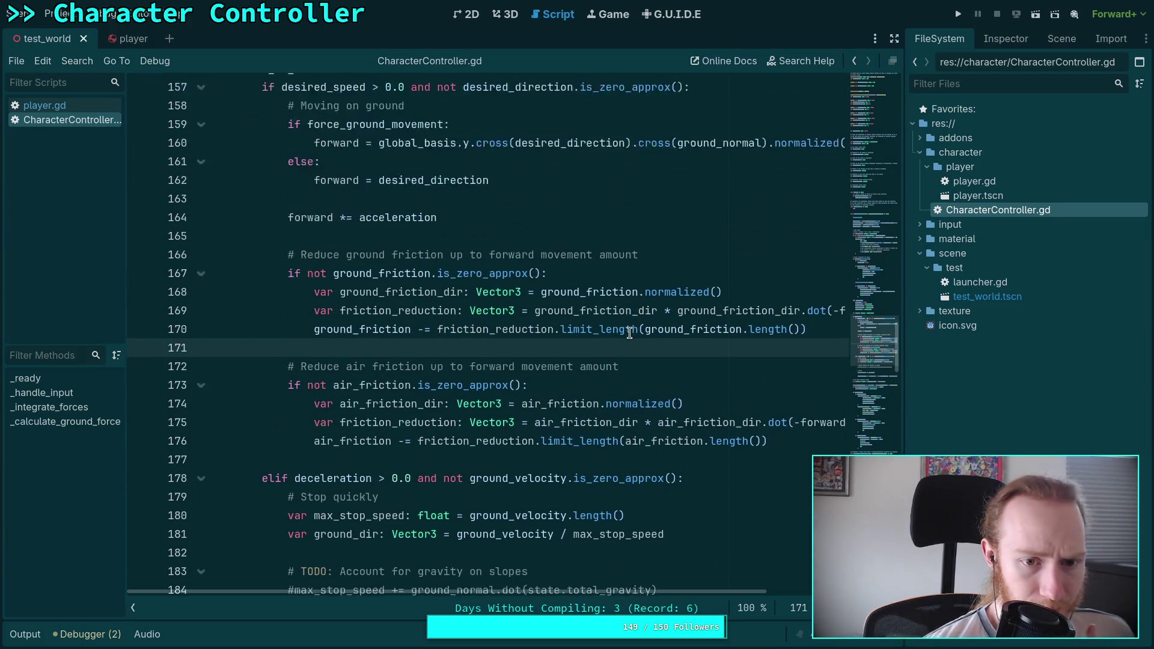
pyautogui.scroll(1, 629, 333)
pyautogui.doubleClick(309, 278)
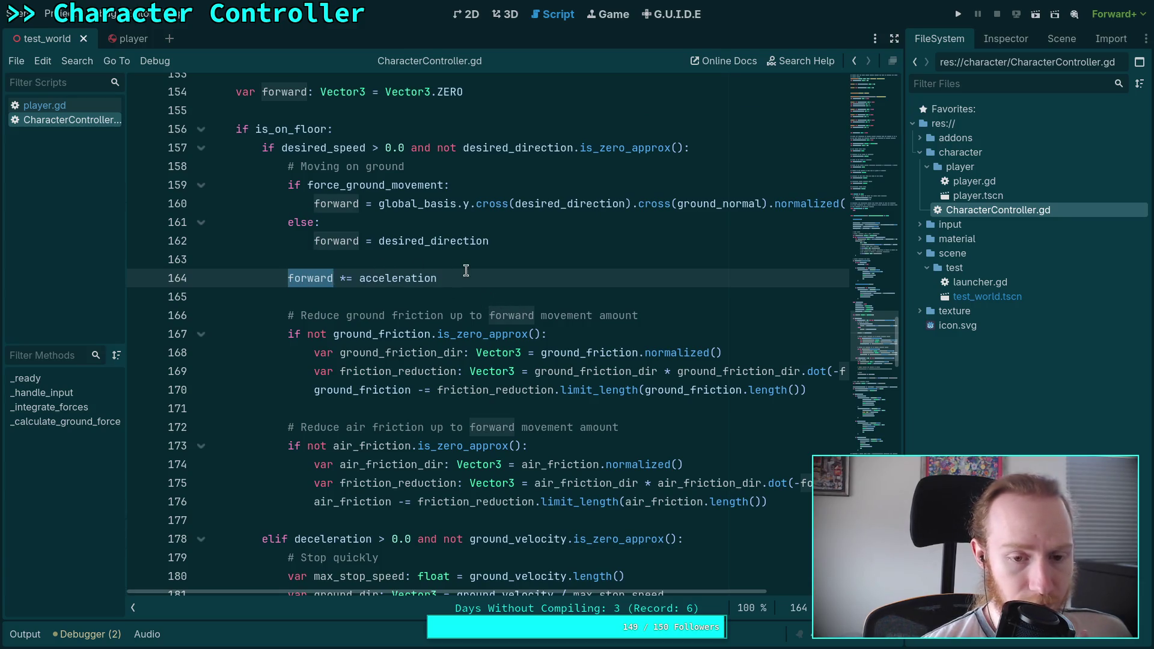
pyautogui.scroll(-5, 466, 271)
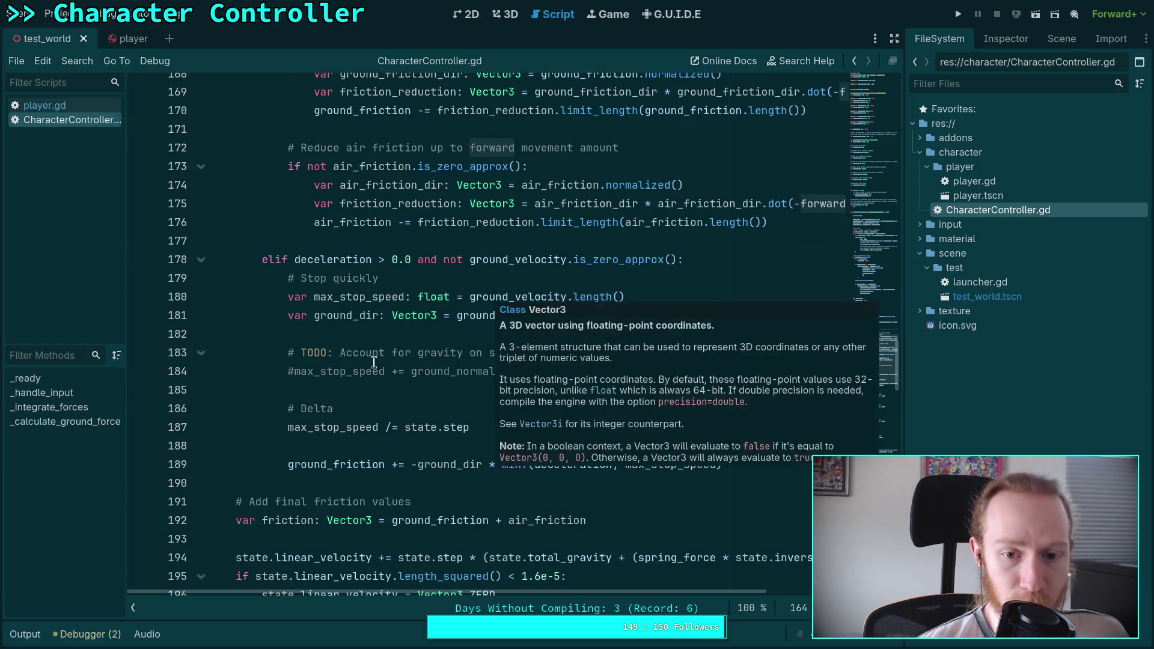
pyautogui.doubleClick(513, 296)
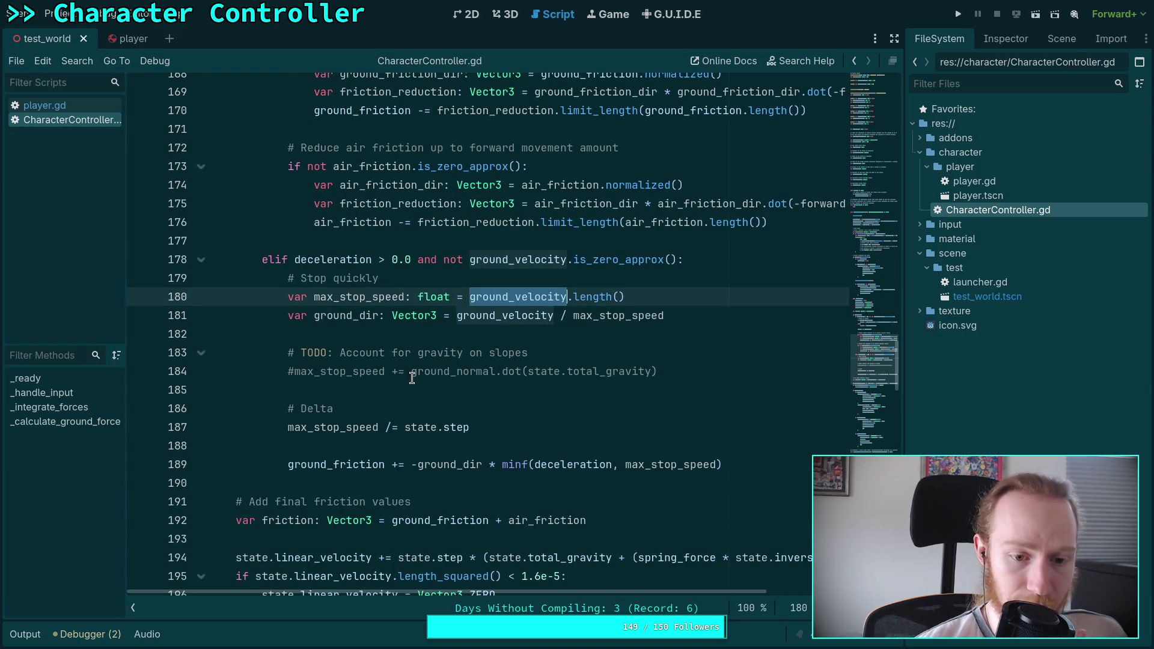
pyautogui.scroll(7, 457, 380)
pyautogui.click(491, 385)
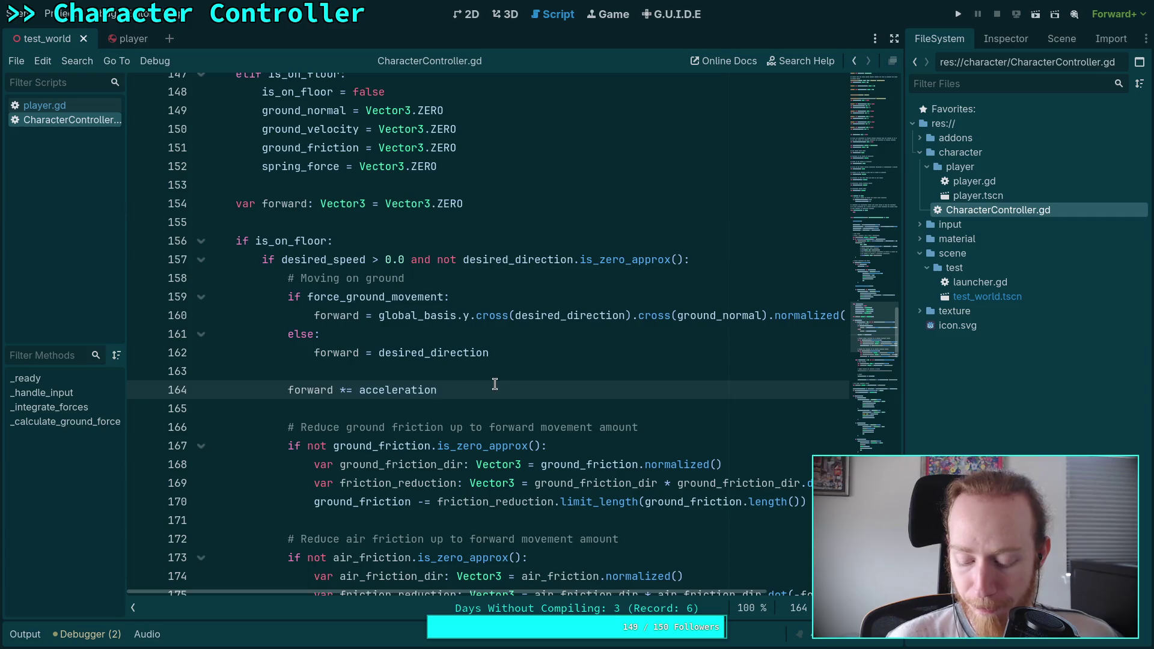
pyautogui.hotkey('alt', 'Tab')
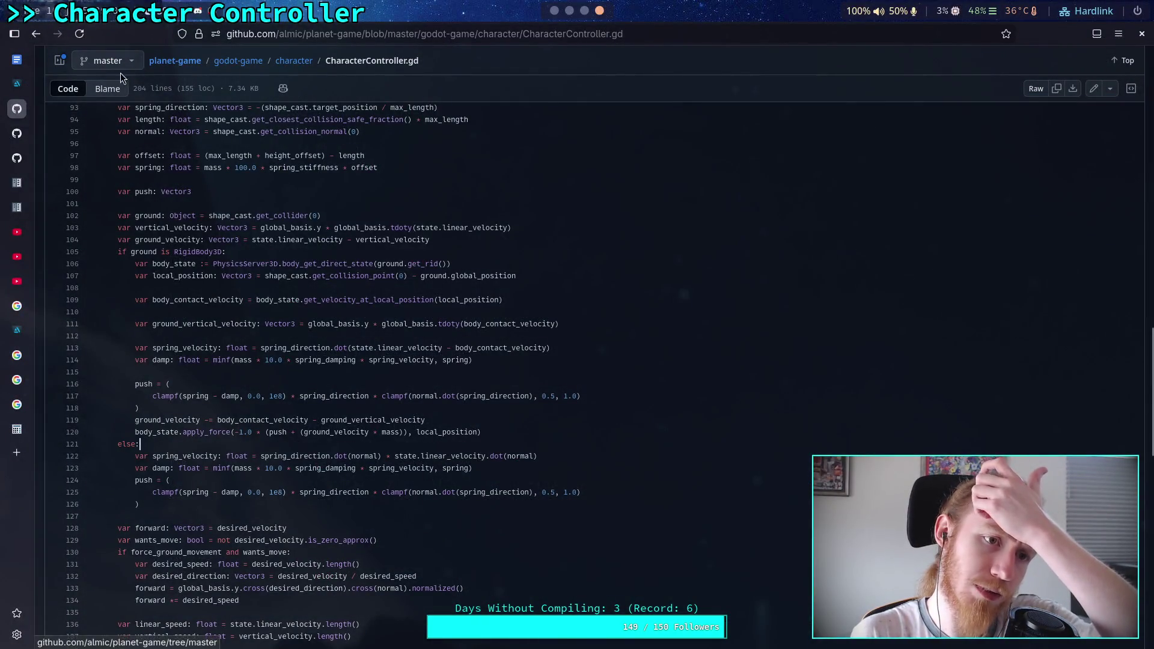
pyautogui.click(17, 133)
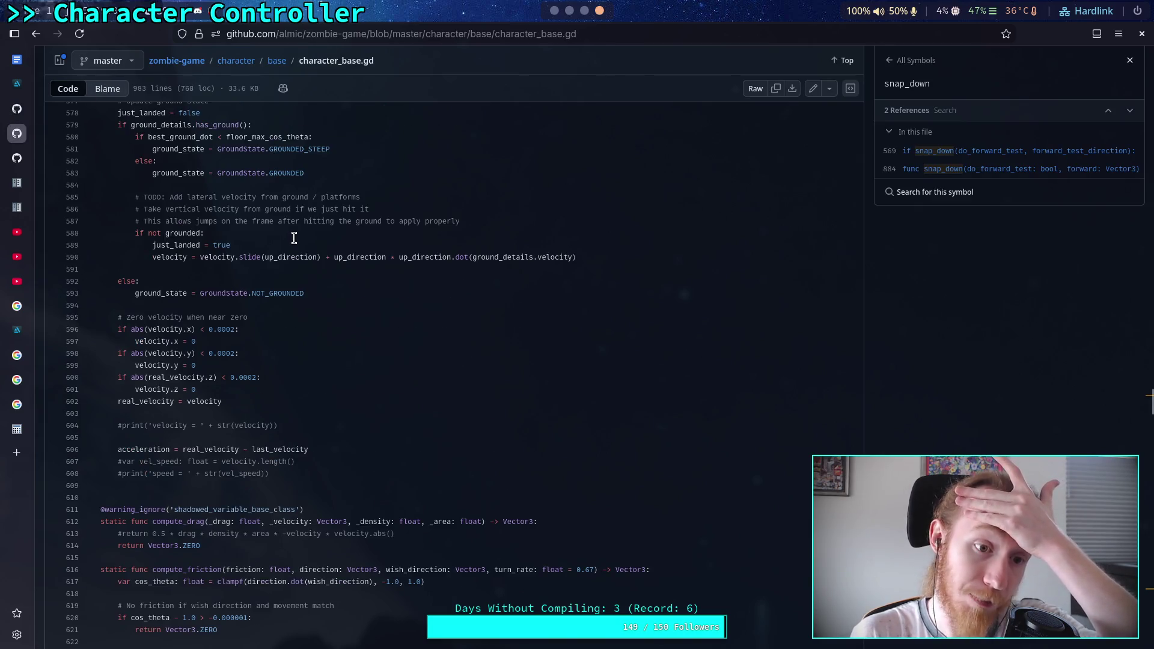
pyautogui.scroll(3, 383, 253)
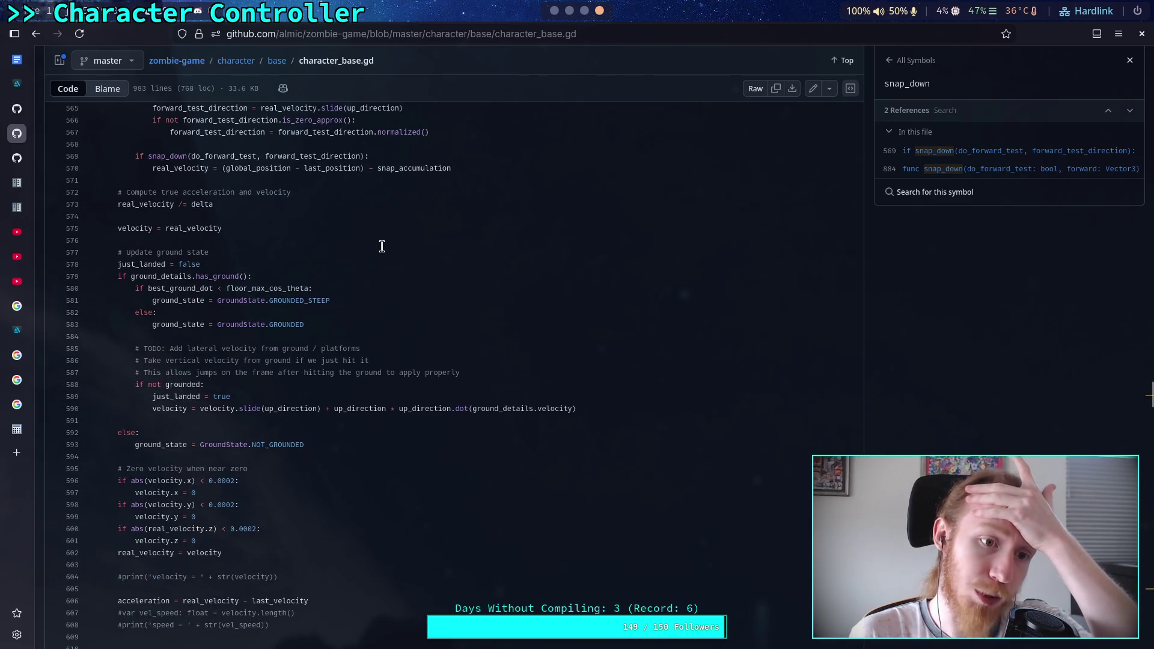
pyautogui.scroll(6, 384, 253)
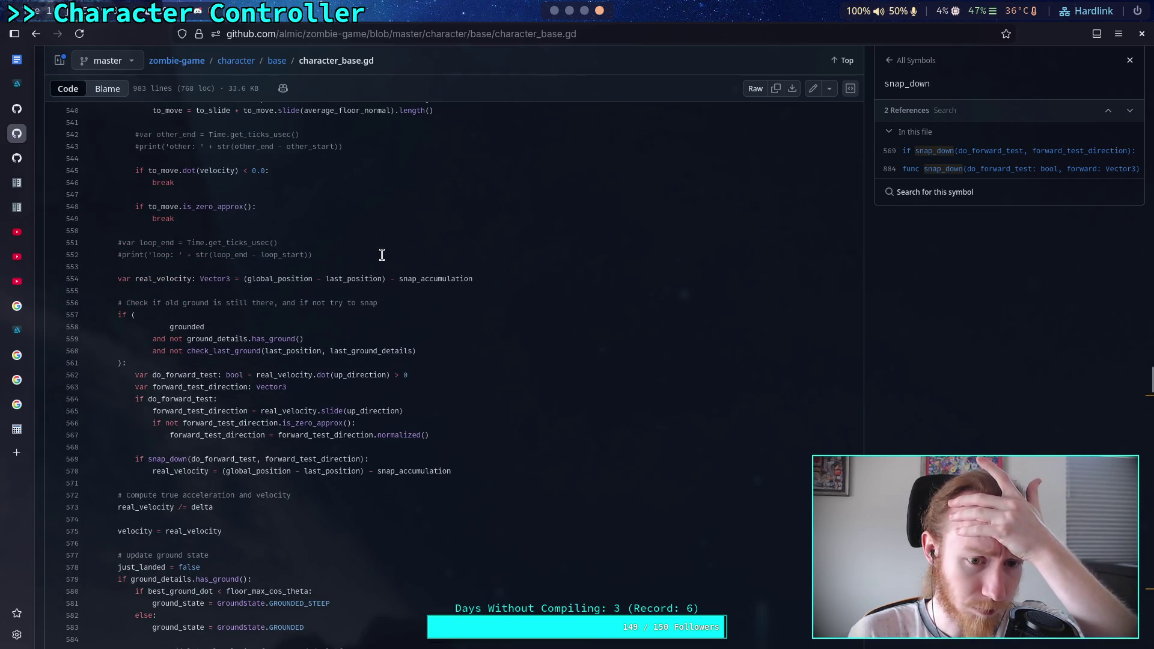
pyautogui.scroll(20, 383, 254)
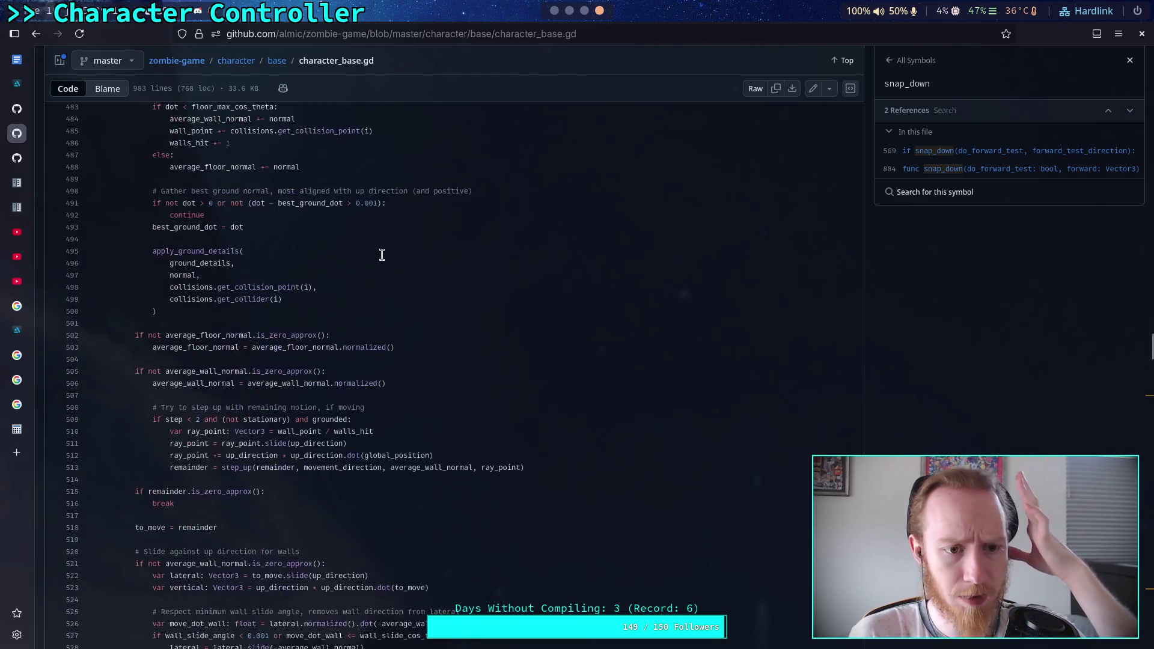
pyautogui.scroll(12, 382, 255)
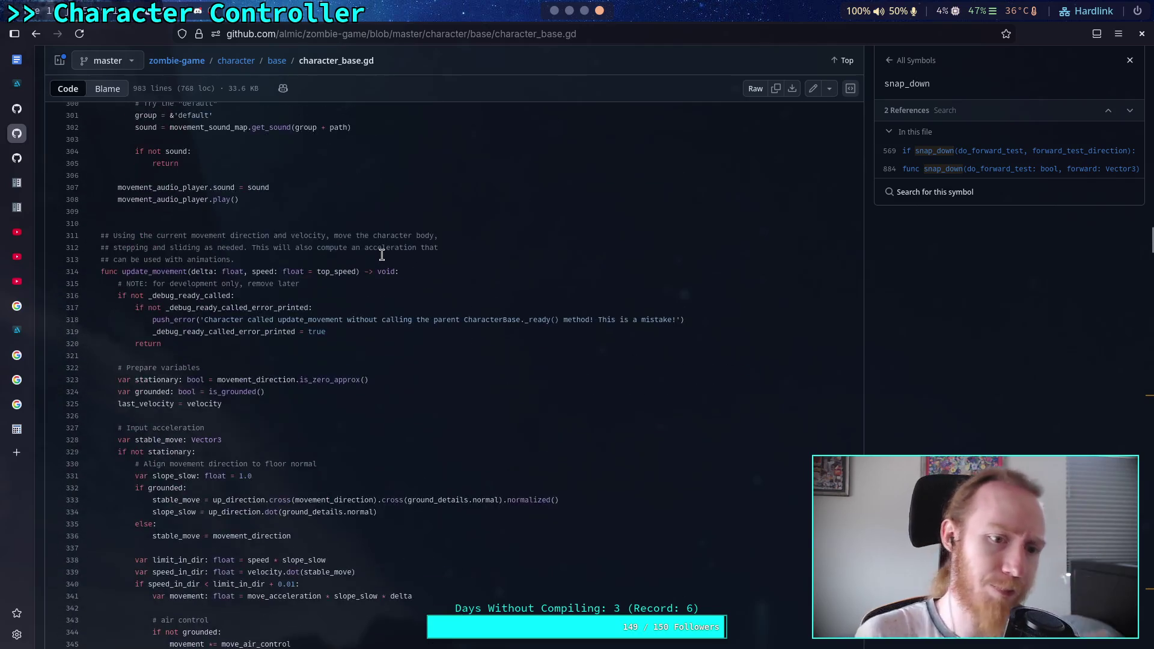
pyautogui.scroll(4, 382, 255)
pyautogui.scroll(-2, 253, 273)
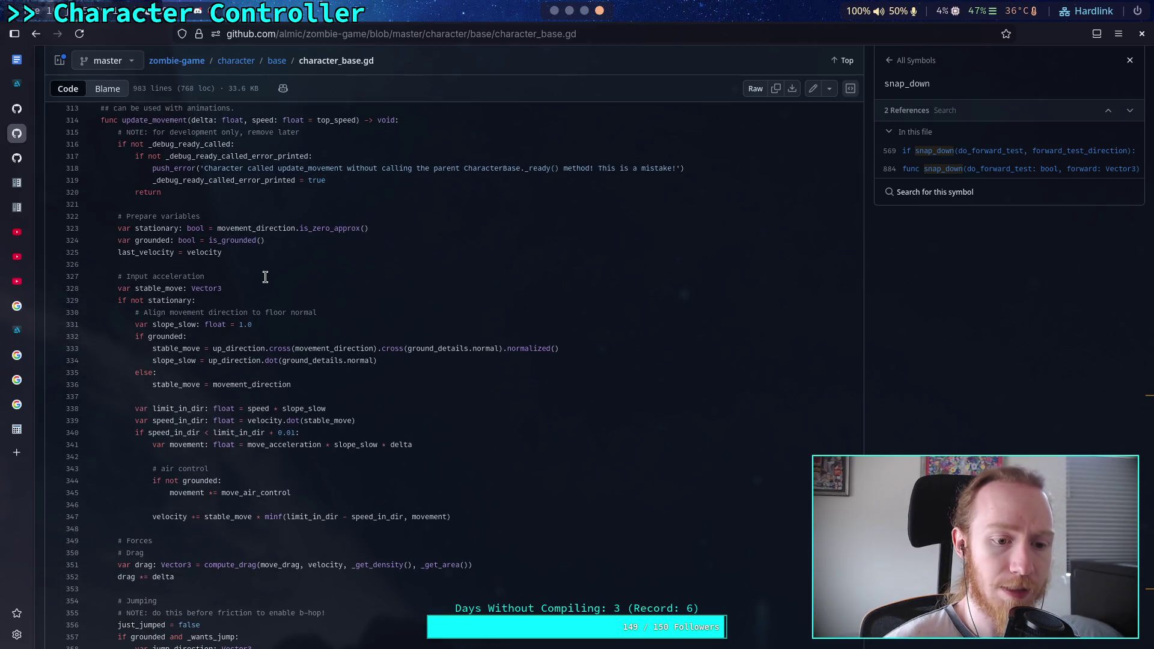
pyautogui.scroll(-2, 265, 277)
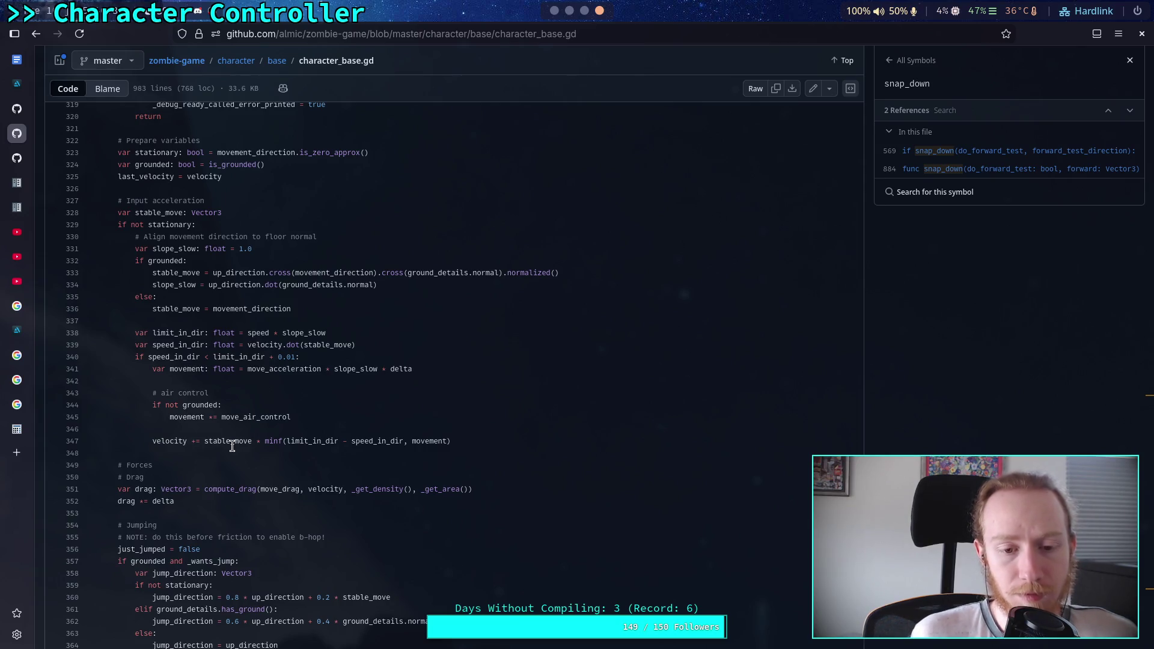
pyautogui.click(555, 11)
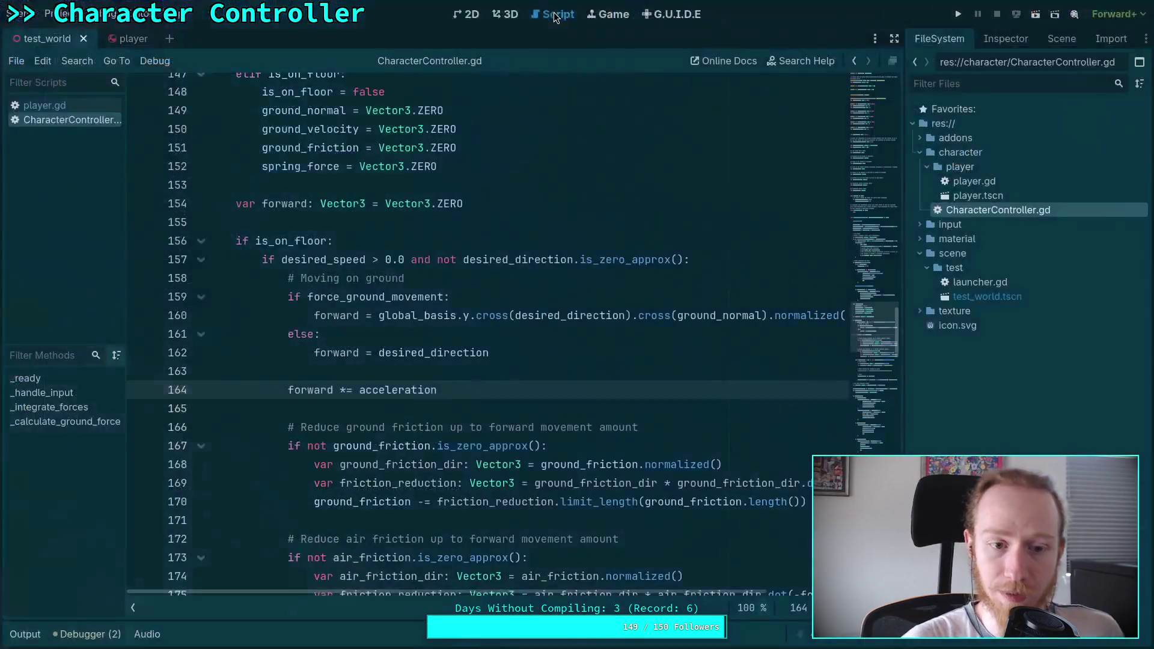
# Step: Check character_base.gd in the browser, then add a new indented line 161 below the forward calculation
pyautogui.scroll(-1, 558, 381)
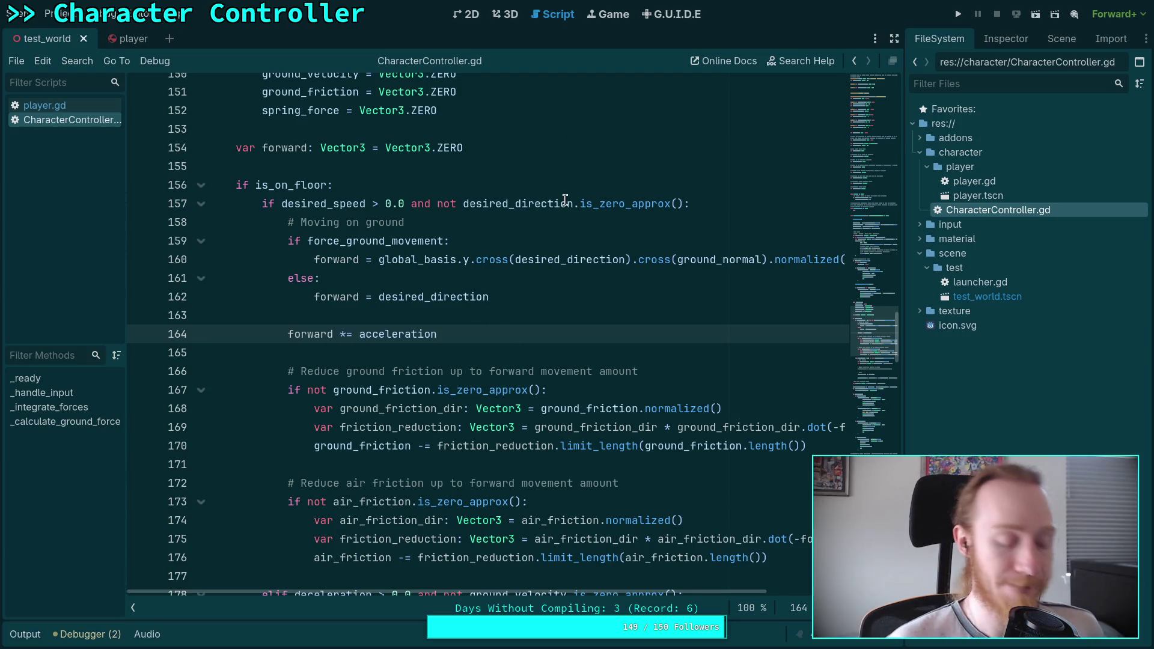
pyautogui.hotkey('alt', 'Tab')
pyautogui.hotkey('alt', 'Tab')
pyautogui.hotkey('alt', 'Tab')
pyautogui.hotkey('alt', 'Tab')
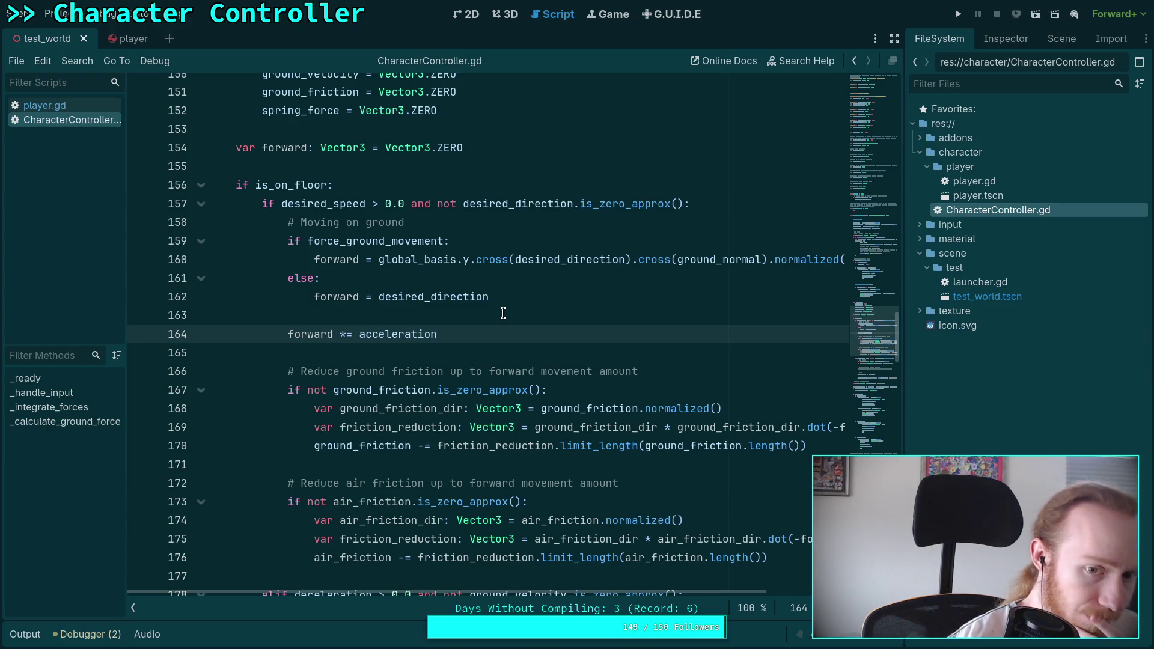
pyautogui.click(522, 255)
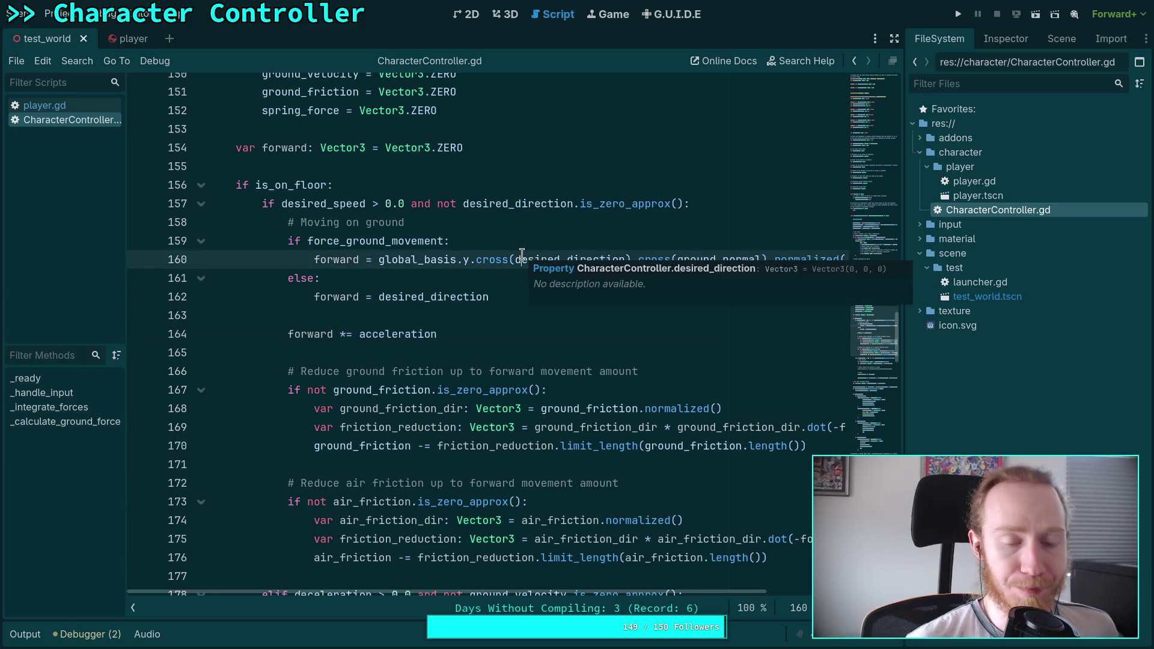
pyautogui.hotkey('ctrl', 'Return')
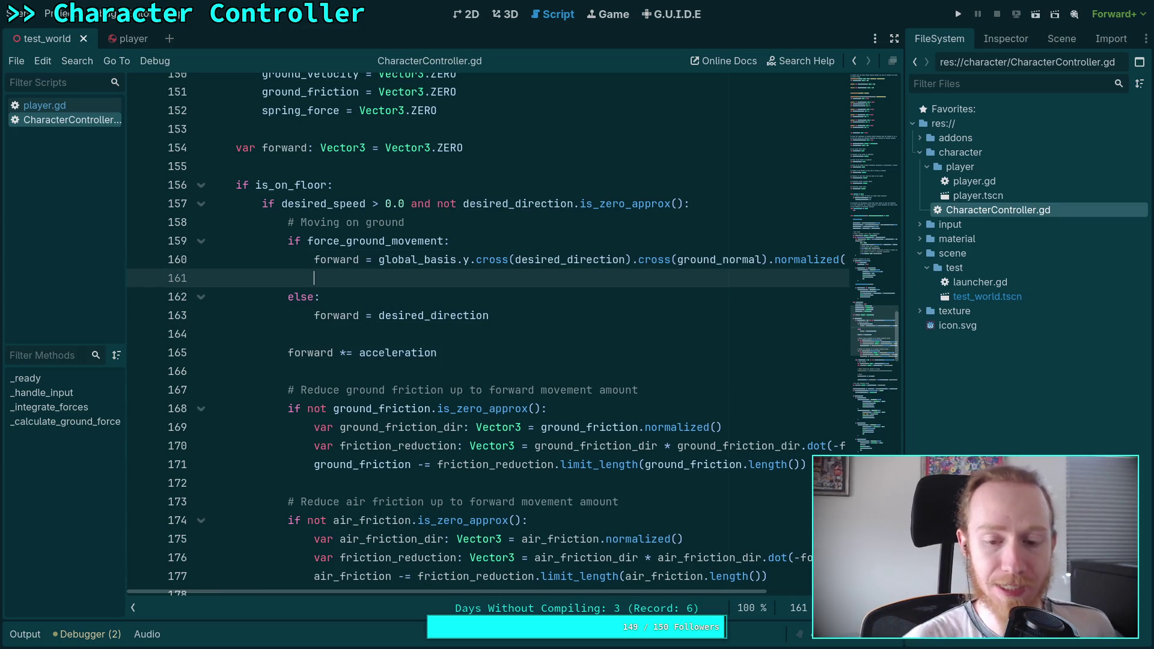
# Step: On line 161, build forward *= ground_normal.dot(global_basis.tdoty()) with autocomplete
pyautogui.write('for')
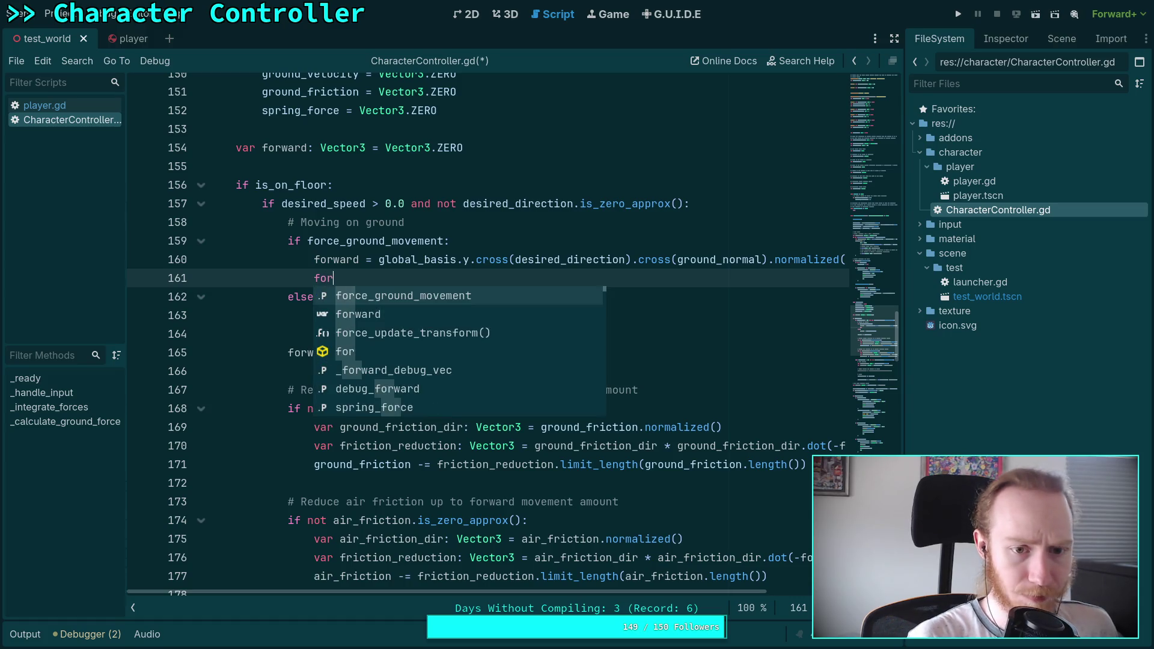
pyautogui.write('ward *= ')
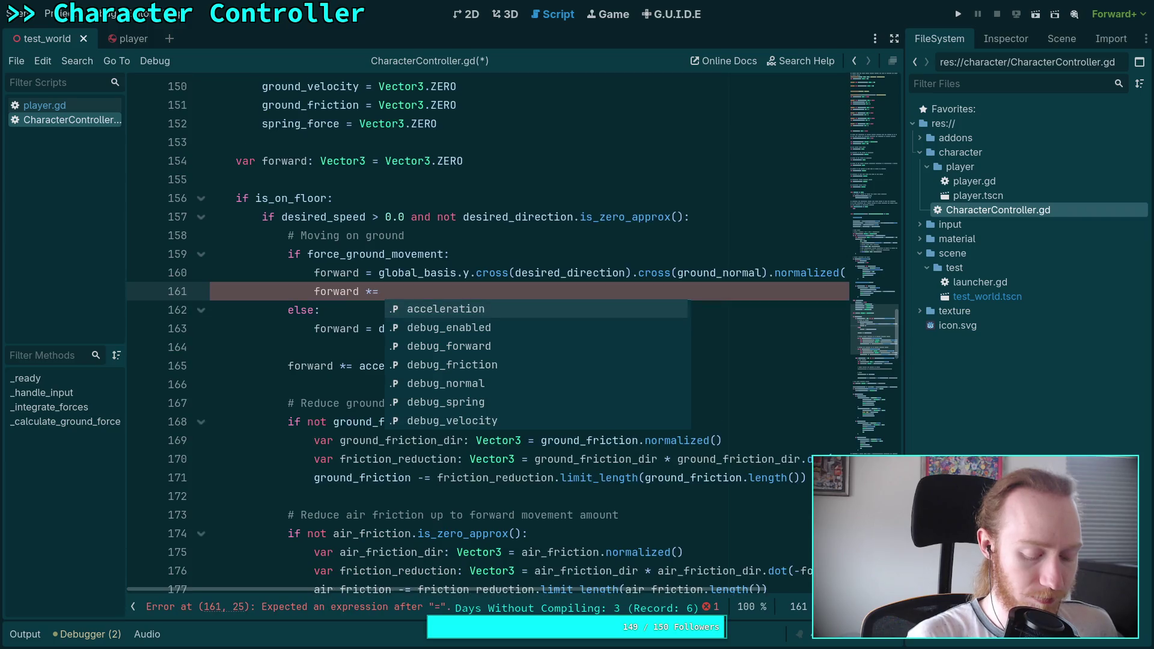
pyautogui.write('ground')
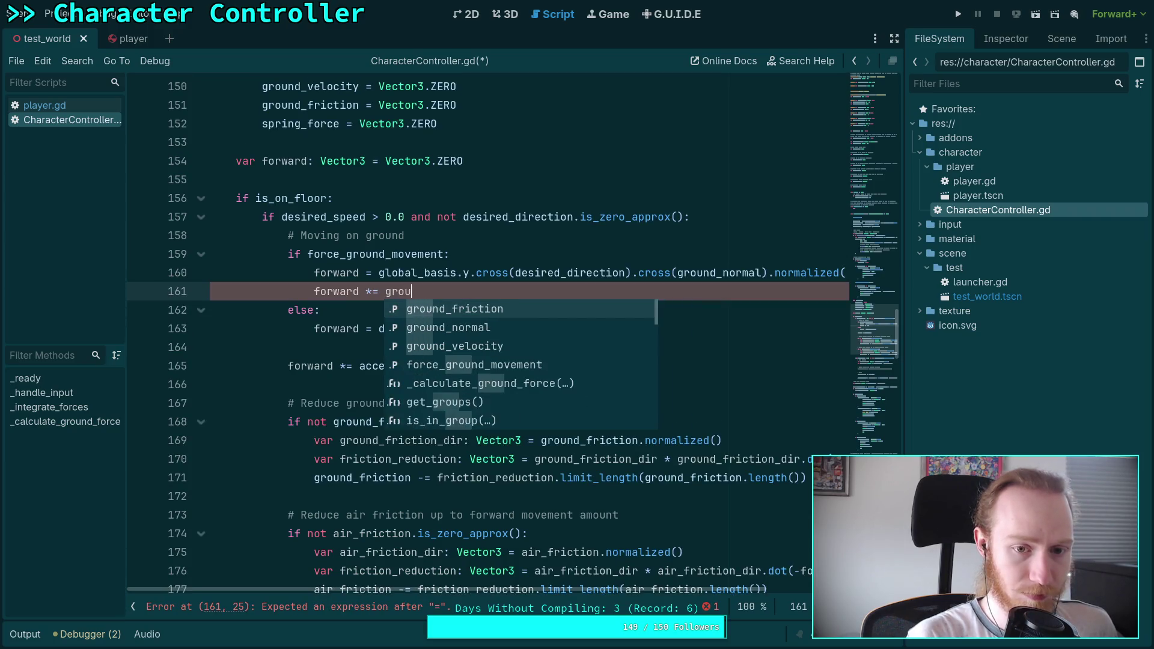
pyautogui.press('Down')
pyautogui.press('Return')
pyautogui.write('.dot(')
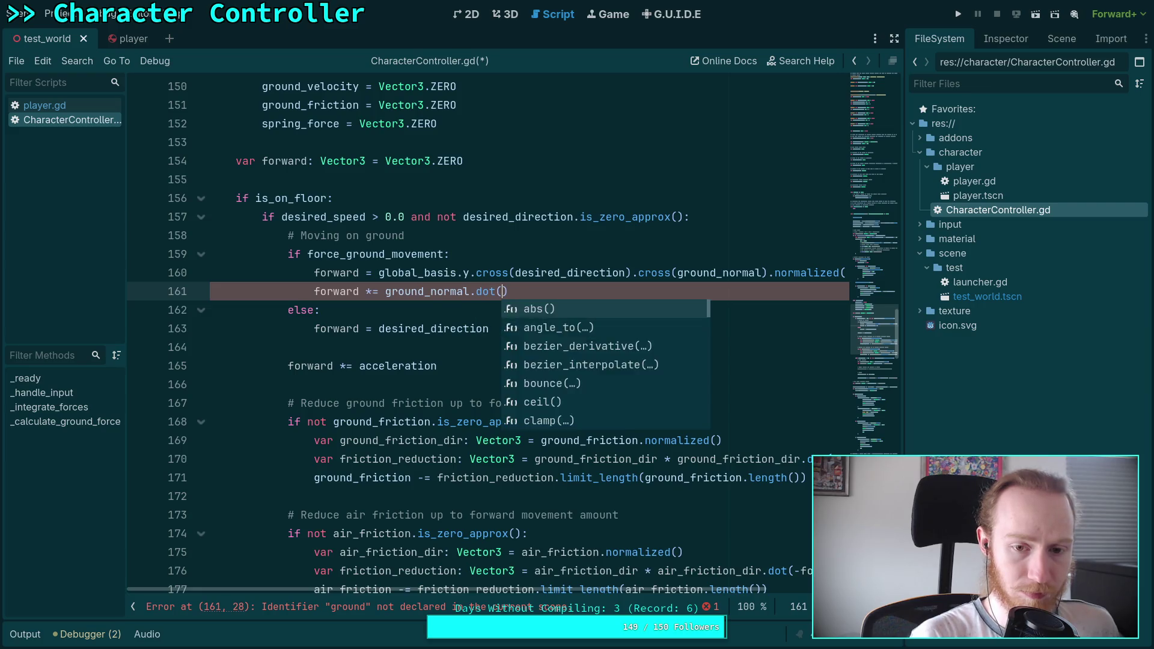
pyautogui.press('Return')
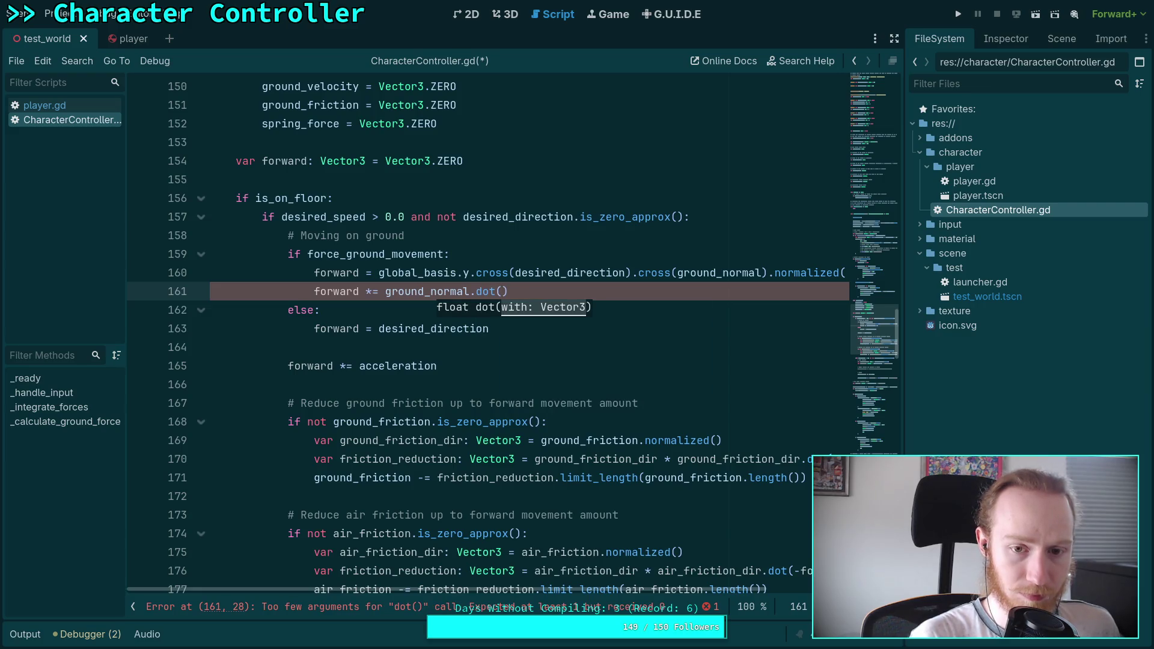
pyautogui.write('global_')
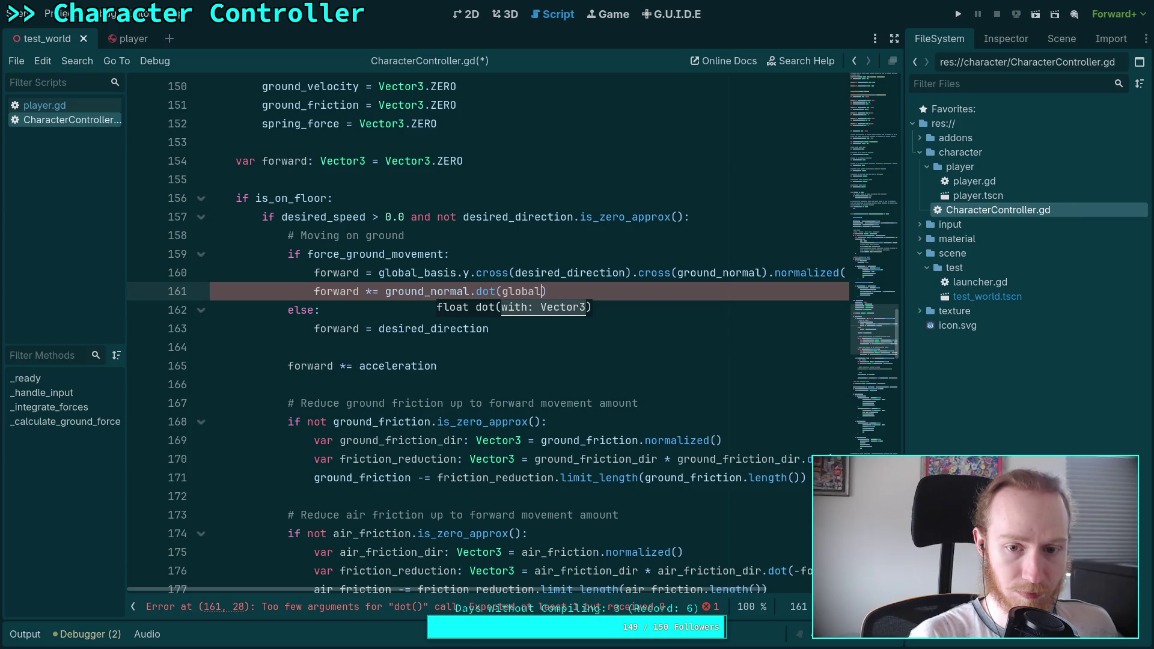
pyautogui.write('basis')
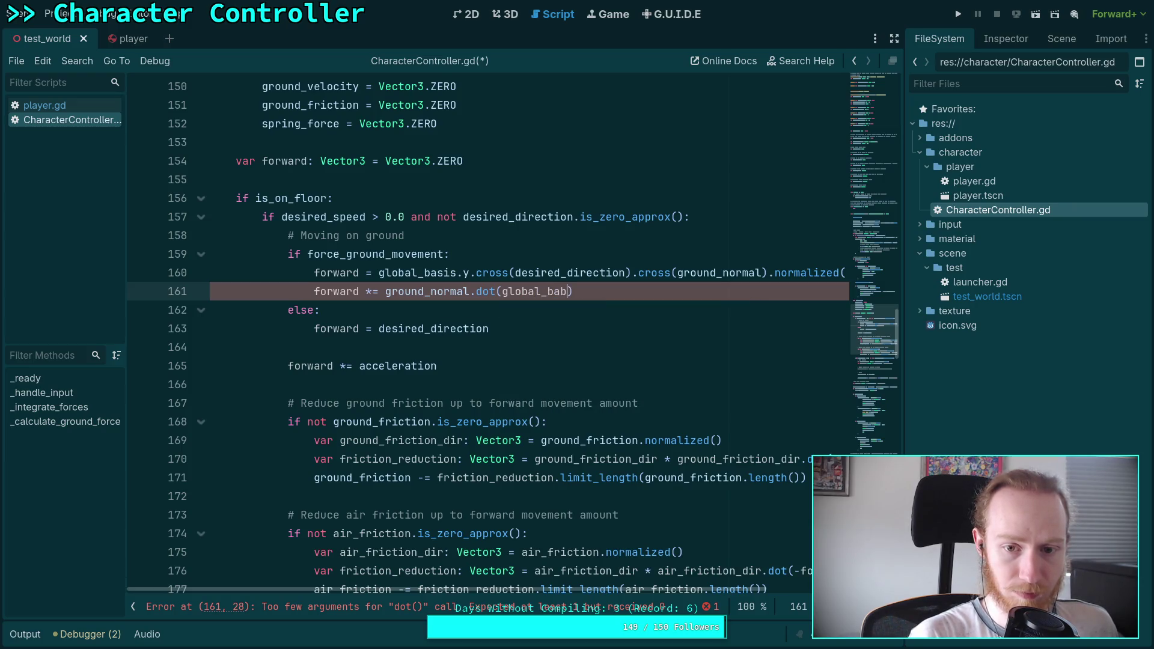
pyautogui.write('.y')
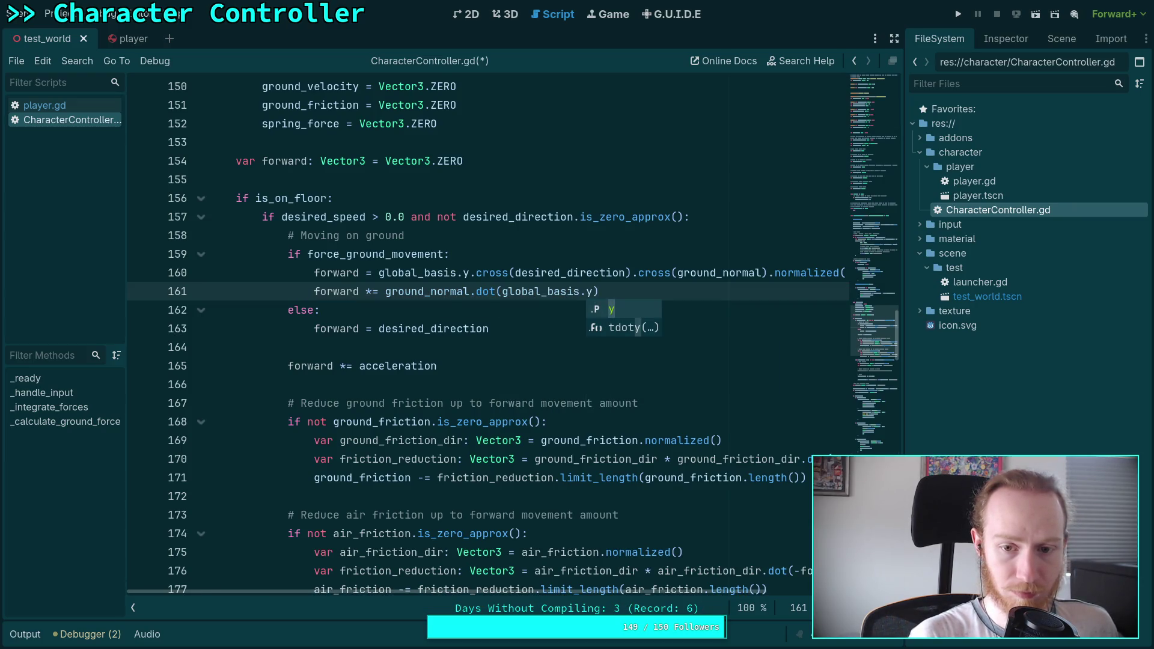
pyautogui.press('Down')
pyautogui.press('Return')
# Step: Move ground_normal into the tdoty parentheses, deleting the leftover .dot( call and extra parenthesis
pyautogui.moveTo(388, 292); pyautogui.dragTo(471, 292)
pyautogui.hotkey('ctrl', 'x')
pyautogui.click(540, 291)
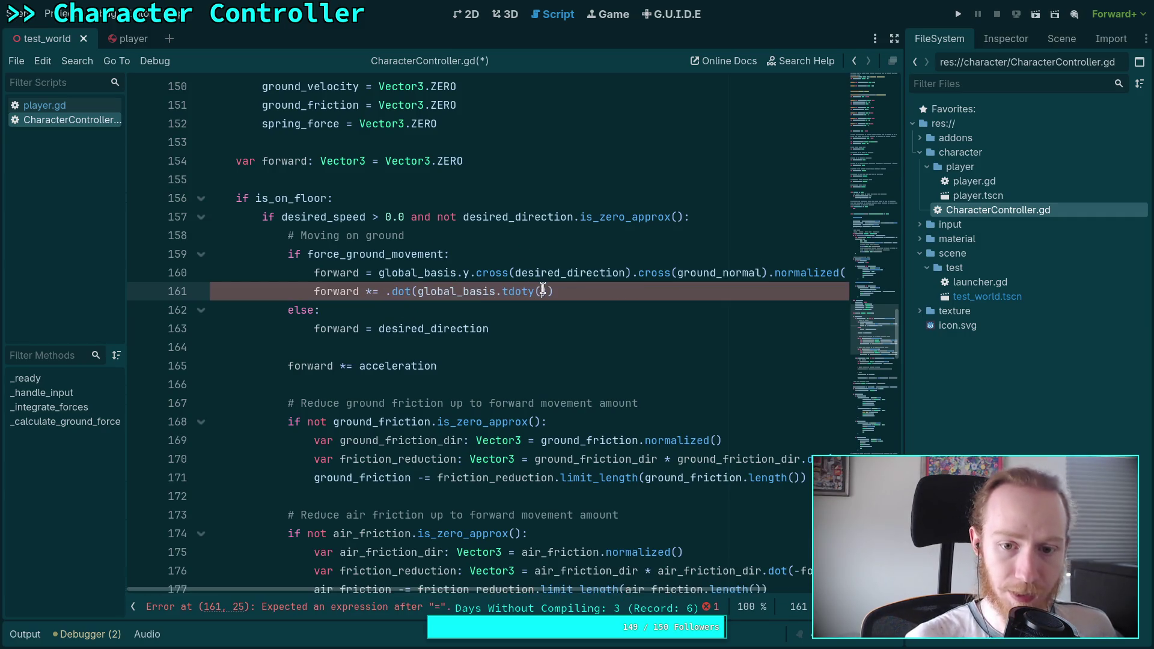
pyautogui.hotkey('ctrl', 'v')
pyautogui.press('End')
pyautogui.press('BackSpace')
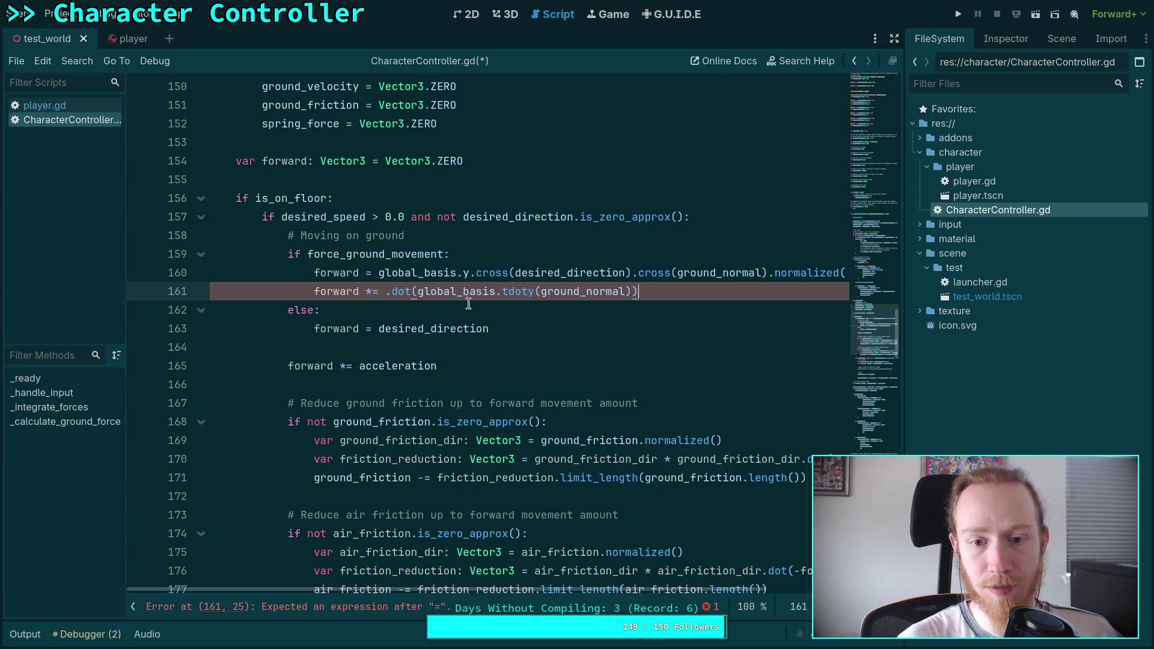
pyautogui.moveTo(419, 292); pyautogui.dragTo(385, 292)
pyautogui.press('BackSpace')
pyautogui.press('Down')
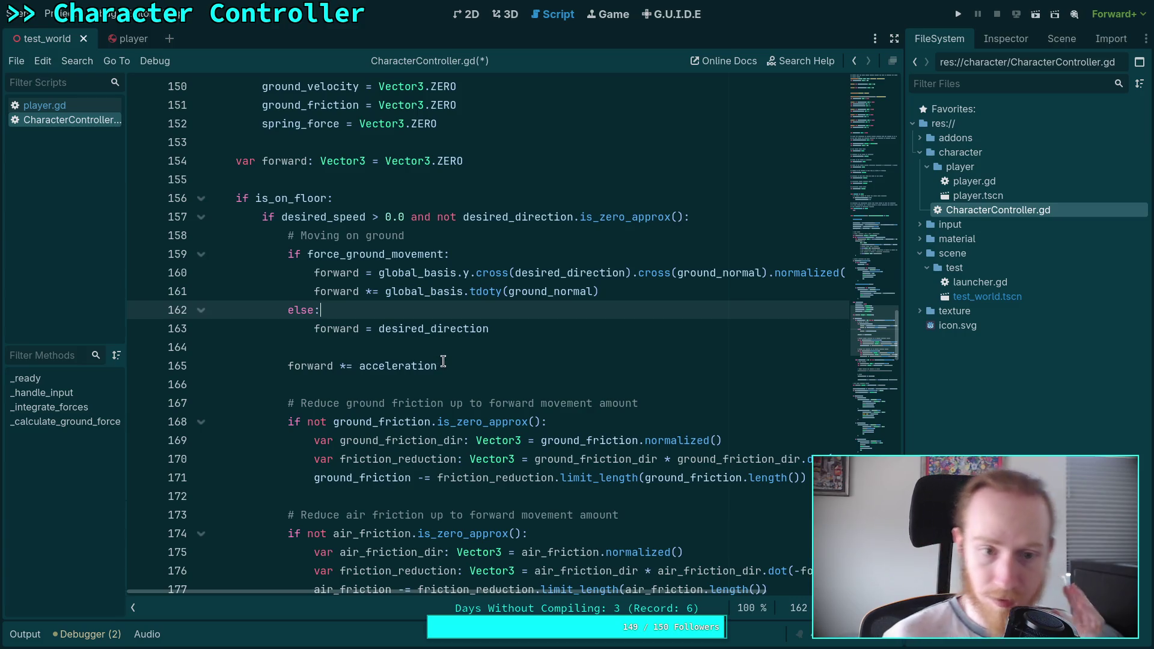
pyautogui.click(472, 361)
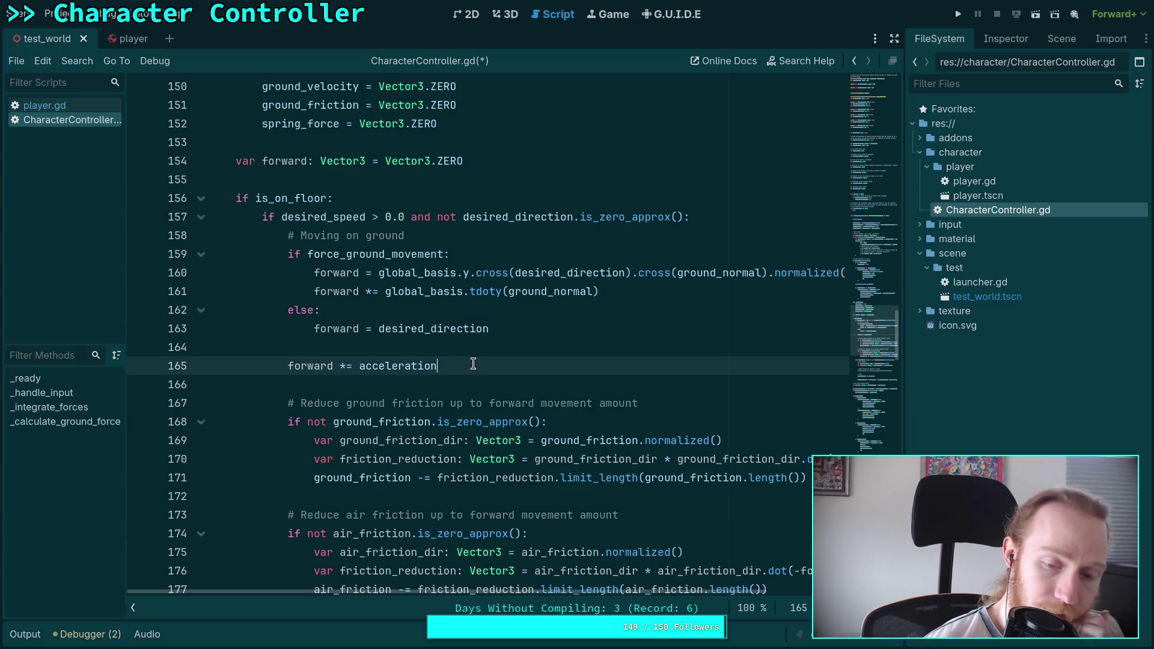
# Step: Save CharacterController.gd, run the game, and walk up the blue ramp to the top platform before stopping
pyautogui.hotkey('ctrl', 's')
pyautogui.press('F5')
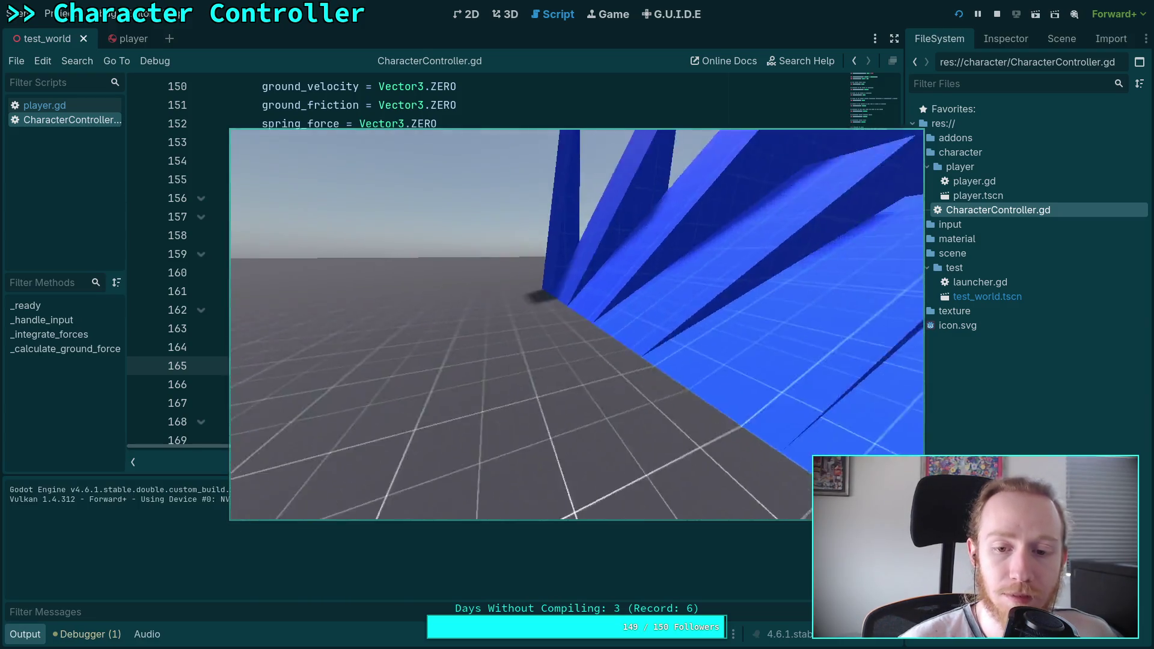
pyautogui.press('w')
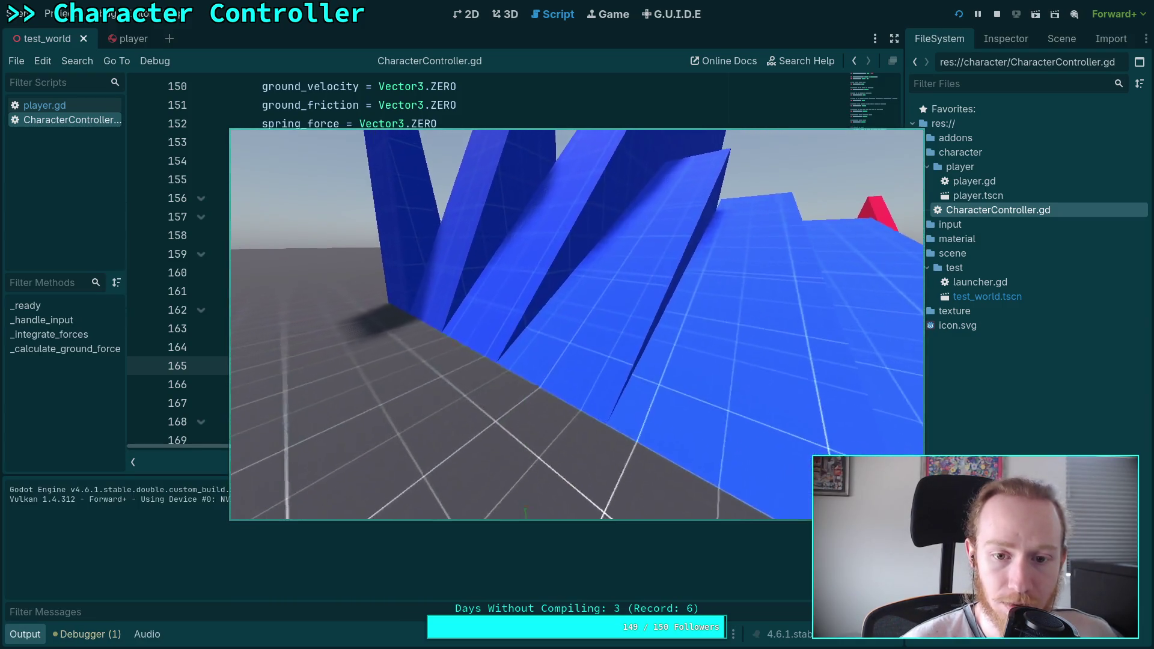
pyautogui.press('w')
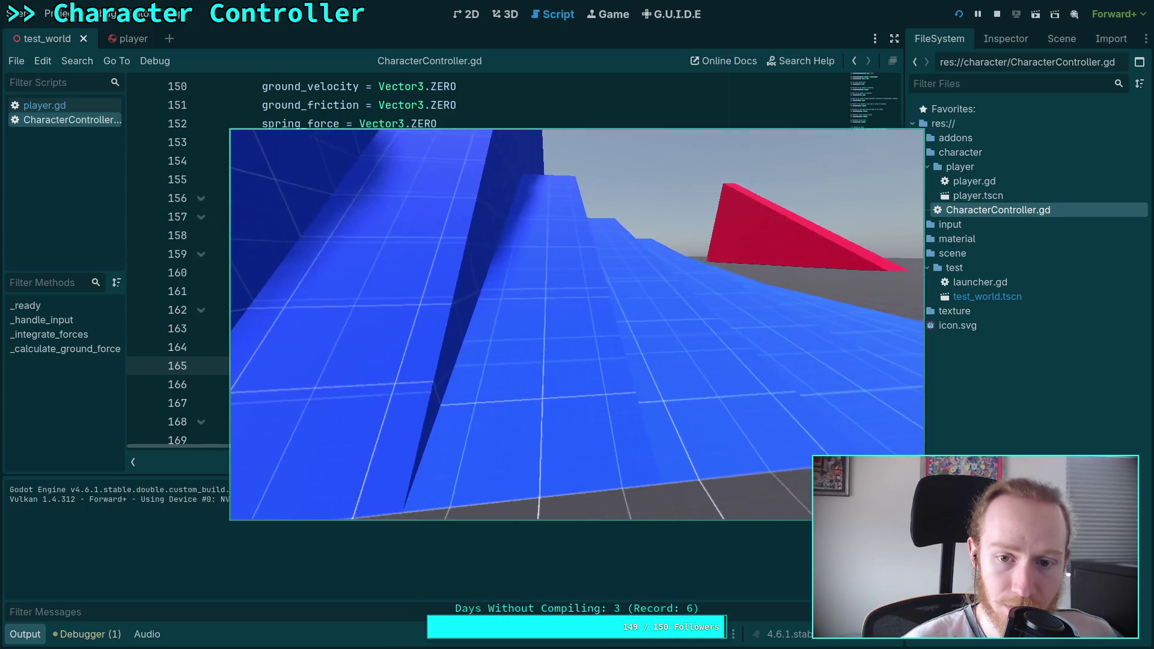
pyautogui.press('w')
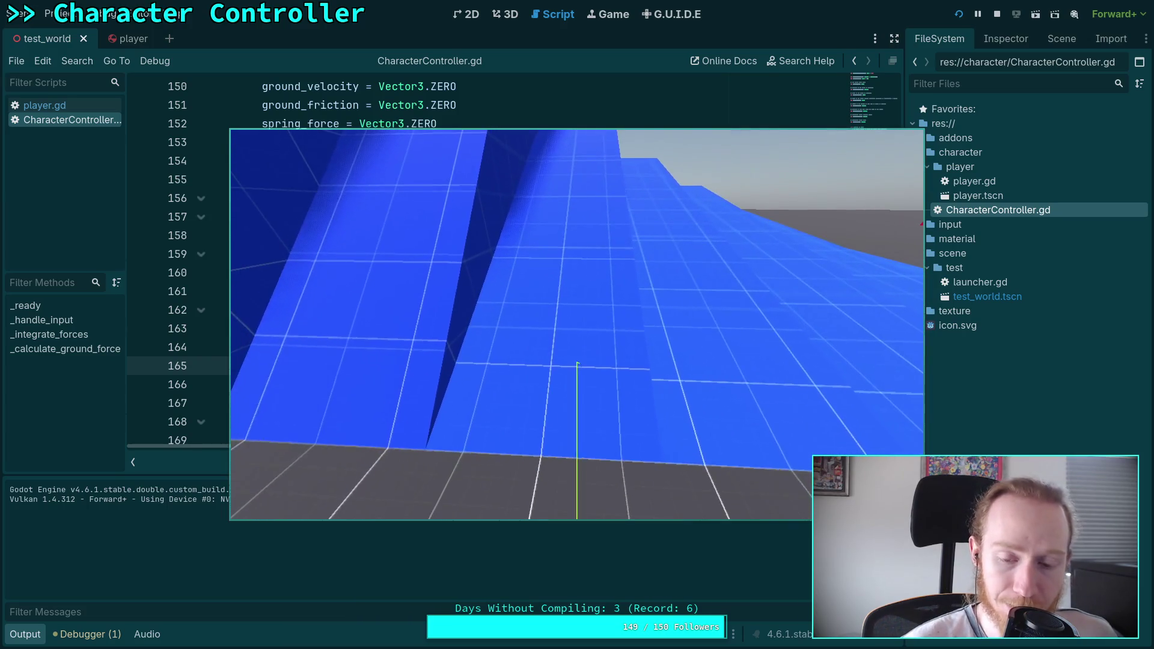
pyautogui.press('w')
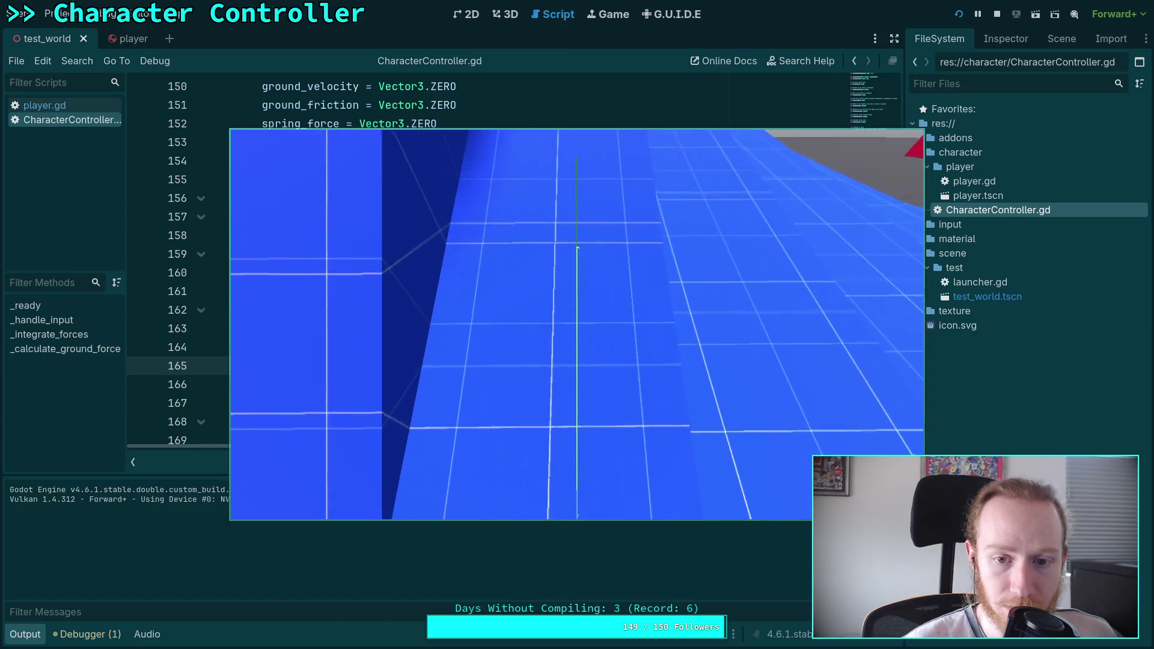
pyautogui.press('w')
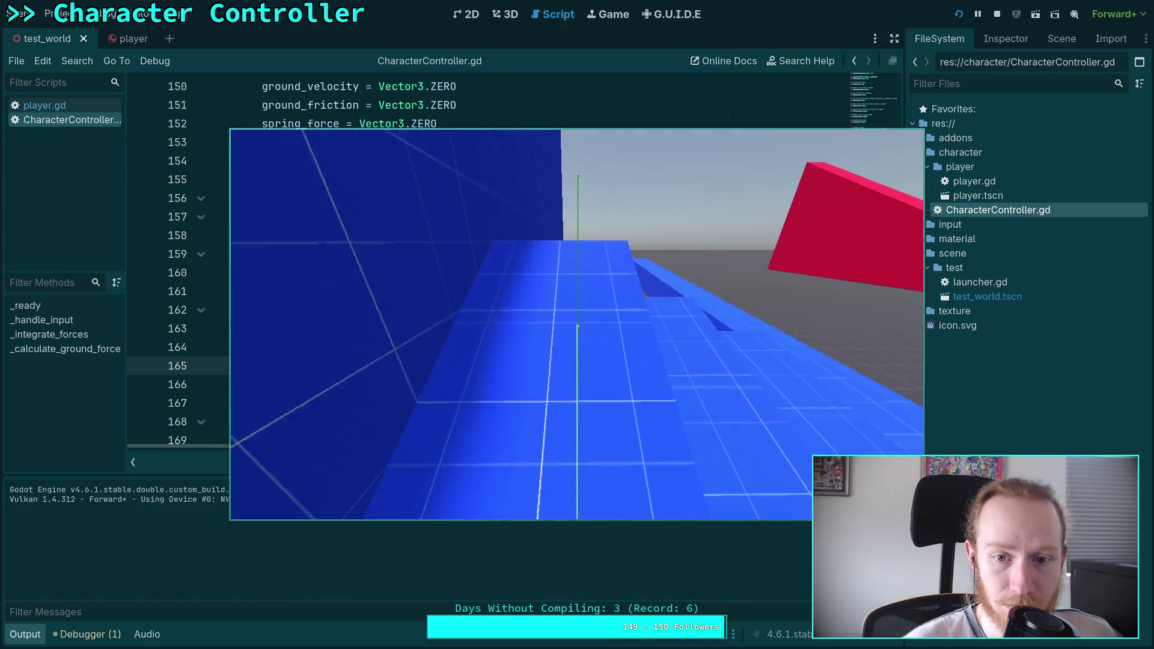
pyautogui.press('w')
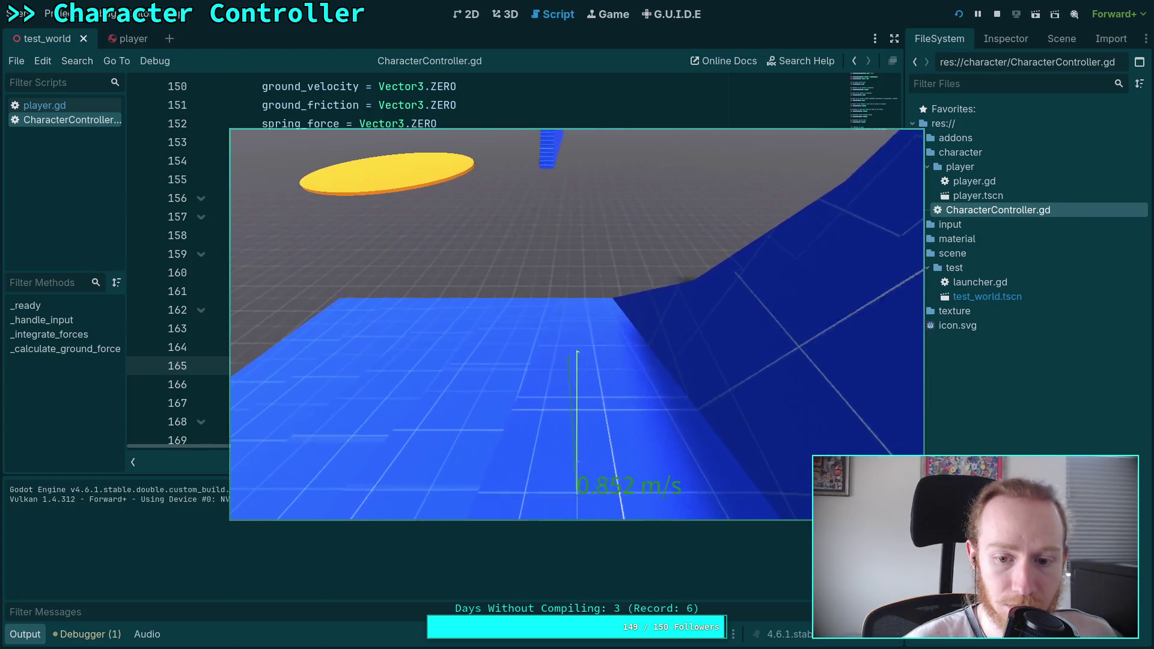
pyautogui.press('w')
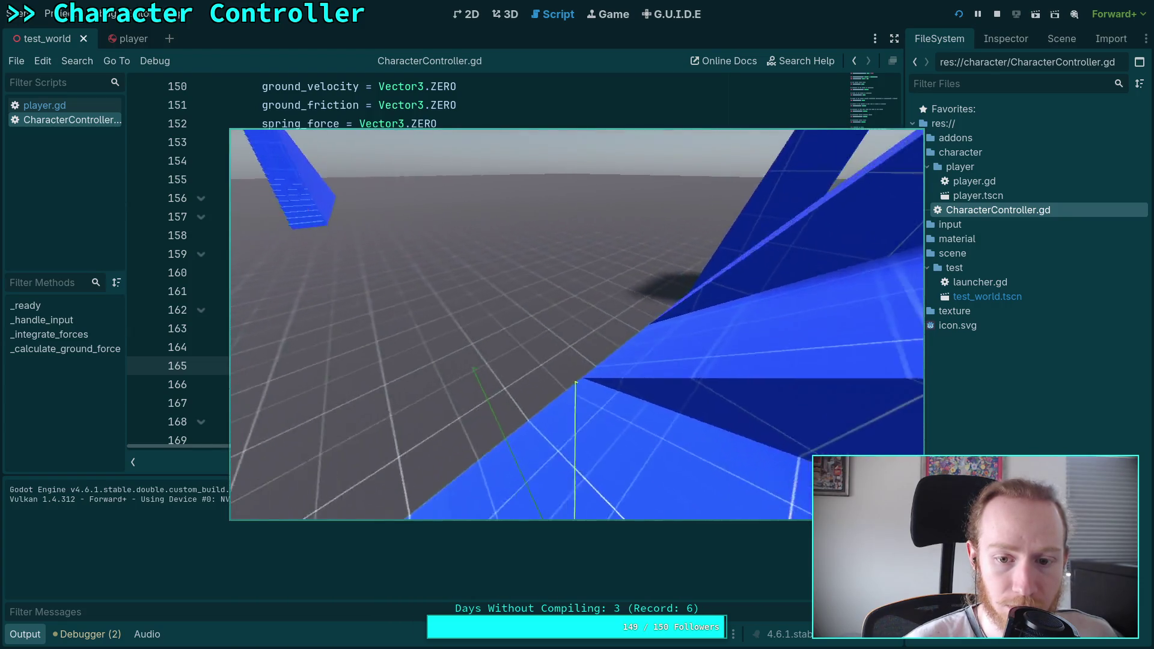
pyautogui.click(997, 14)
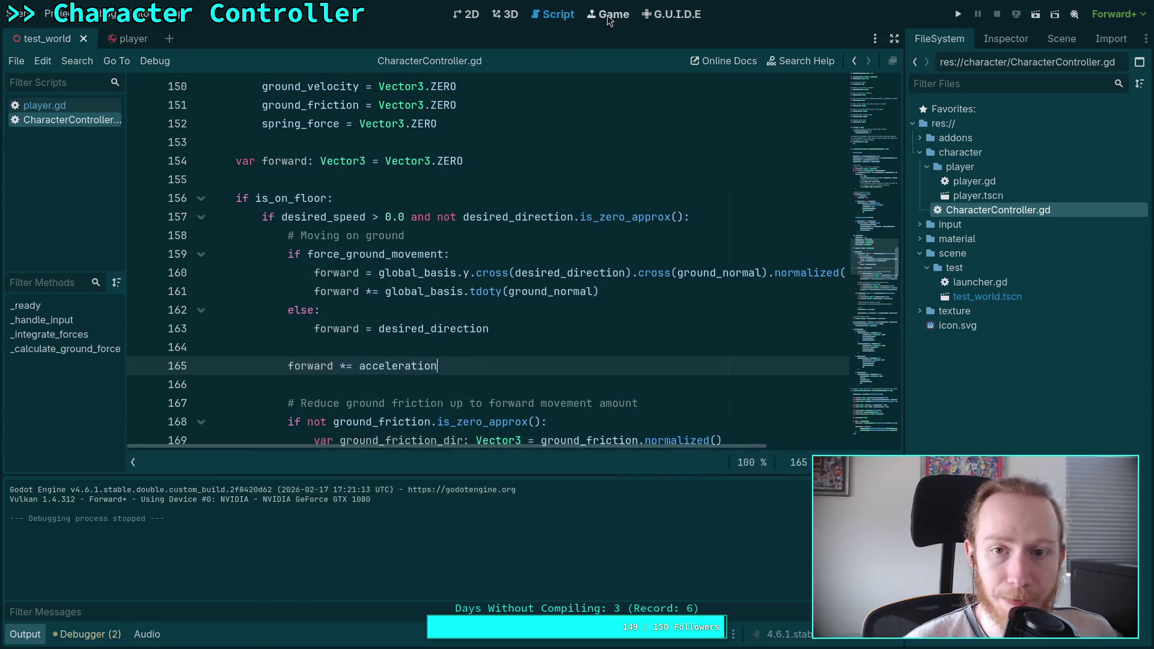
pyautogui.press('super+4')
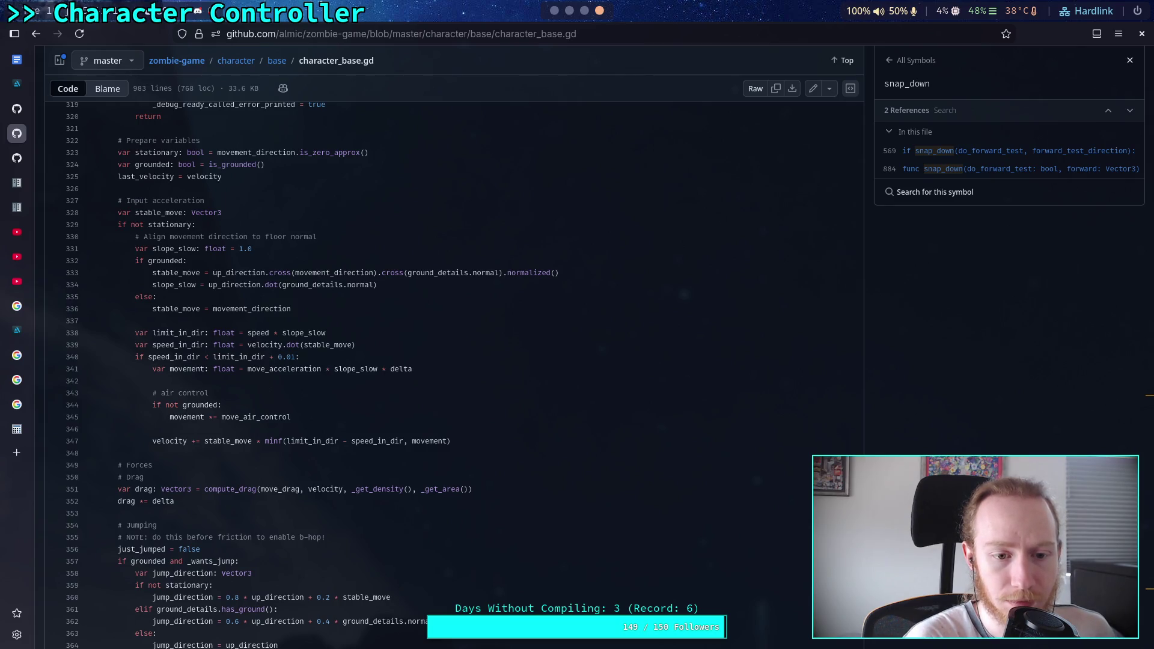
pyautogui.press('super+2')
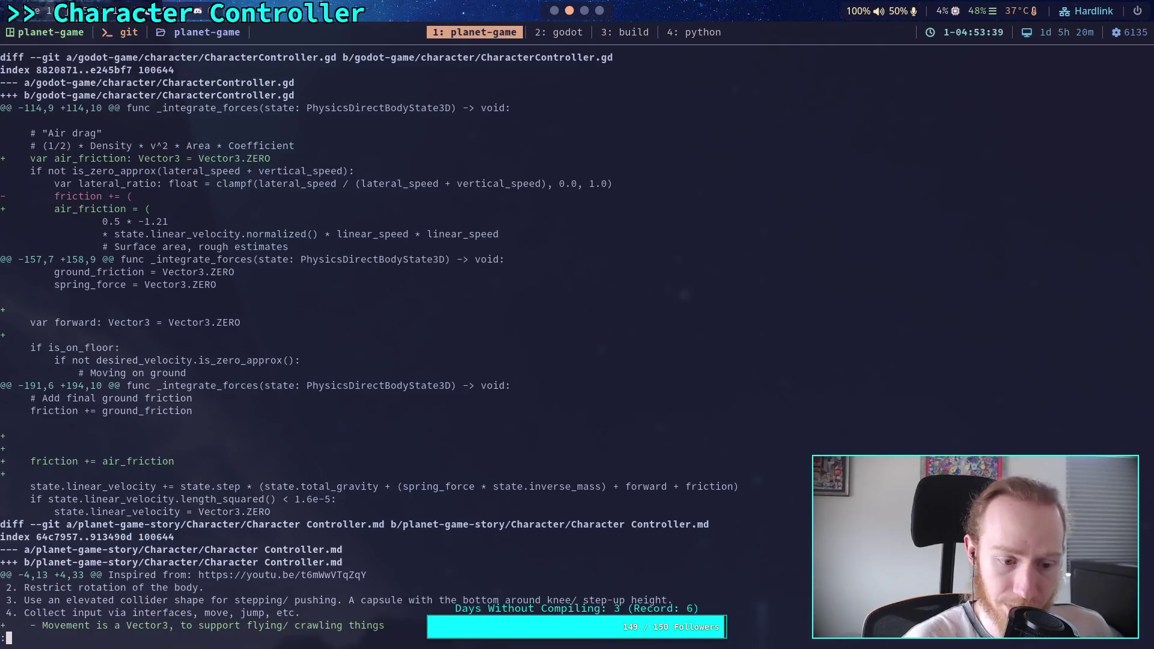
pyautogui.click(559, 10)
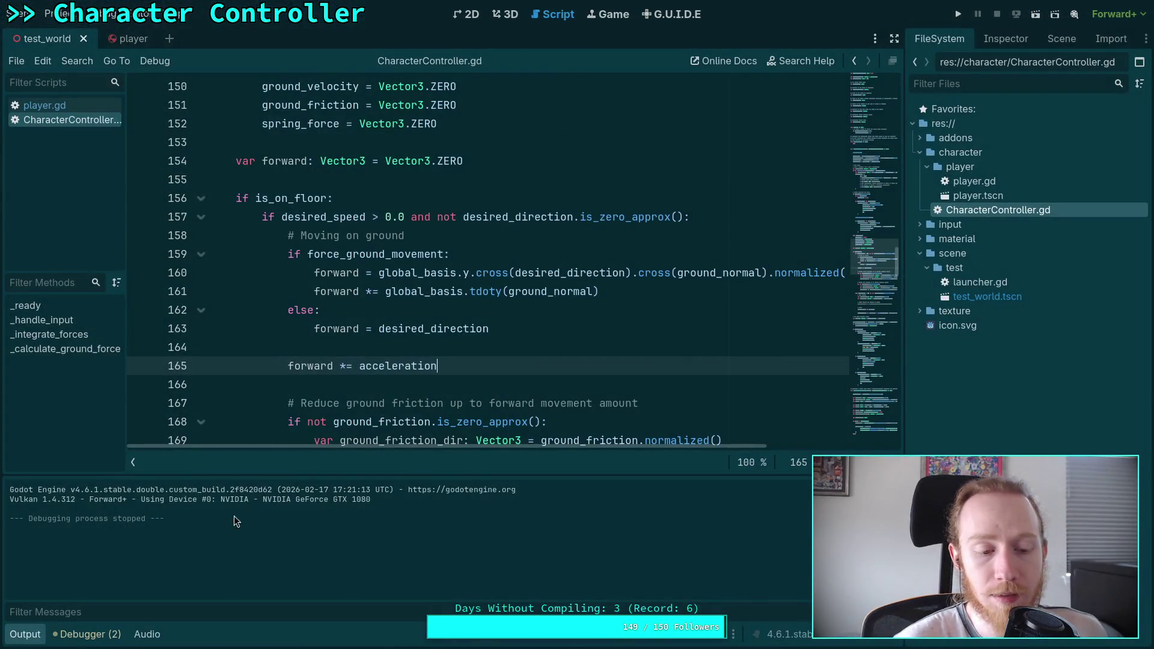
# Step: Collapse the Output panel, then run the game again to test slope movement and stop it
pyautogui.click(24, 634)
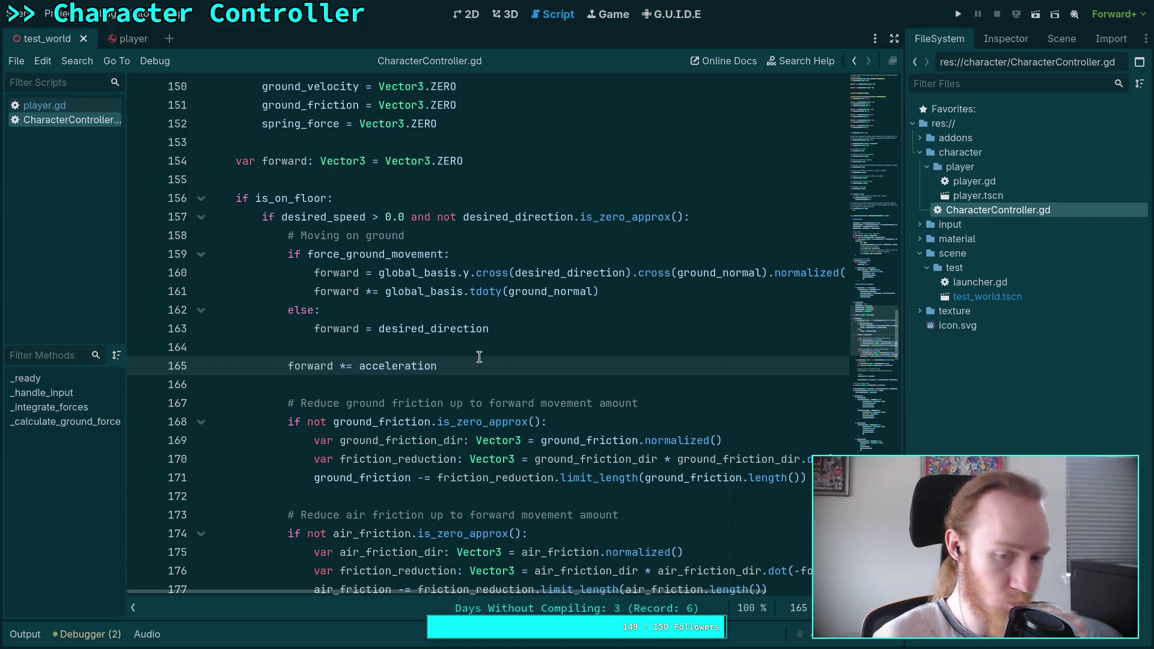
pyautogui.click(672, 294)
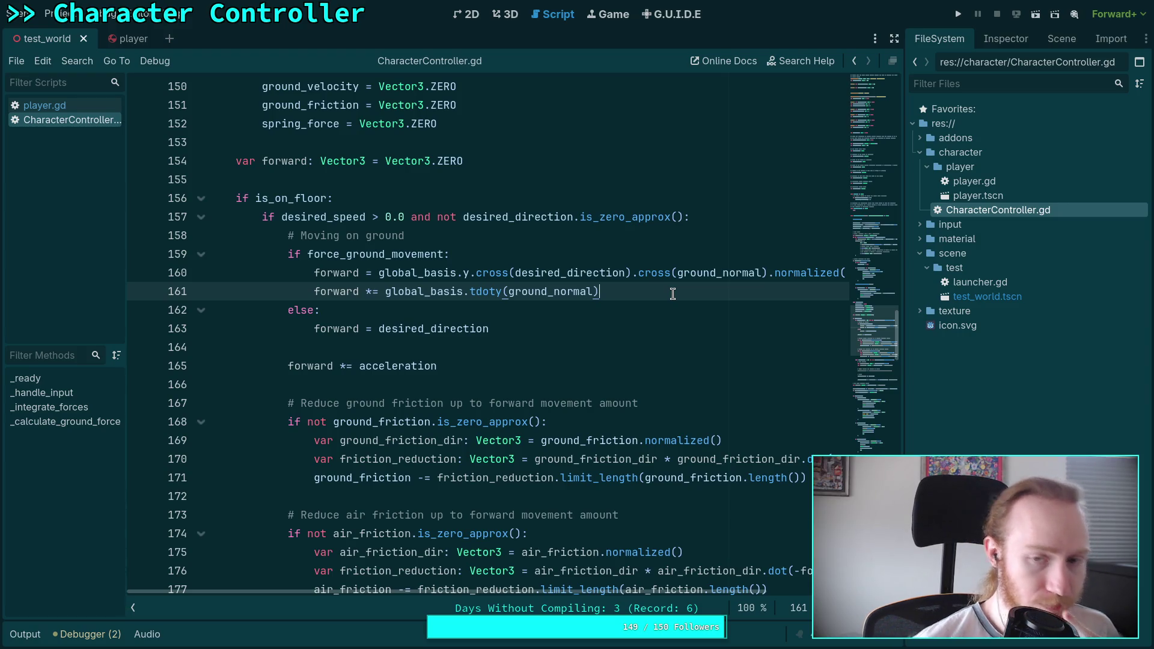
pyautogui.click(958, 14)
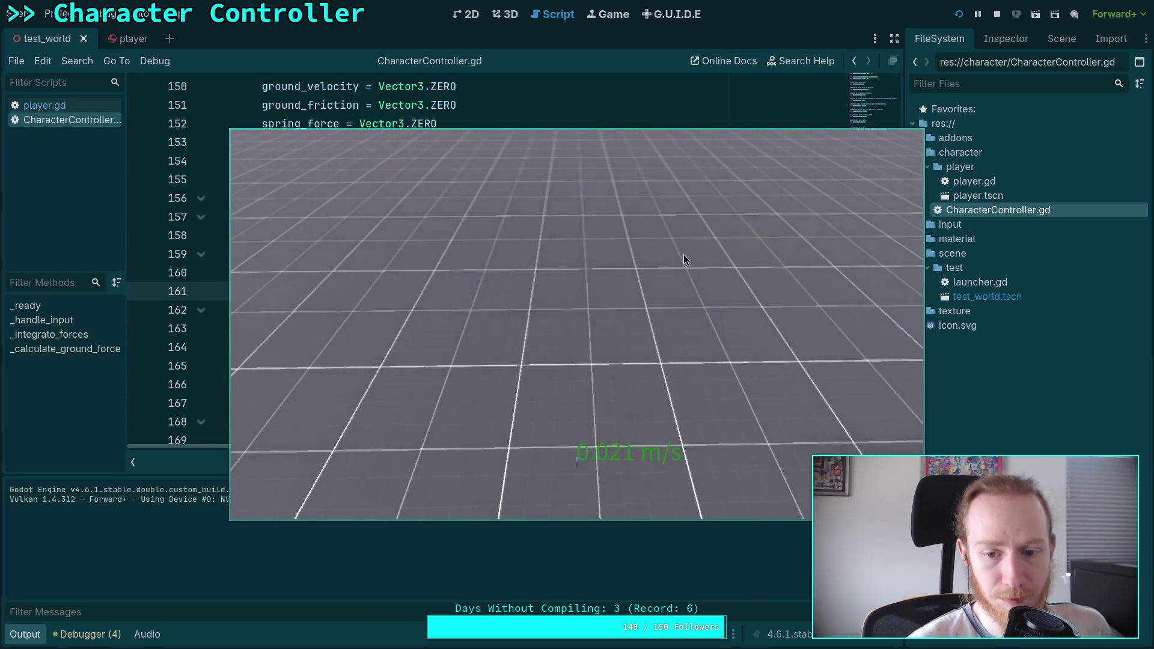
pyautogui.press('Escape')
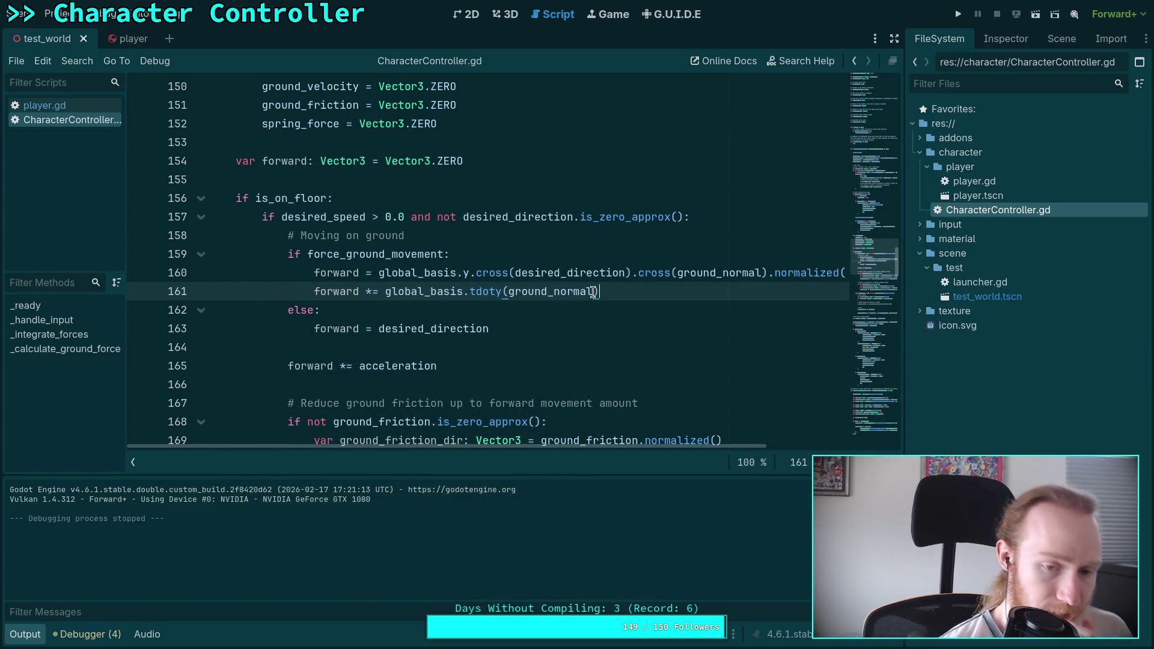
# Step: Put the tdoty forward scaling under a new 'if forward.y > 0.0:' uphill check
pyautogui.moveTo(565, 292)
pyautogui.scroll(-1, 499, 319)
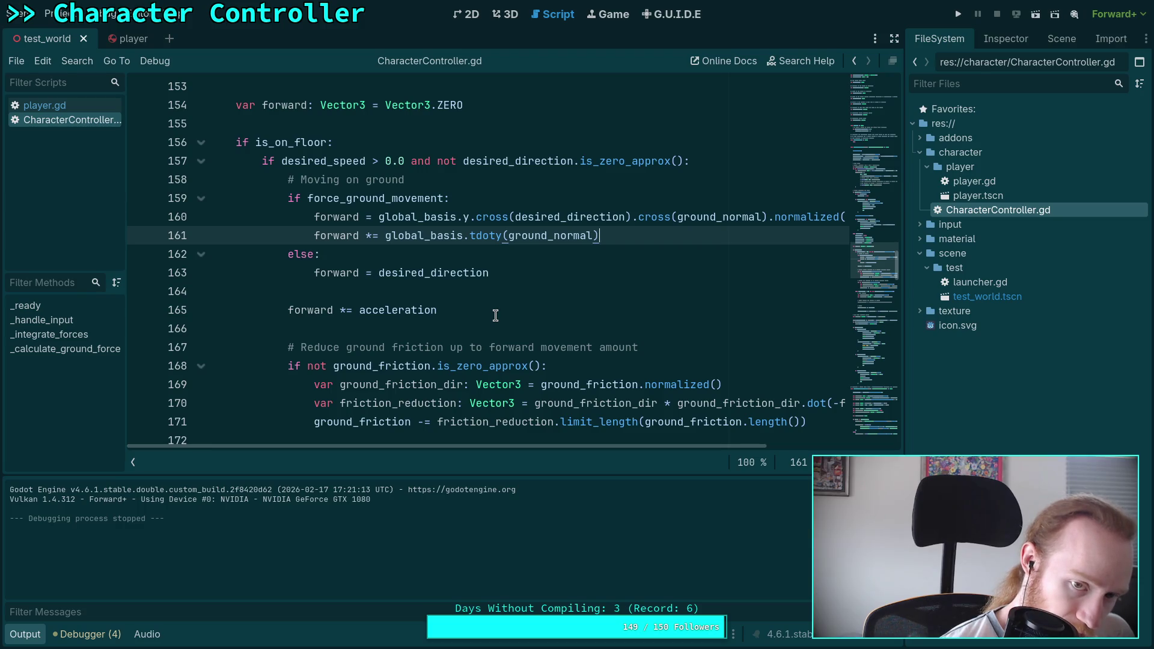
pyautogui.moveTo(617, 236); pyautogui.dragTo(315, 236)
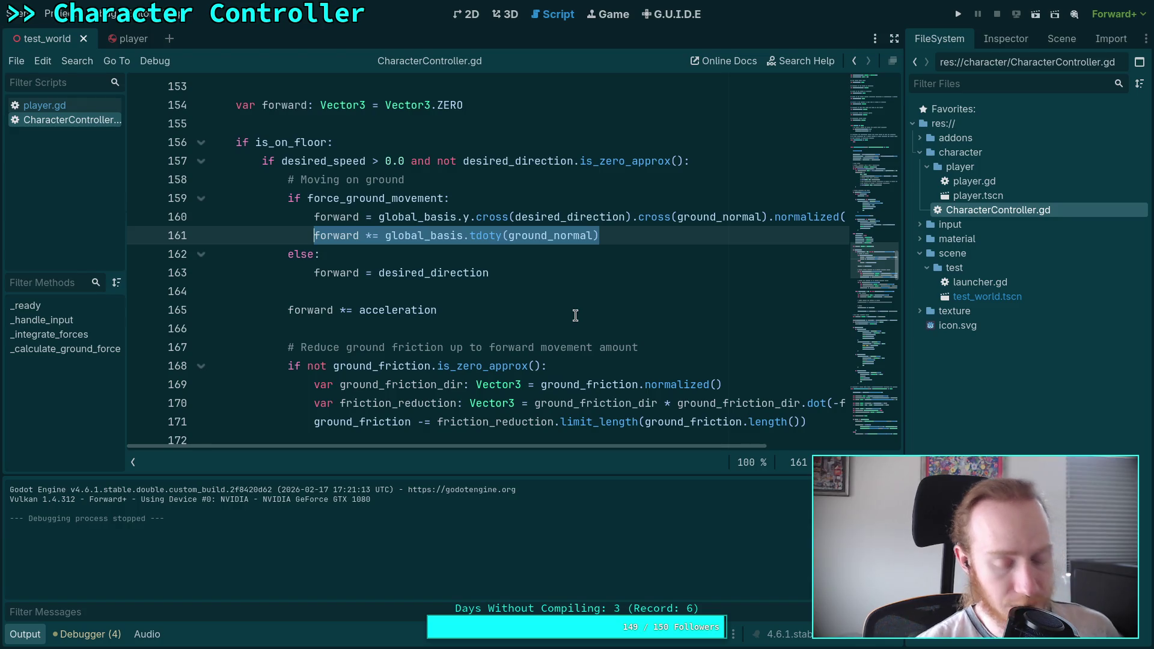
pyautogui.click(315, 236)
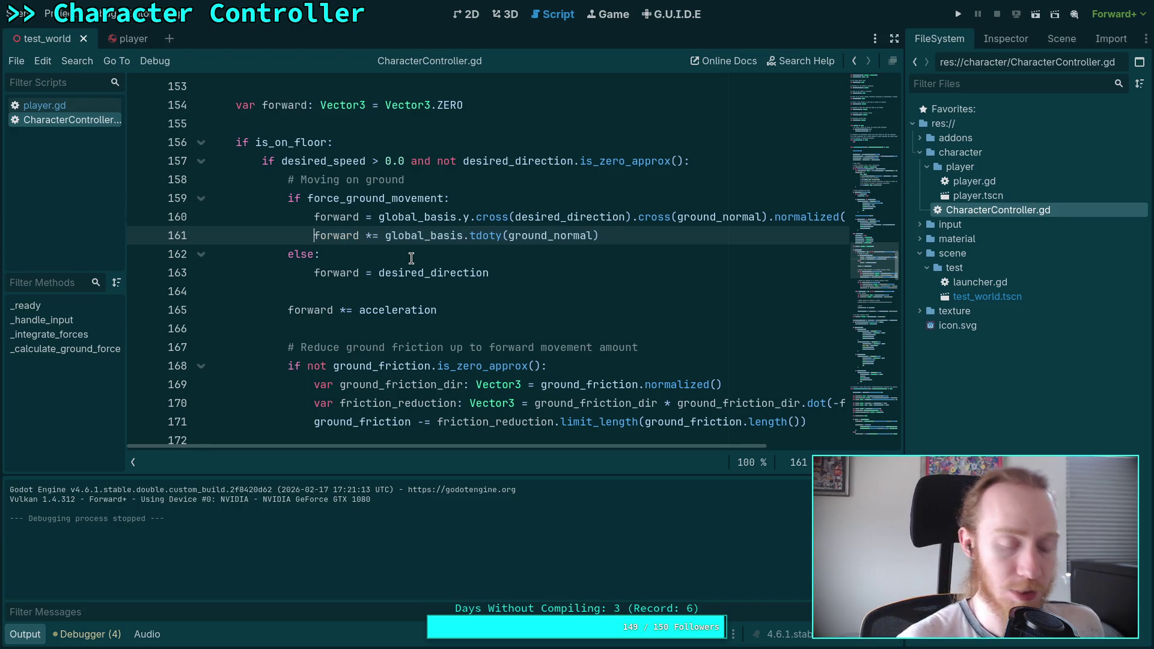
pyautogui.hotkey('ctrl', 'shift', 'Return')
pyautogui.write('if forward')
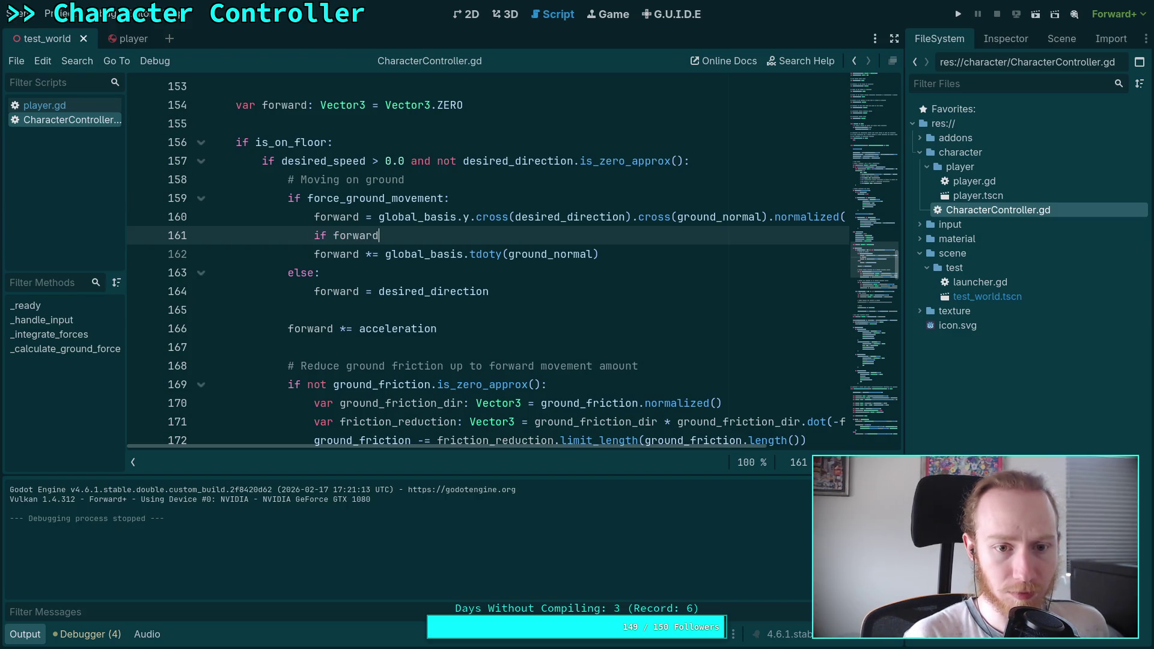
pyautogui.write('.y > 0.0:')
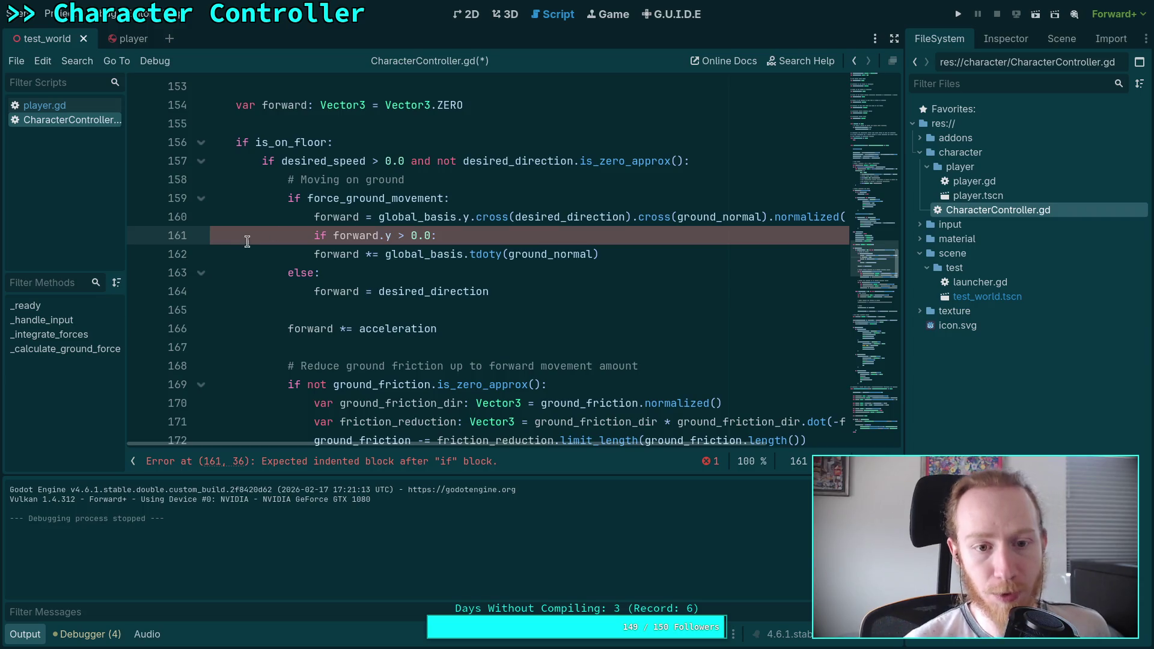
pyautogui.click(312, 252)
pyautogui.press('Tab')
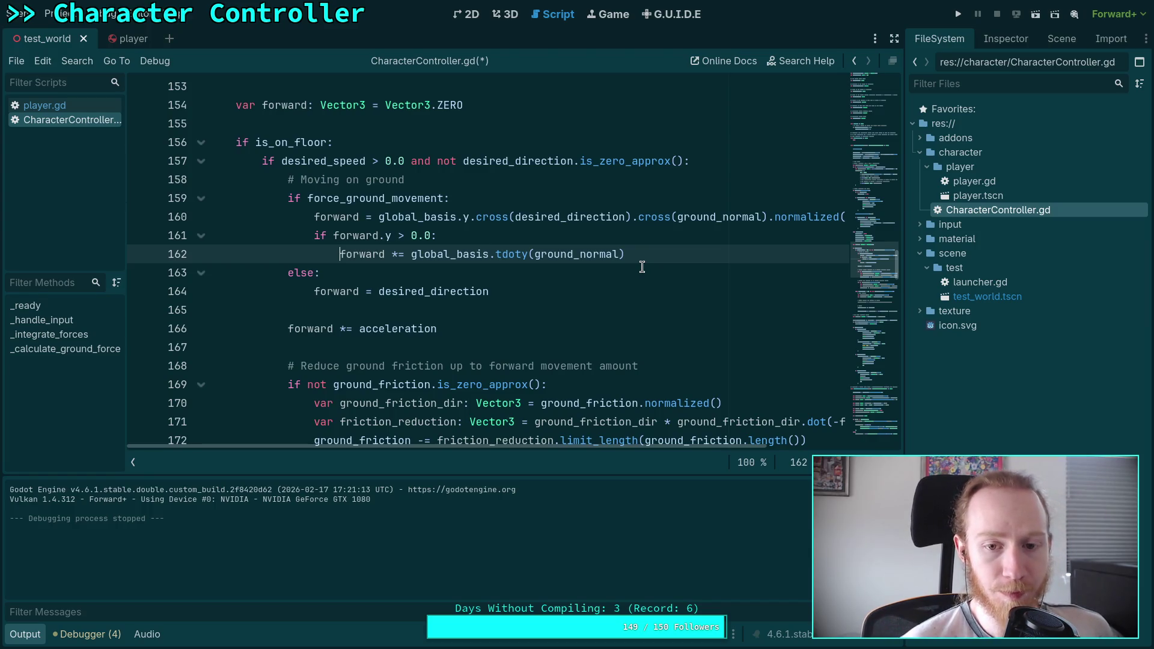
# Step: Save the script and test the uphill condition in a game run, then stop it
pyautogui.hotkey('ctrl', 's')
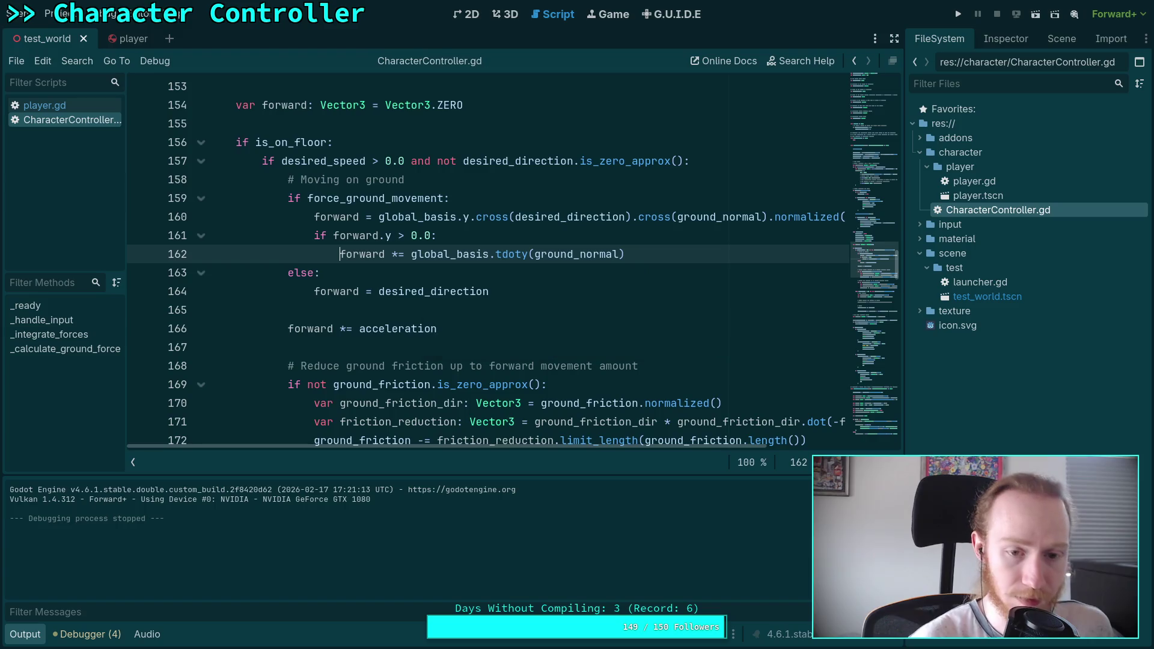
pyautogui.press('F5')
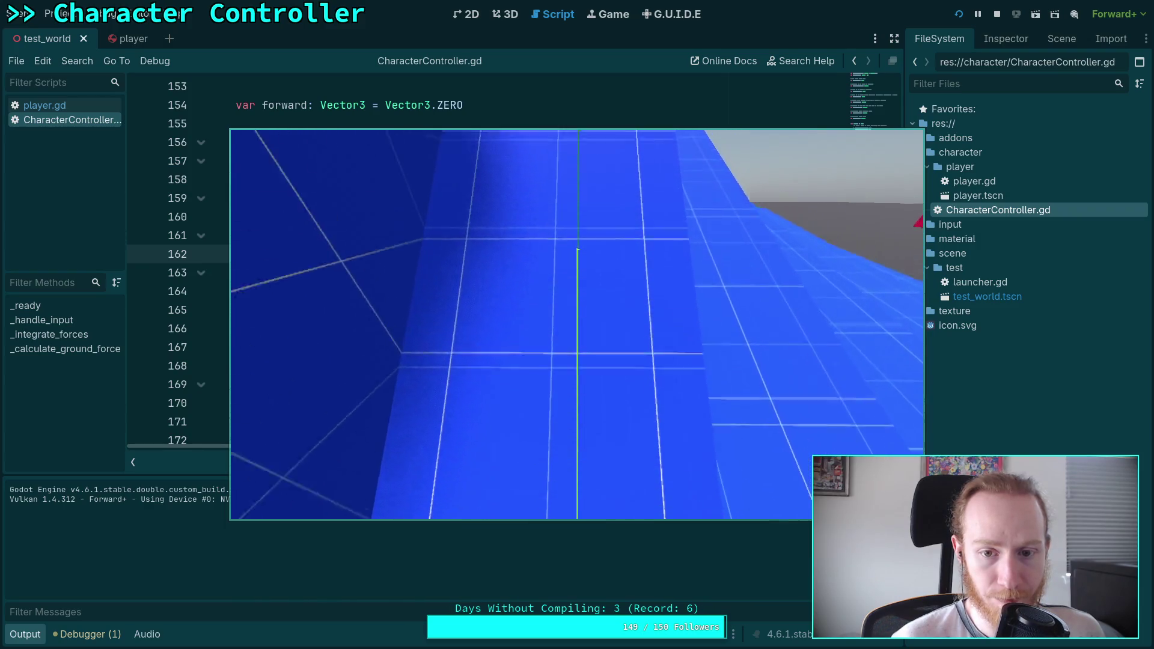
pyautogui.click(997, 13)
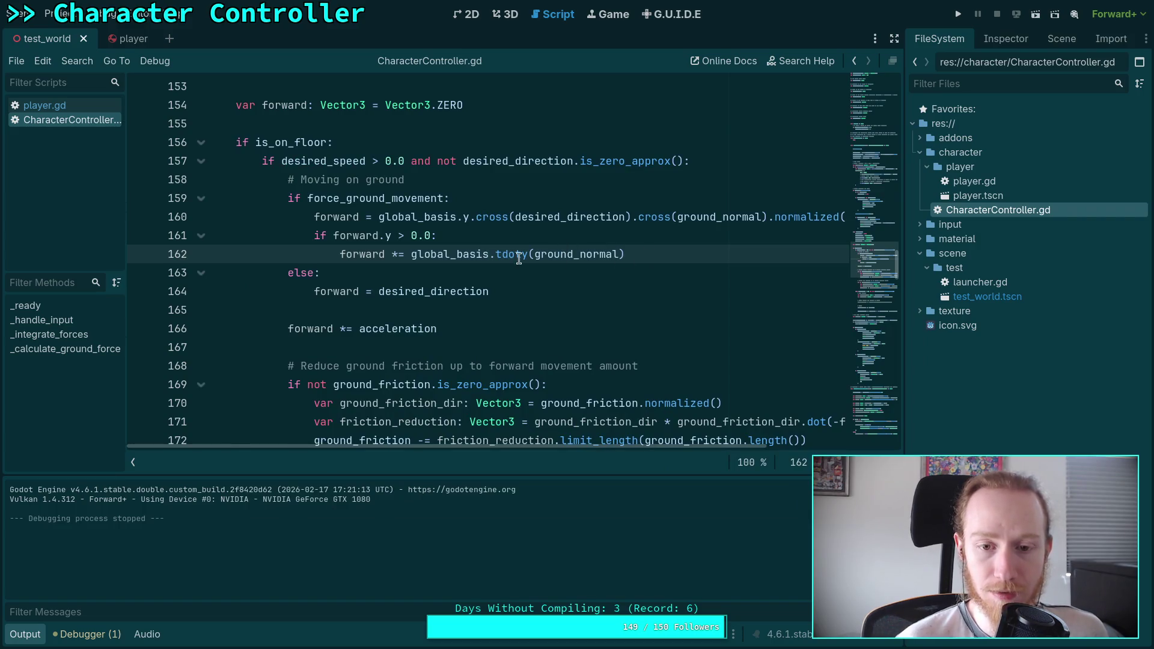
# Step: Add 'var slope: float = global_basis.tdoty(ground_normal)' under the uphill check
pyautogui.click(505, 238)
pyautogui.press('Return')
pyautogui.write('var slope: float')
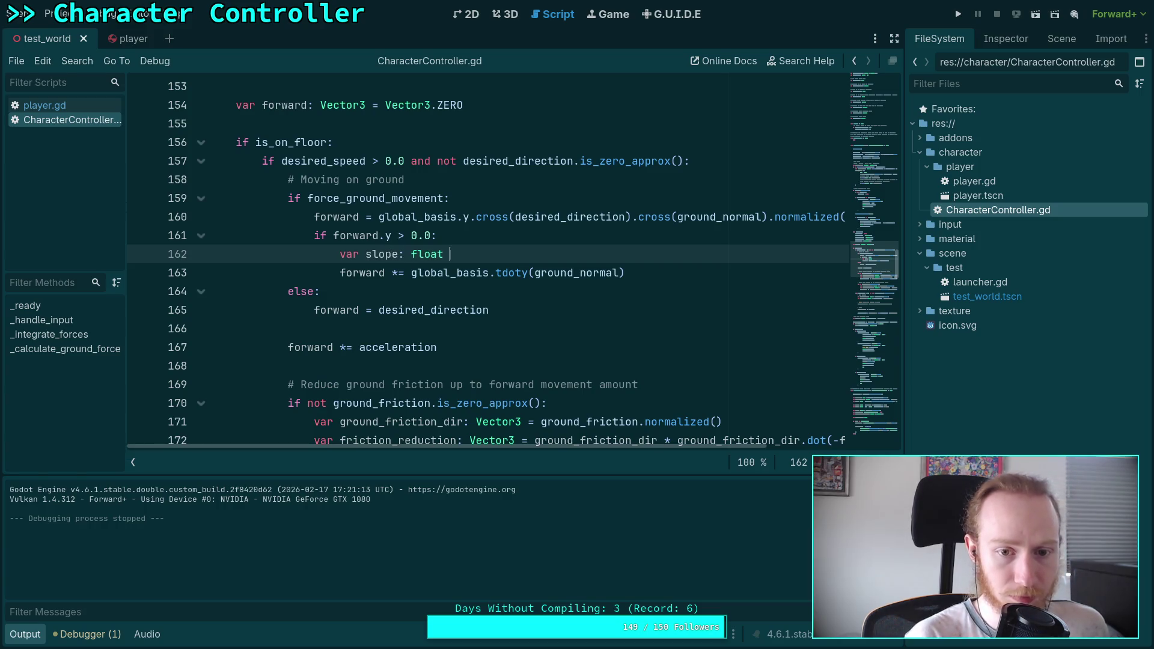
pyautogui.write('/')
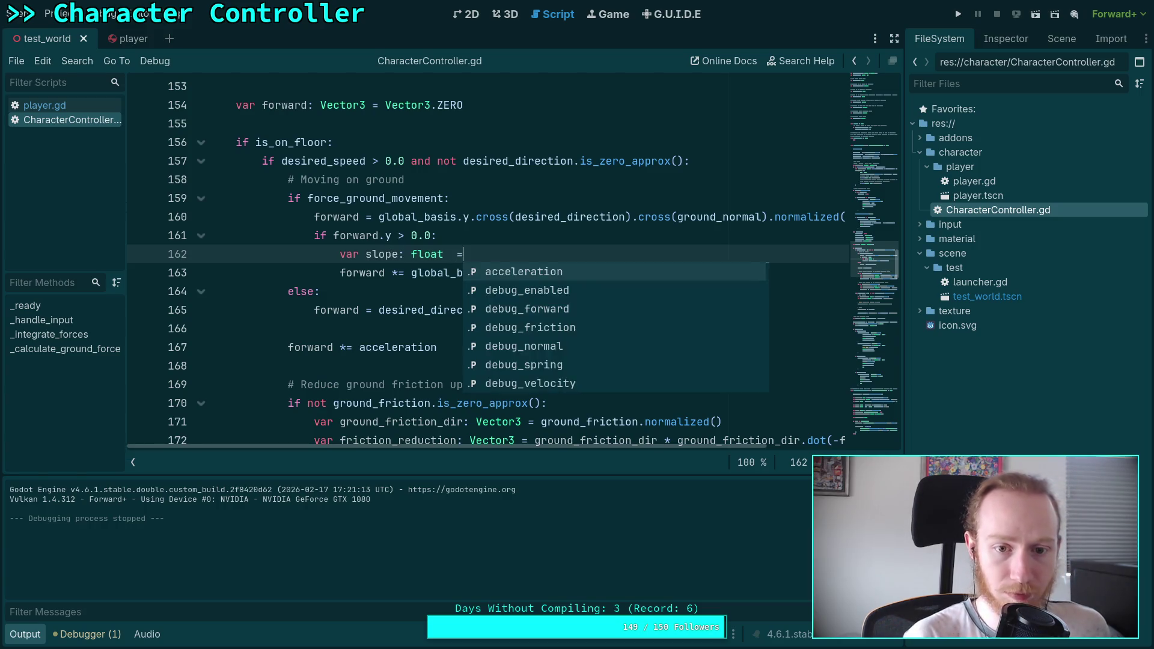
pyautogui.moveTo(411, 272); pyautogui.dragTo(649, 277)
pyautogui.hotkey('ctrl', 'x')
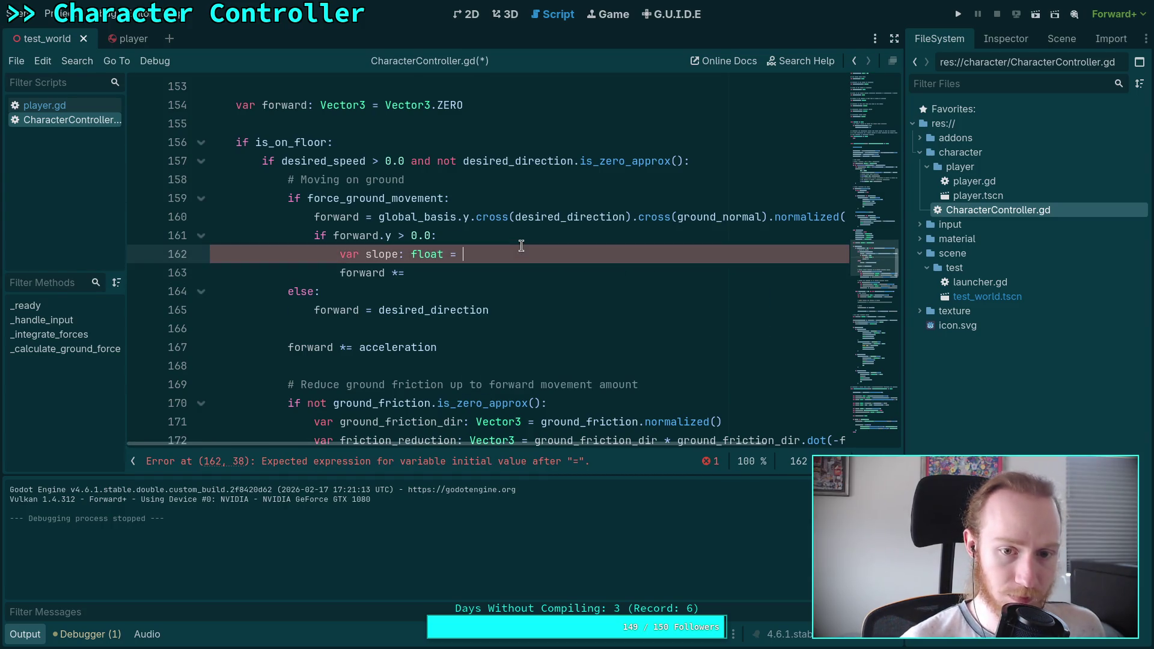
pyautogui.click(521, 246)
pyautogui.hotkey('ctrl', 'v')
pyautogui.click(475, 273)
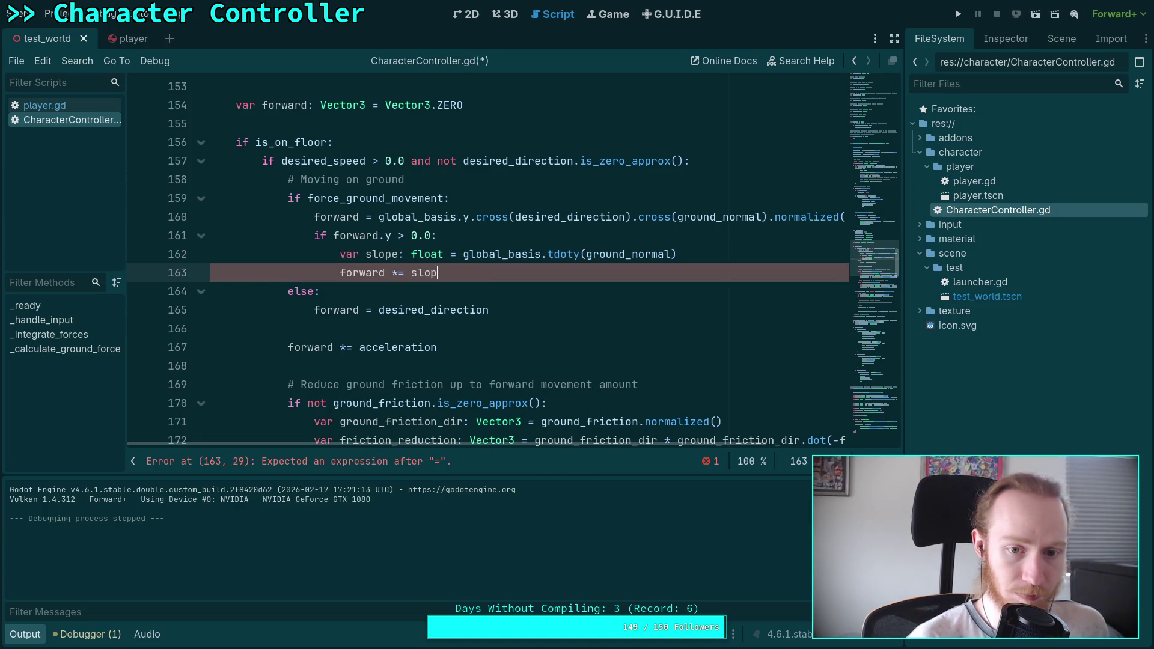
pyautogui.write('e * slope')
pyautogui.hotkey('ctrl', 's')
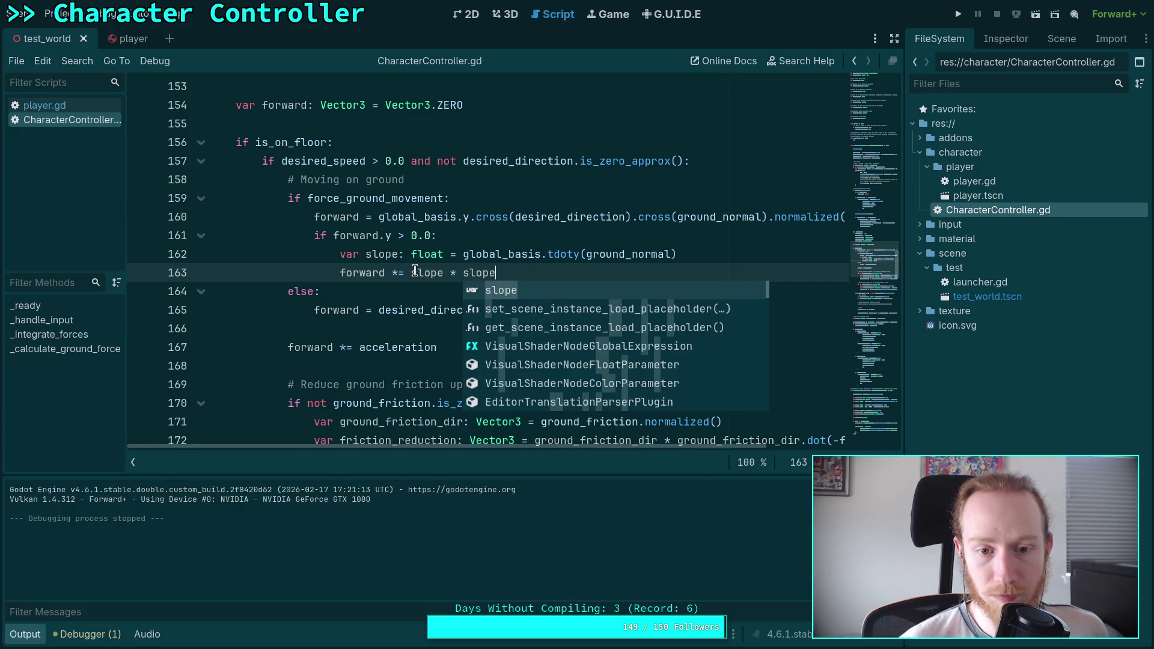
# Step: Change the scaling to 'forward *= sqrt(slope)', save, and launch the game
pyautogui.moveTo(415, 272); pyautogui.dragTo(500, 270)
pyautogui.write('sqrt(')
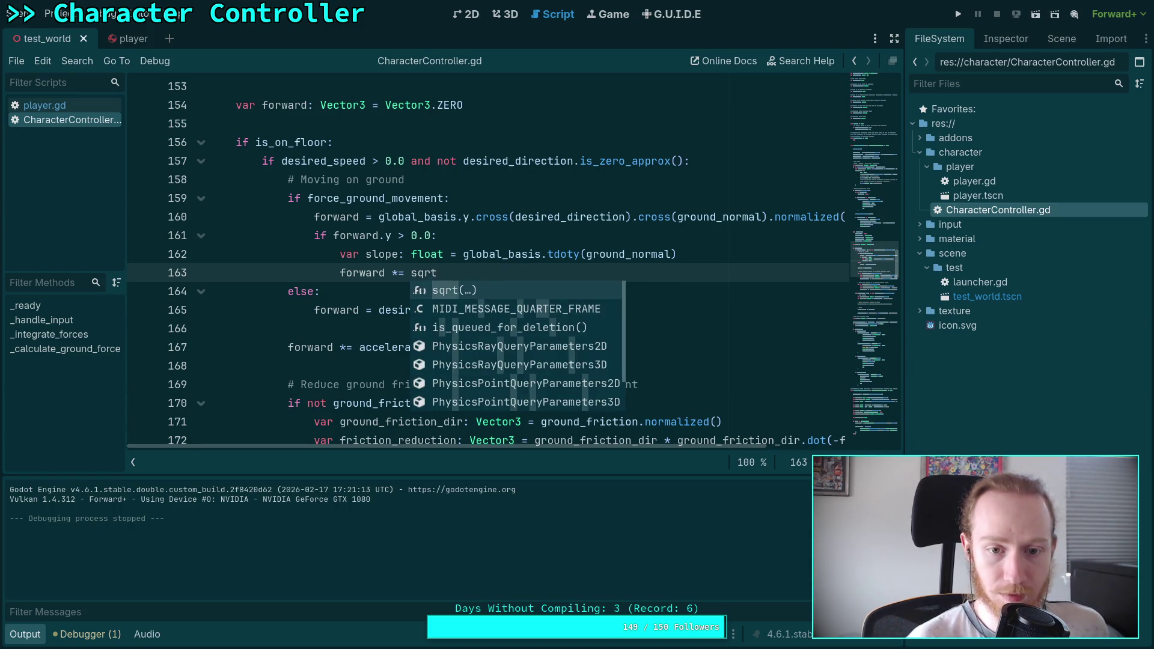
pyautogui.press('Return')
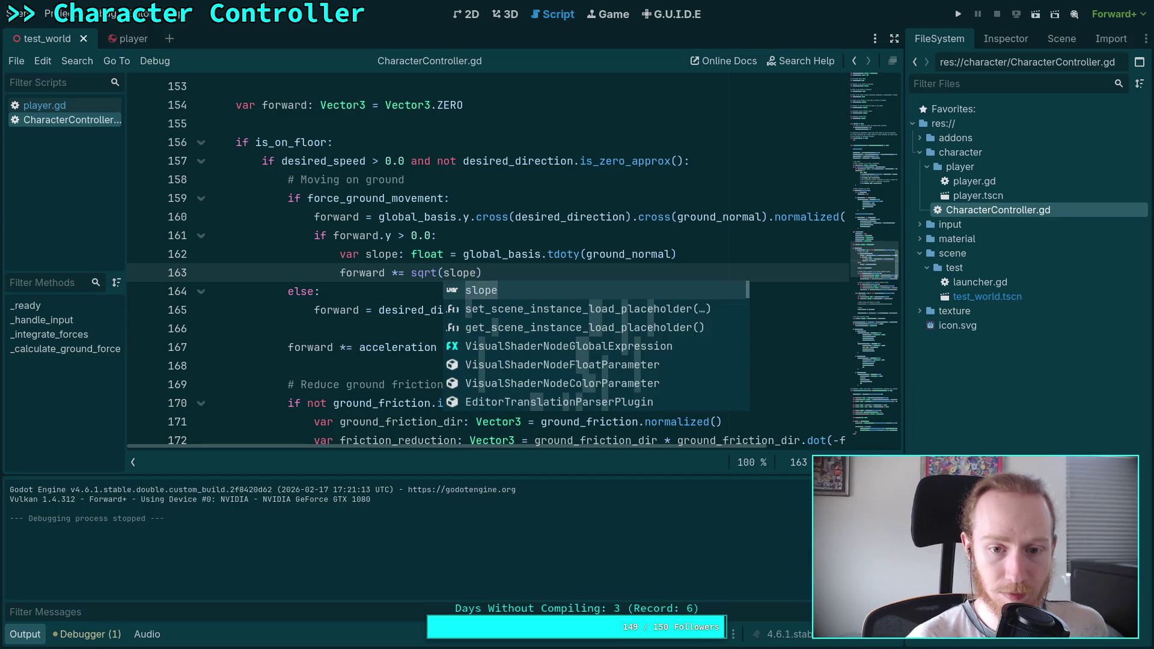
pyautogui.hotkey('ctrl', 's')
pyautogui.press('F5')
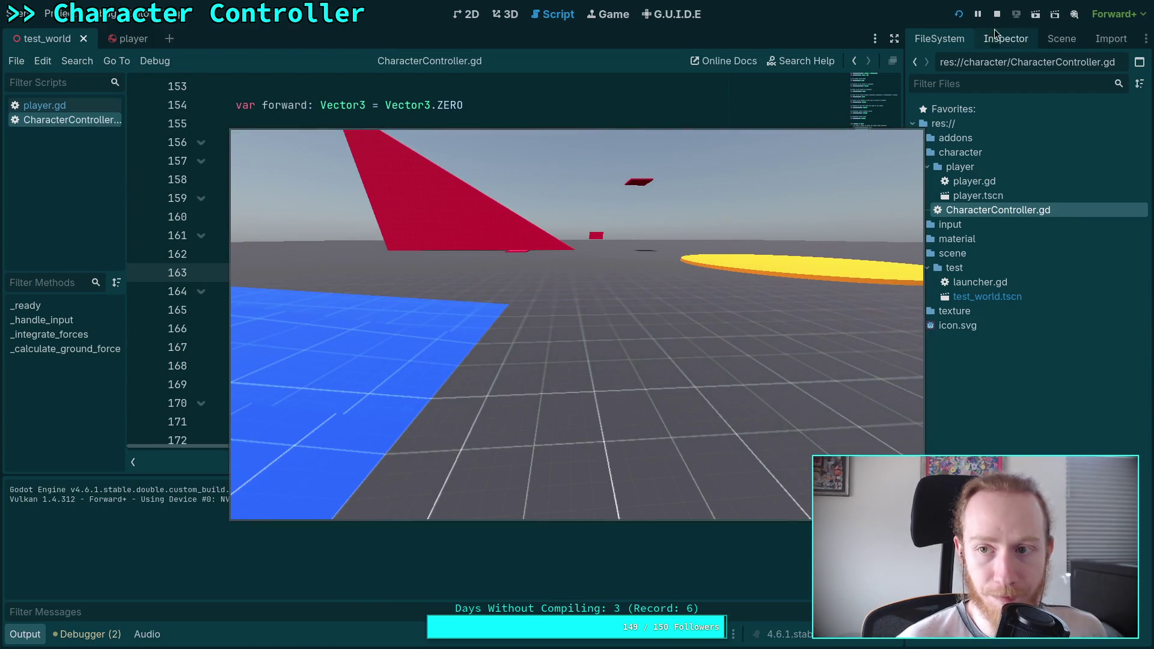
# Step: Stop the game and scroll up to check the acceleration default of 1.0
pyautogui.click(997, 14)
pyautogui.scroll(20, 535, 148)
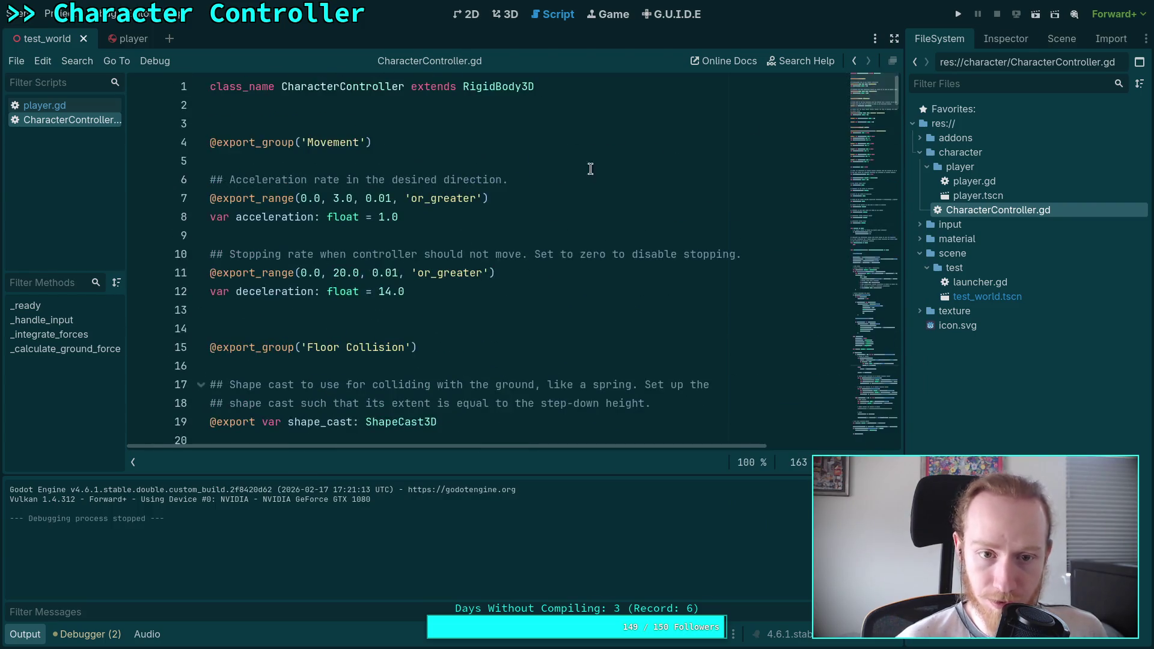
pyautogui.click(381, 219)
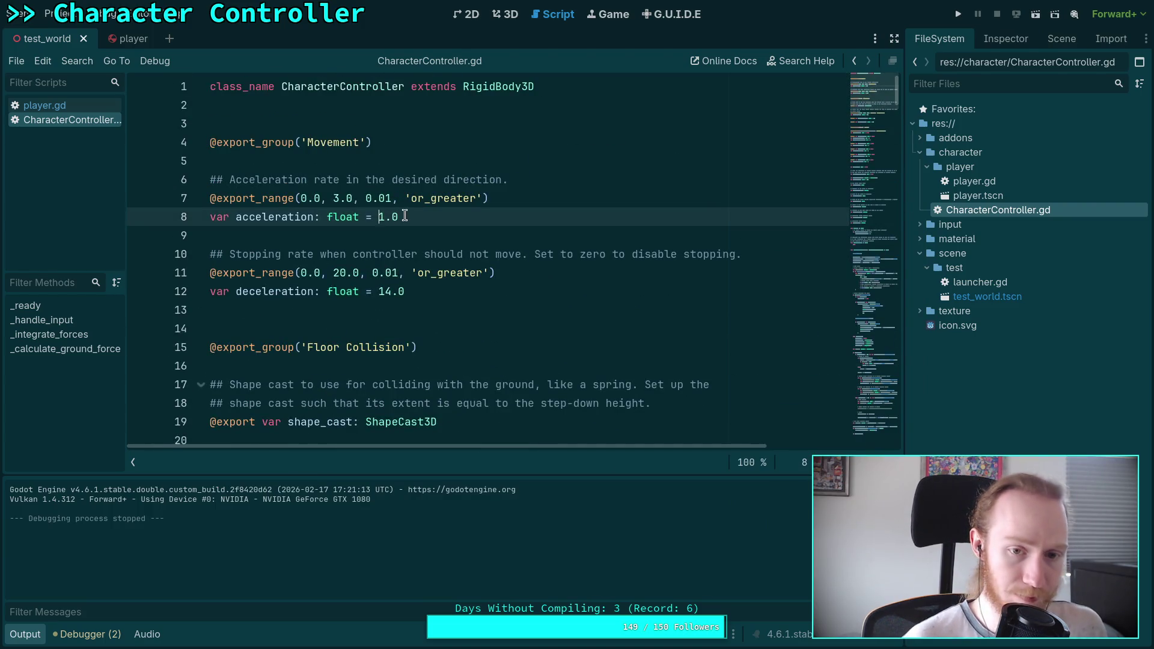
pyautogui.write('5')
# Step: Run the game again to climb the blue ramp, then stop it
pyautogui.click(959, 15)
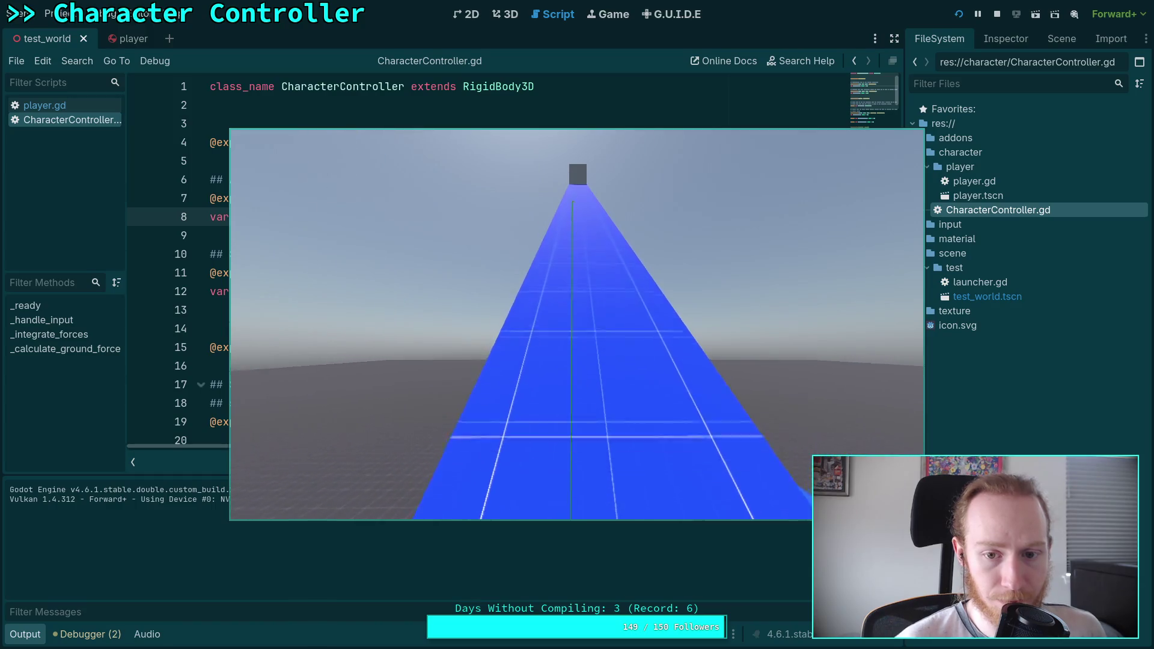
pyautogui.click(996, 14)
pyautogui.scroll(-20, 651, 301)
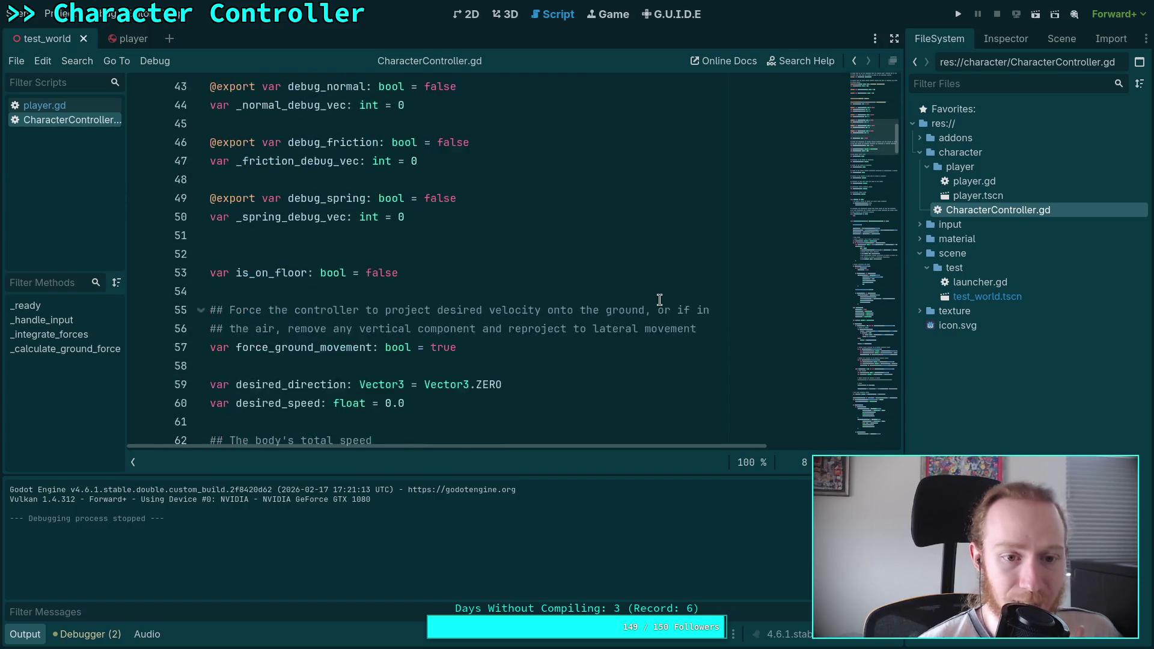
# Step: Collapse the Output panel and scroll back to review the sqrt(slope) forward scaling lines
pyautogui.scroll(-12, 659, 301)
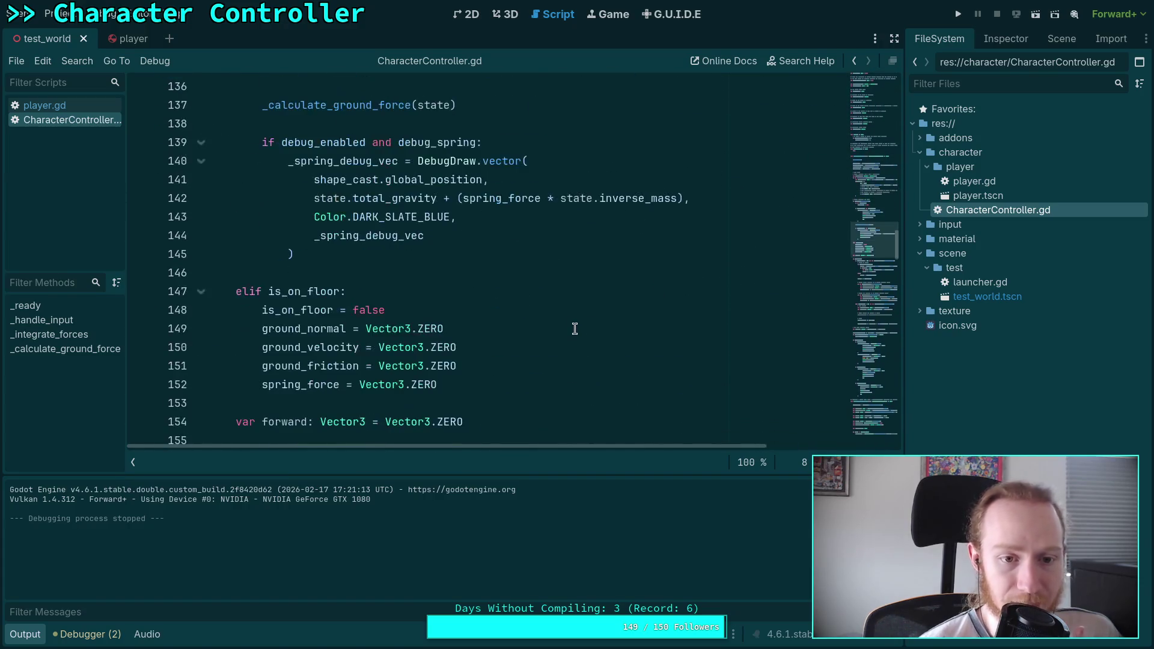
pyautogui.doubleClick(379, 332)
pyautogui.scroll(-6, 379, 390)
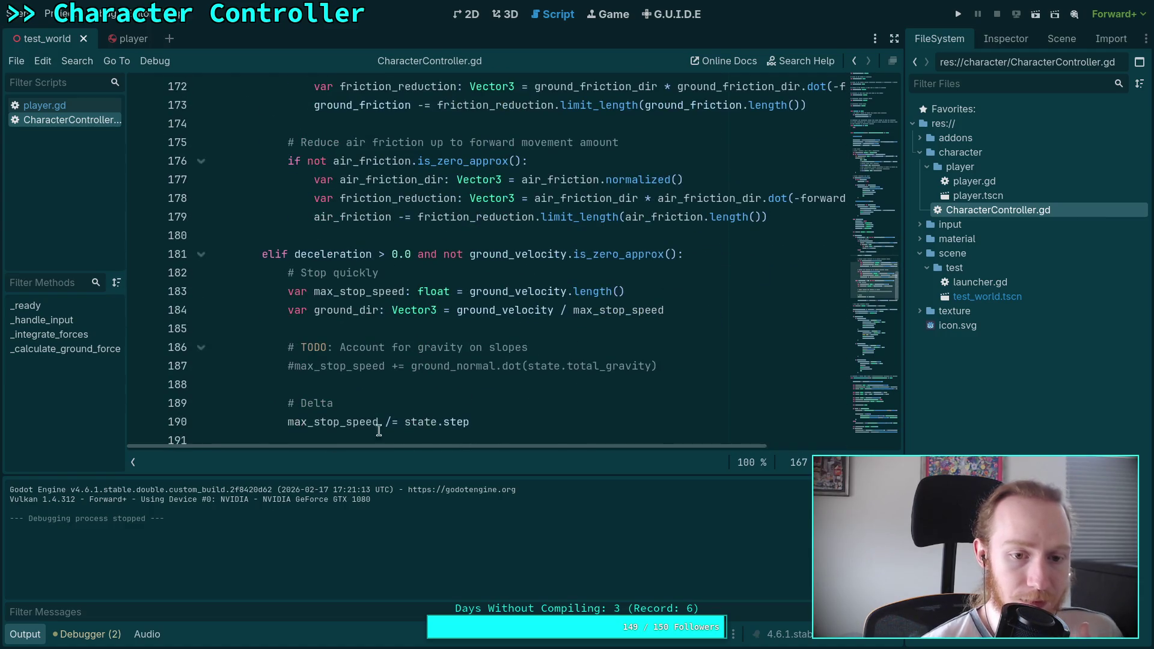
pyautogui.click(22, 635)
pyautogui.scroll(-2, 391, 421)
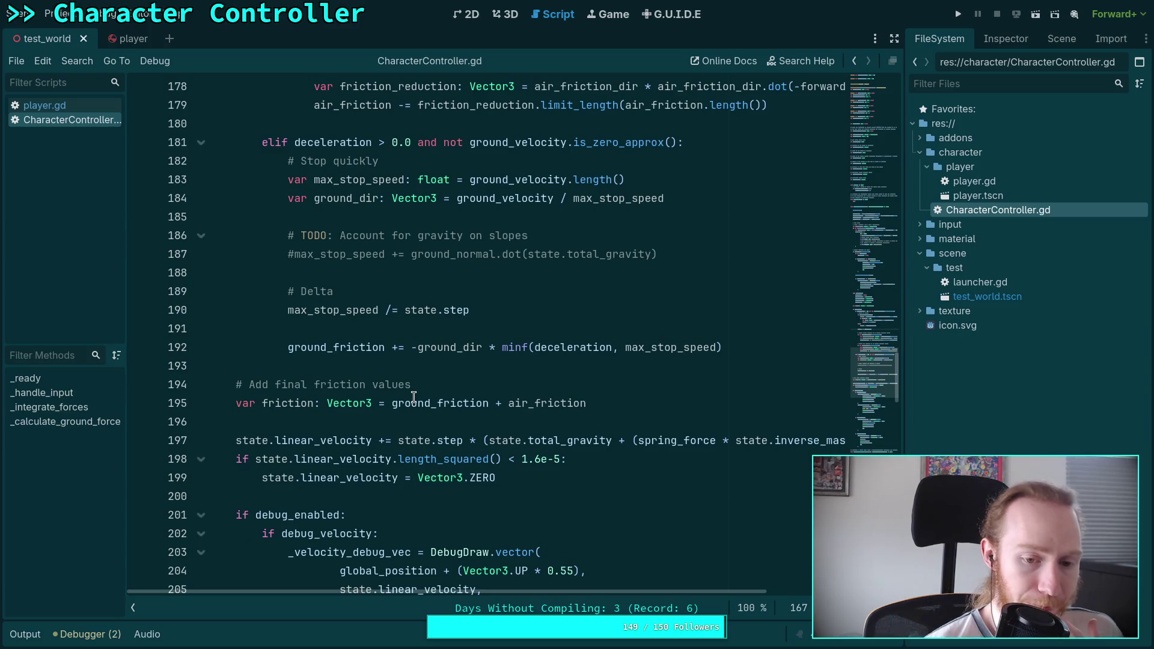
pyautogui.scroll(9, 413, 396)
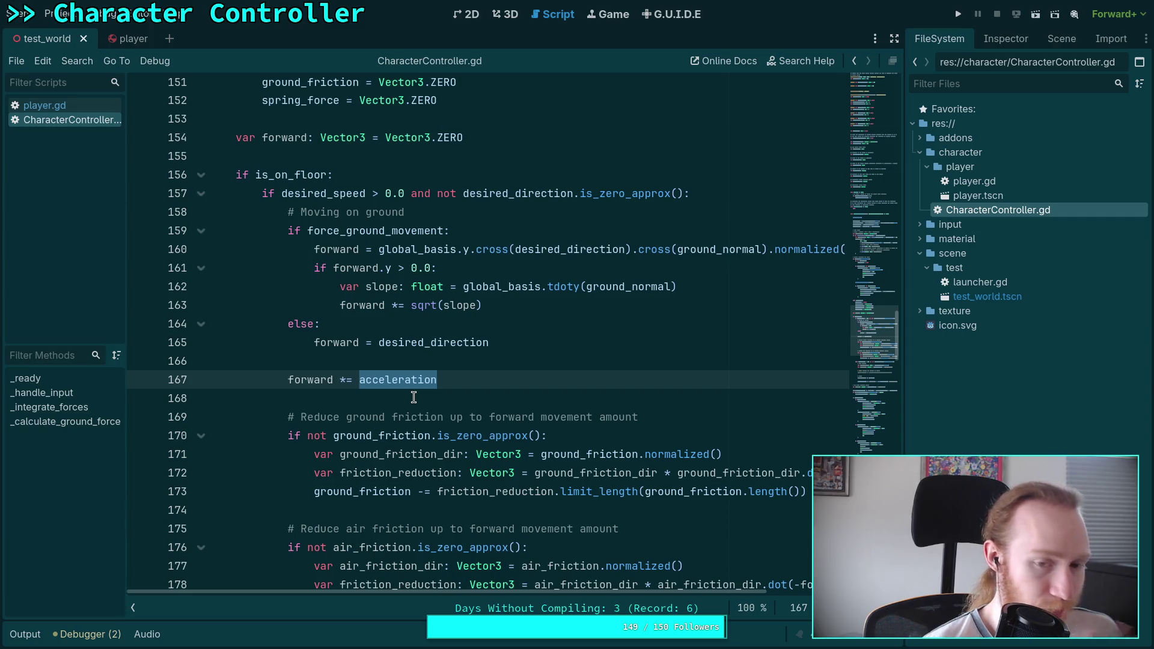
pyautogui.scroll(1, 412, 379)
pyautogui.moveTo(422, 292)
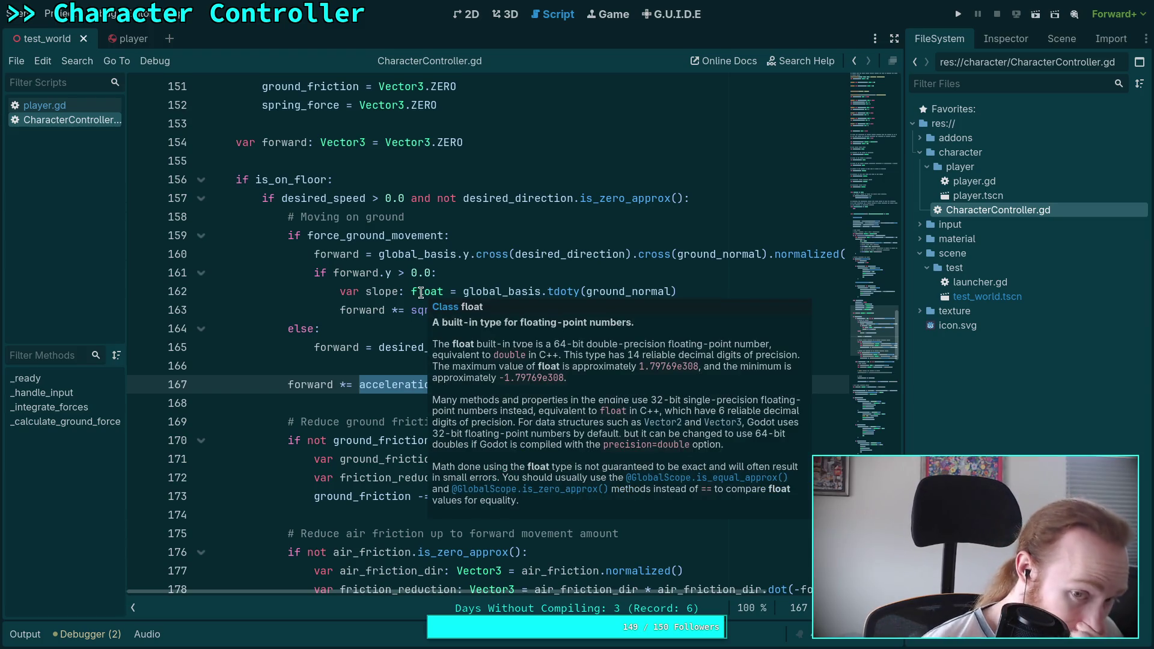
pyautogui.moveTo(337, 356)
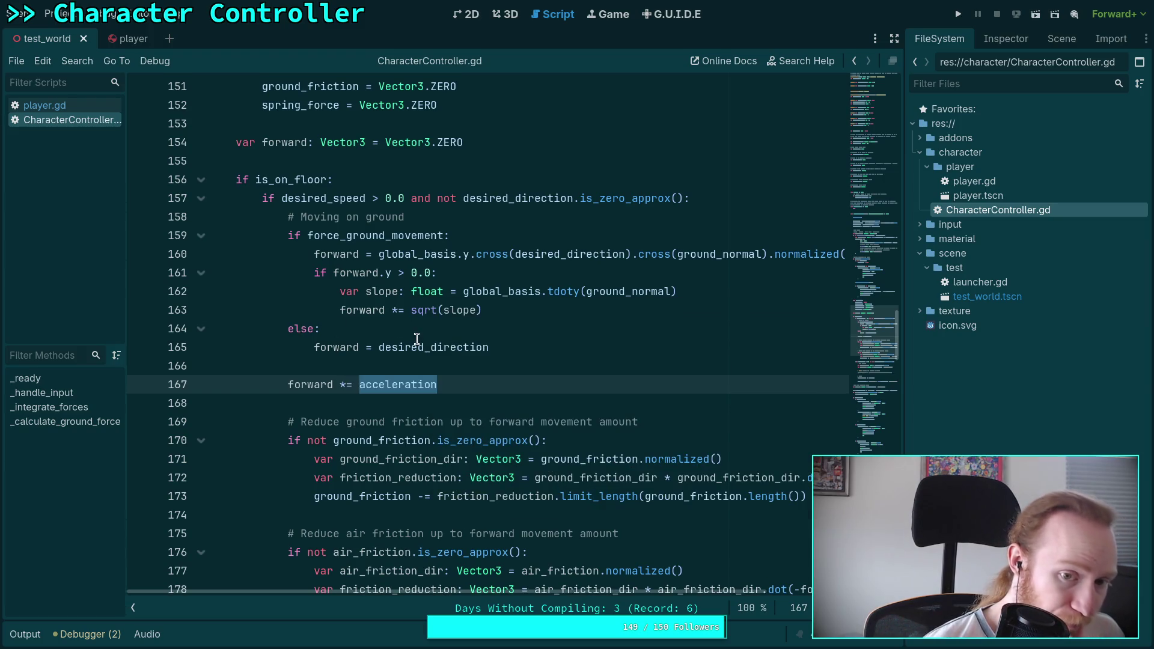
pyautogui.click(560, 307)
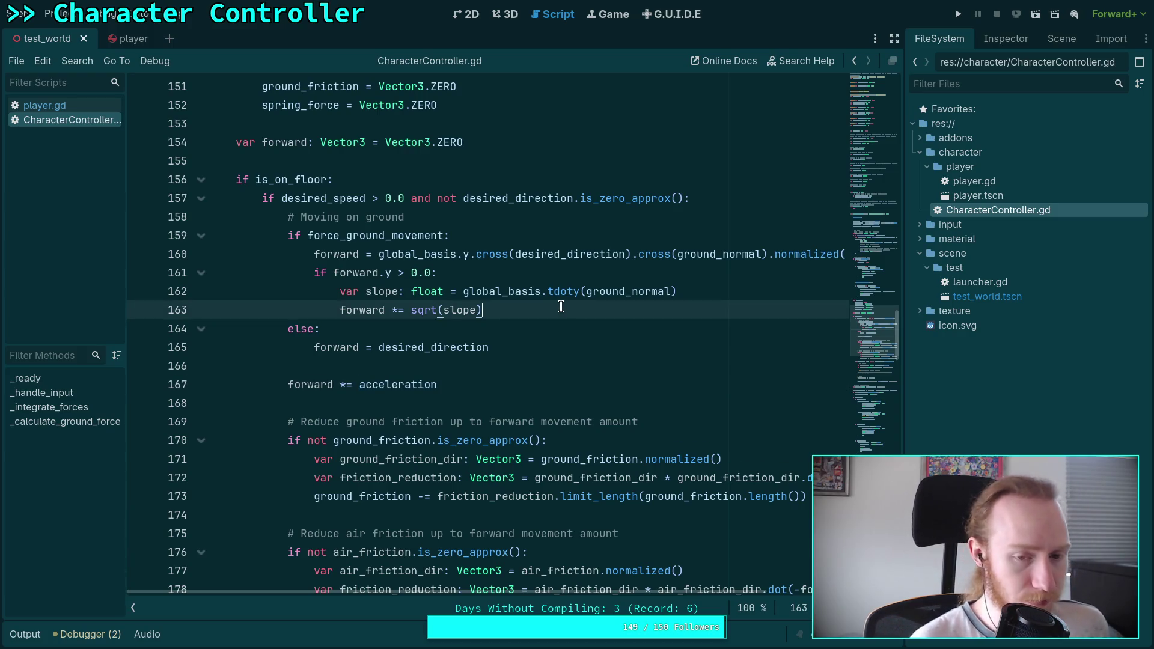
# Step: Insert print(forward) lines before and after the forward *= sqrt(slope) scaling
pyautogui.hotkey('ctrl', 'shift', 'Return')
pyautogui.write('int(forw')
pyautogui.press('Return')
pyautogui.hotkey('ctrl', 'l')
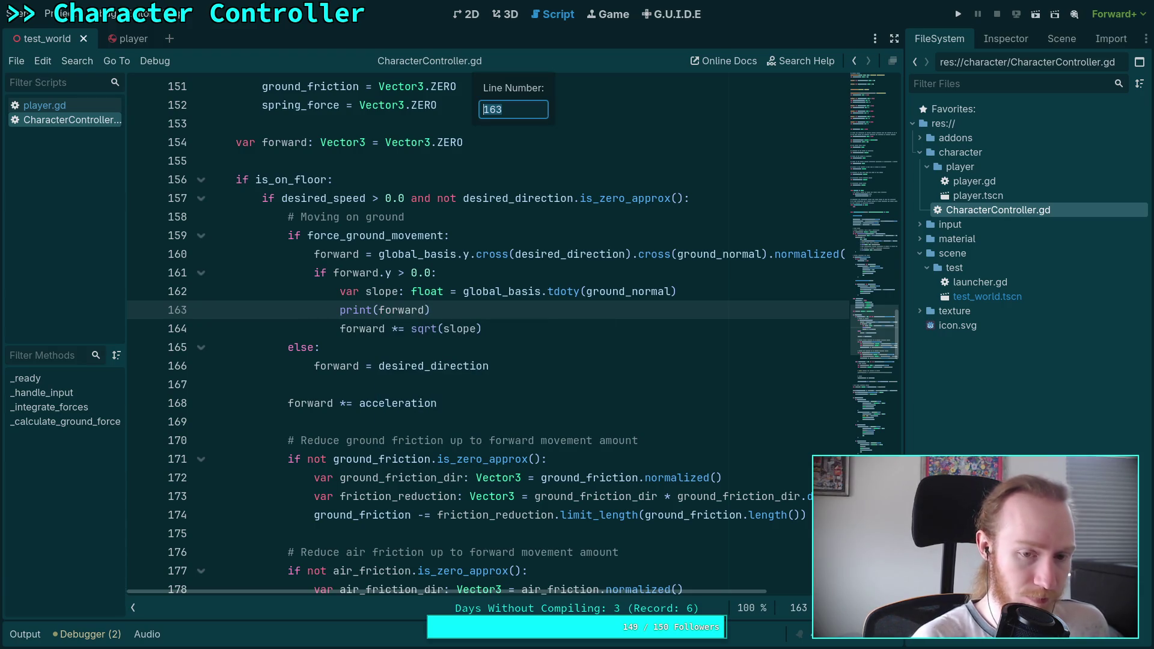
pyautogui.press('Escape')
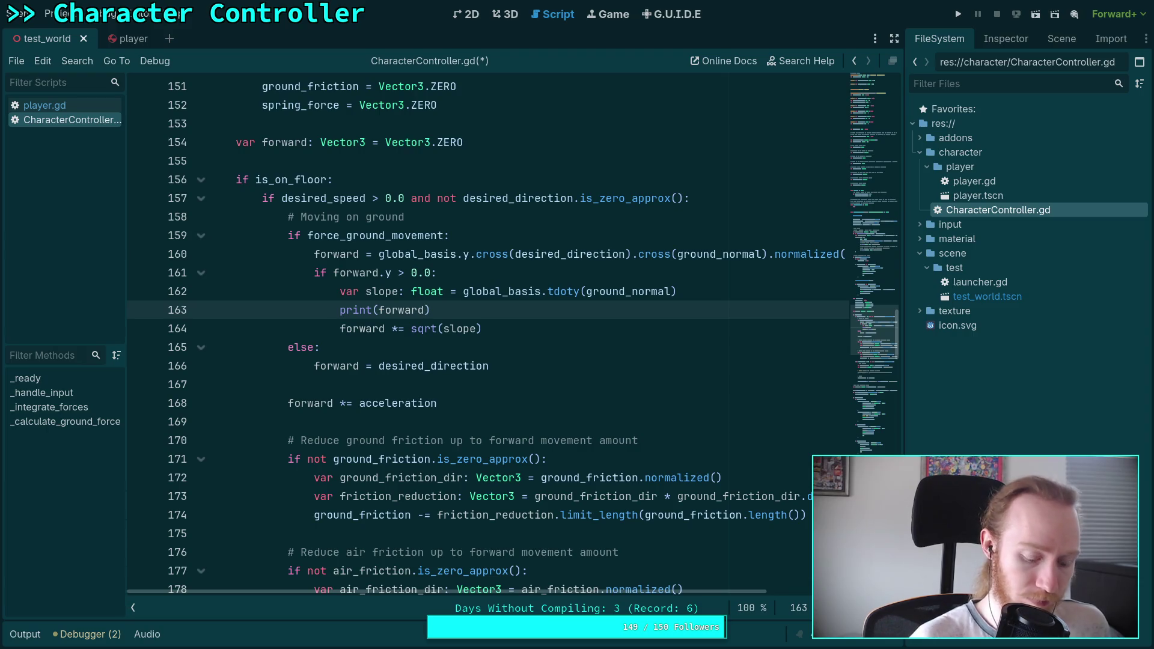
pyautogui.hotkey('ctrl', 'shift', 'd')
pyautogui.hotkey('alt', 'Down')
# Step: Save, run the game, and walk the character onto the blue ramps
pyautogui.hotkey('ctrl', 's')
pyautogui.press('F5')
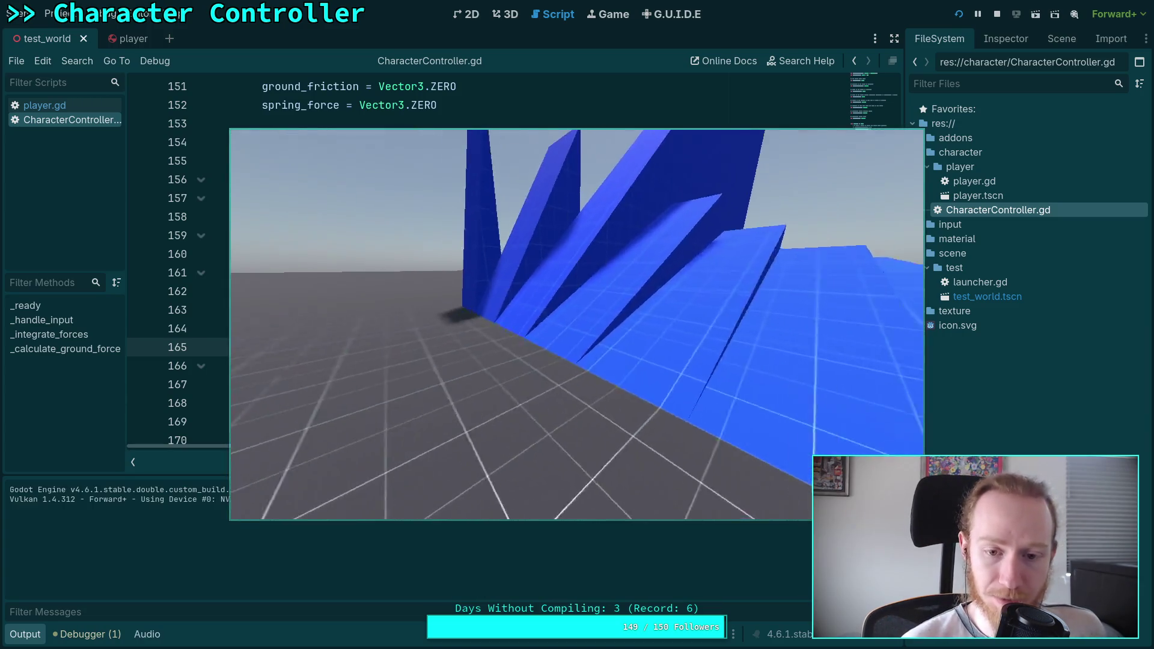
pyautogui.press('w')
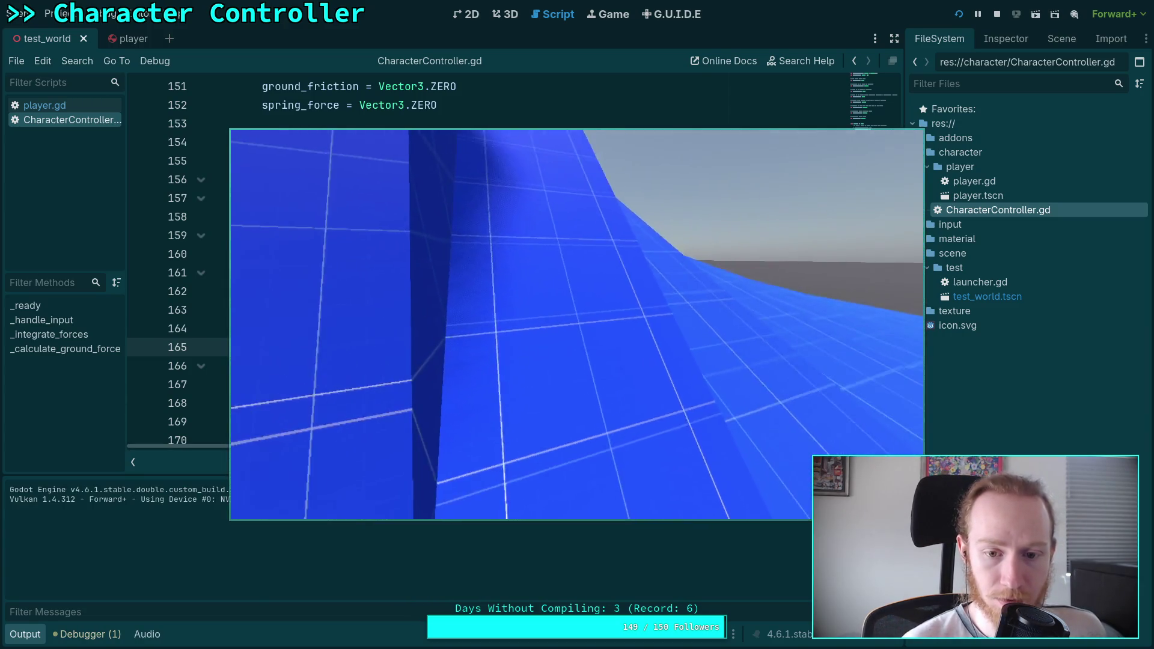